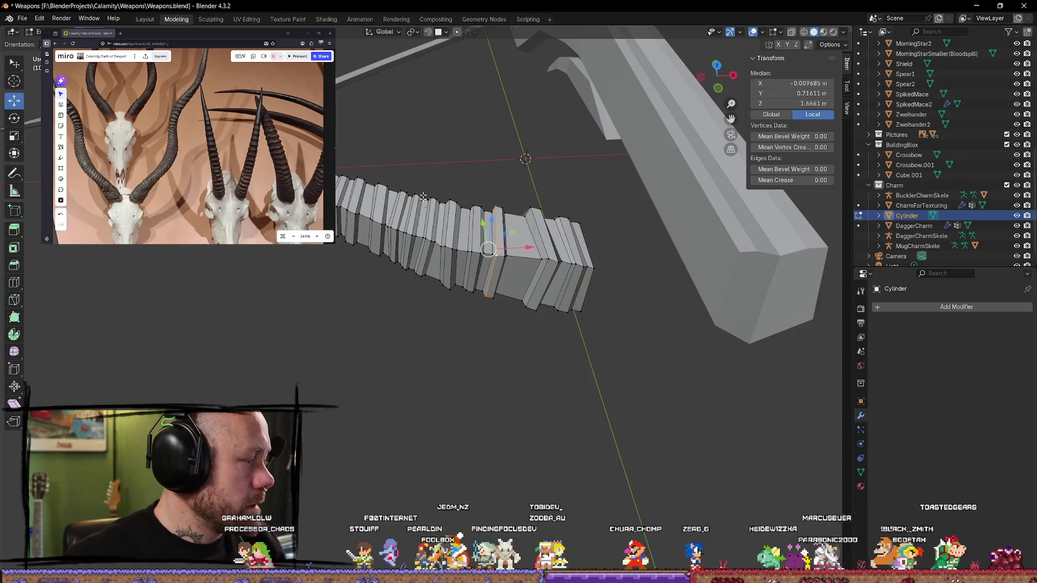
# Step: From a straight-on axis view, loop-cut a new vertical edge loop partway along the horn
pyautogui.moveTo(398, 299)
pyautogui.mouseDown(button='middle')
pyautogui.moveTo(453, 304)
pyautogui.moveTo(530, 349)
pyautogui.mouseUp(button='middle')
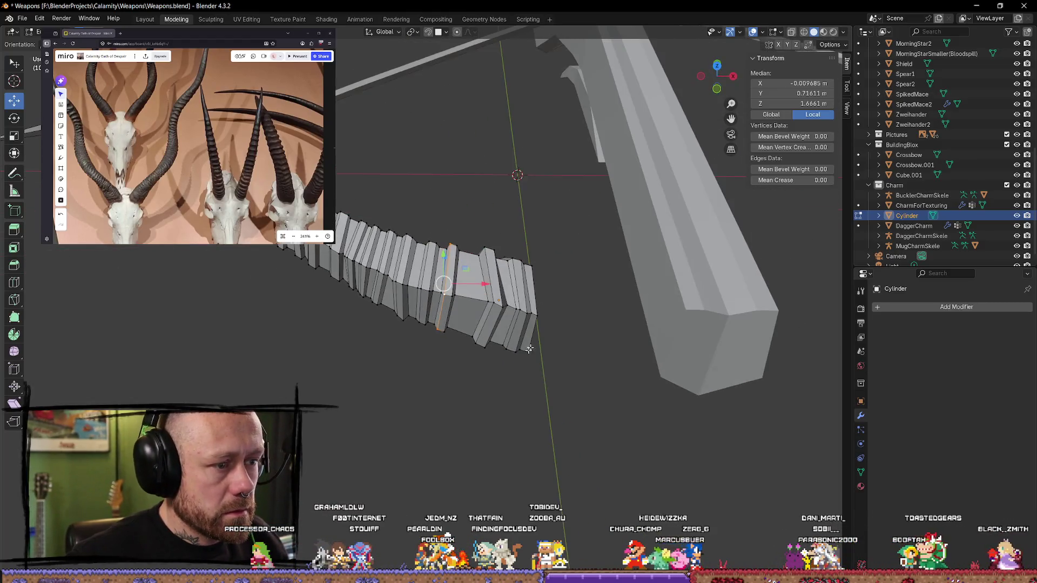
pyautogui.moveTo(730, 79); pyautogui.dragTo(583, 351)
pyautogui.click(583, 351)
pyautogui.moveTo(620, 342); pyautogui.dragTo(534, 266, button='middle')
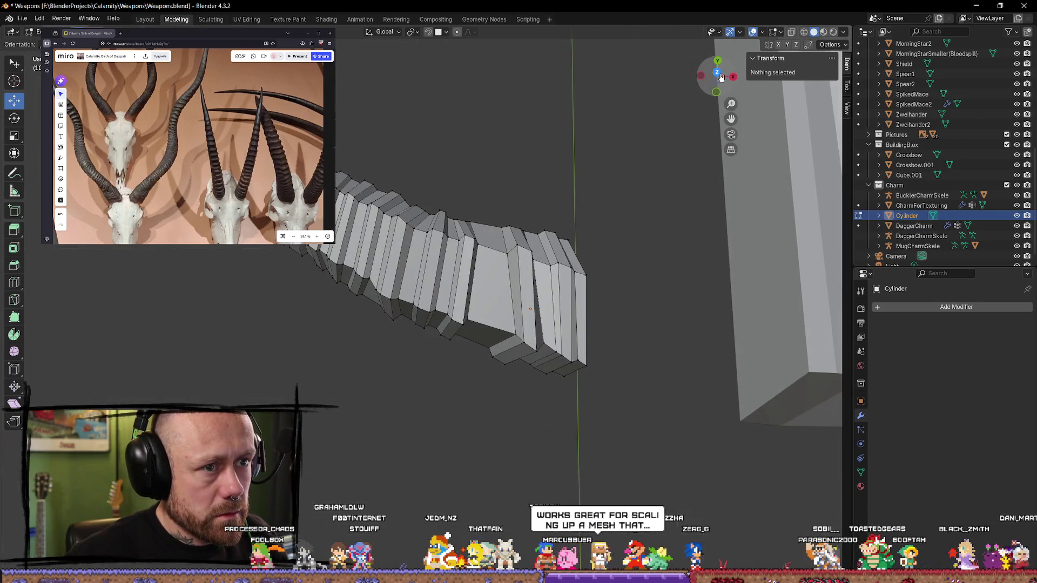
pyautogui.click(721, 77)
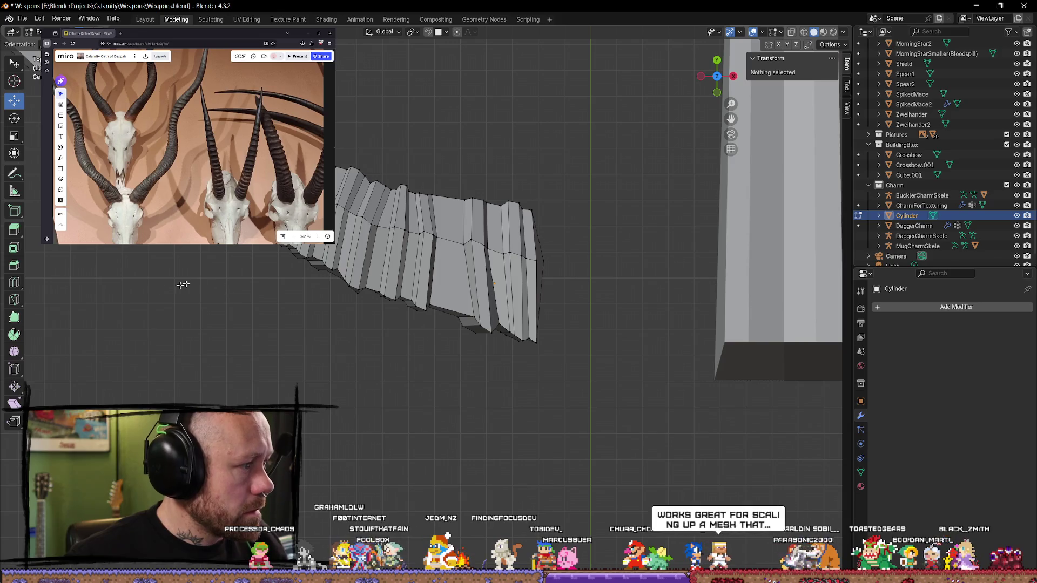
pyautogui.click(445, 204)
pyautogui.click(449, 200)
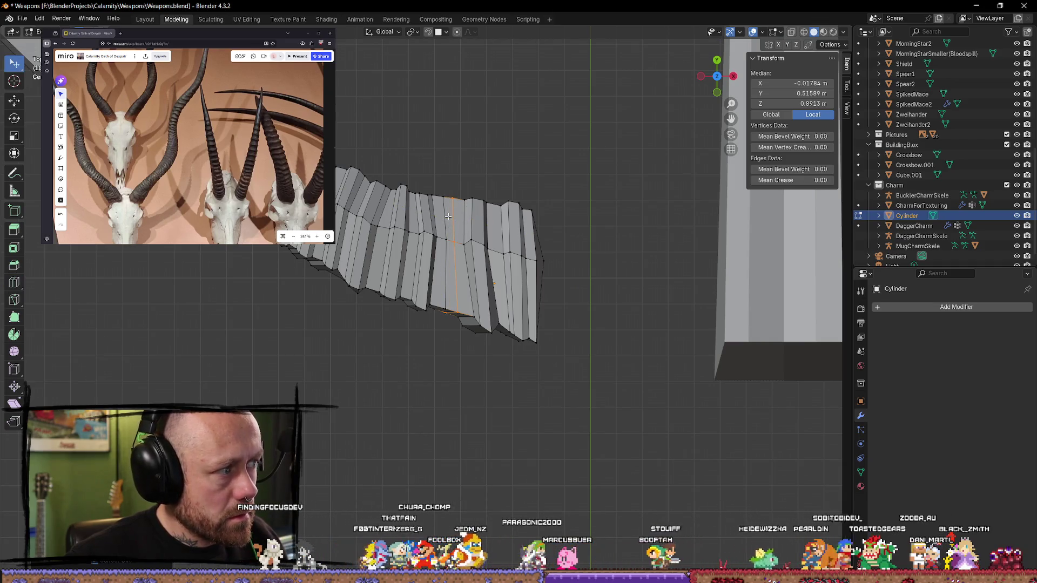
# Step: Extrude the new ring of faces along normals and scale it on X into a raised ridge
pyautogui.hotkey('alt', 'e')
pyautogui.click(469, 240)
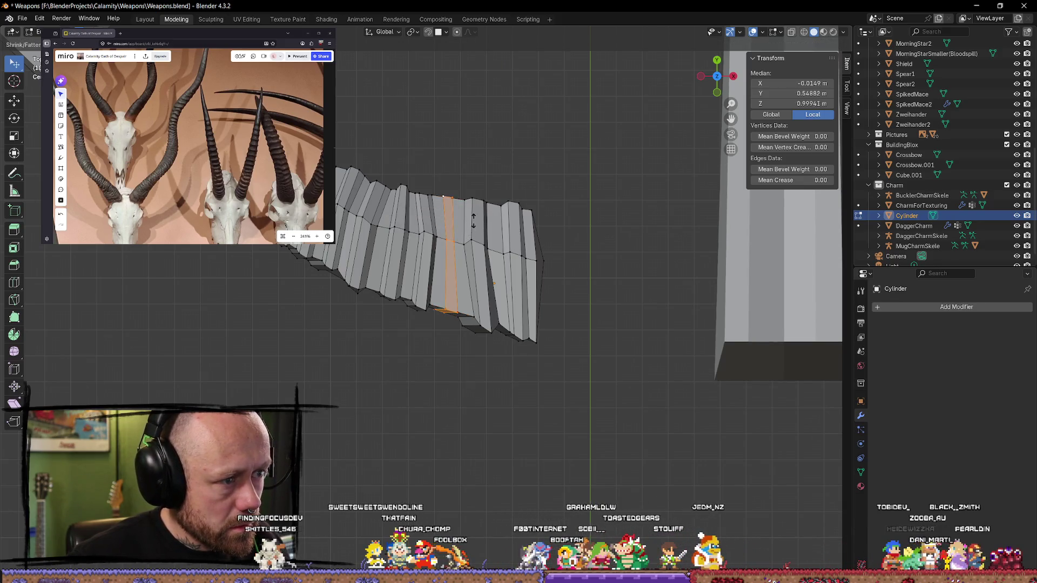
pyautogui.press('s')
pyautogui.press('x')
pyautogui.click(549, 175)
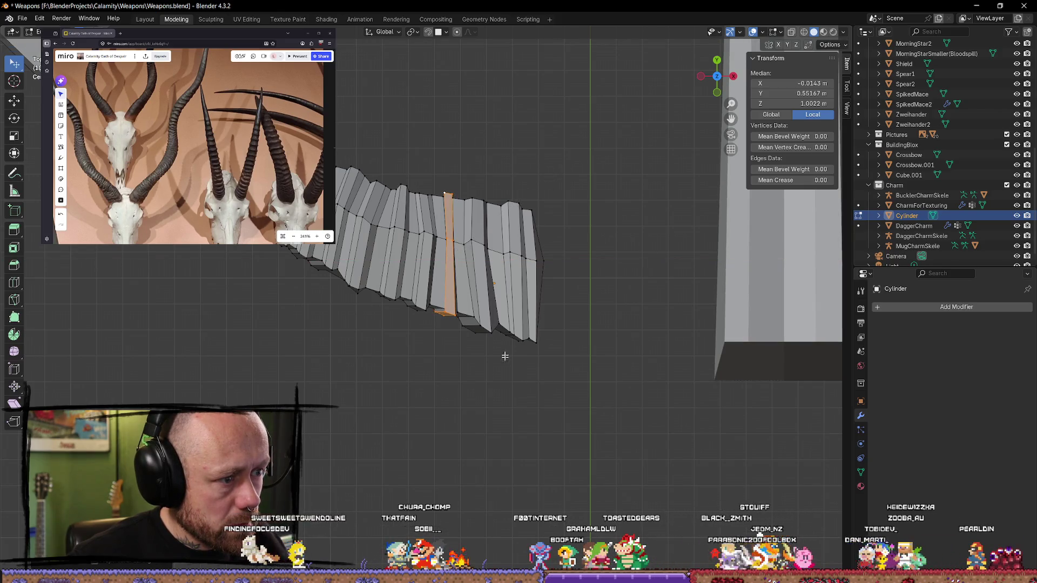
# Step: Edge-slide the loops beside the new ridge to even their spacing, then return to Object Mode
pyautogui.moveTo(502, 354); pyautogui.dragTo(518, 269, button='middle')
pyautogui.click(435, 268)
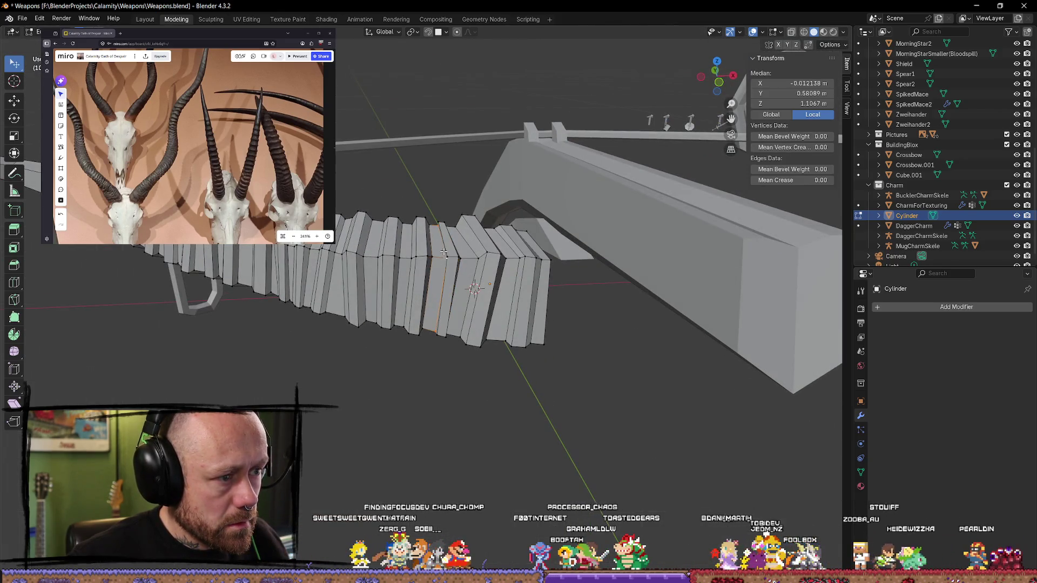
pyautogui.press('g')
pyautogui.press('g')
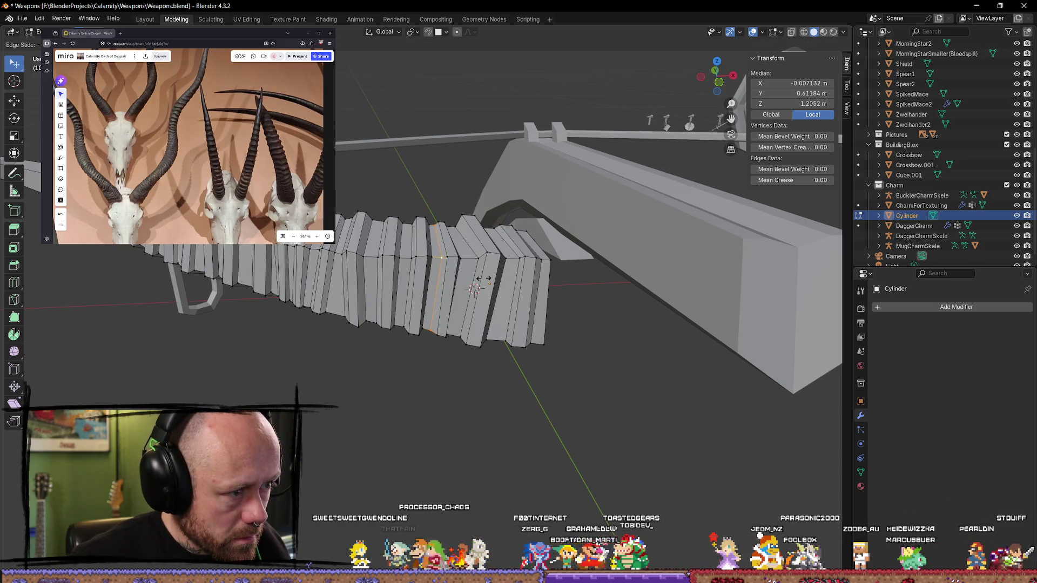
pyautogui.rightClick(482, 279)
pyautogui.keyDown('ctrl'); pyautogui.keyDown('alt'); pyautogui.click(511, 276); pyautogui.keyUp('alt'); pyautogui.keyUp('ctrl')
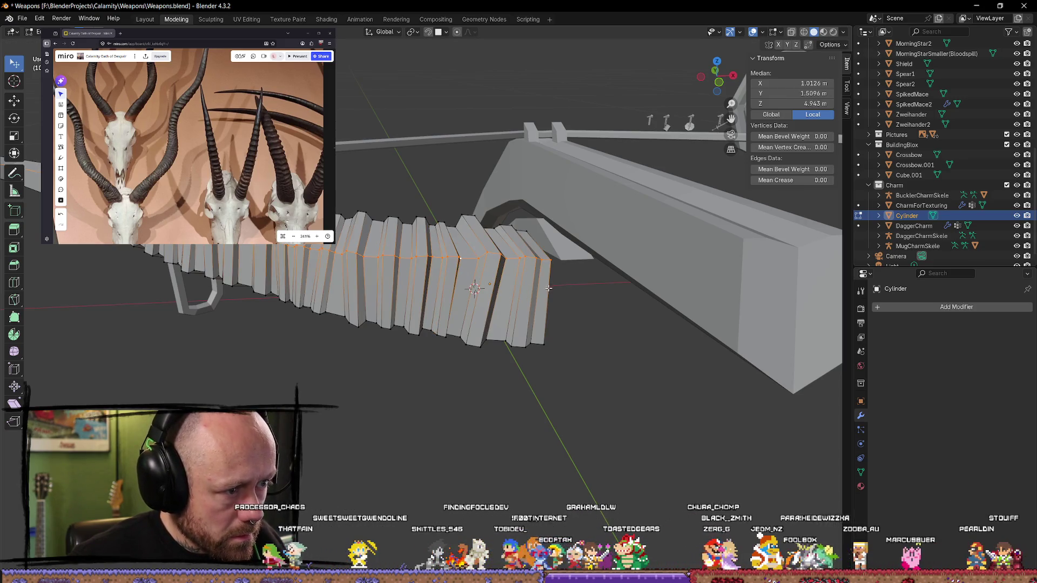
pyautogui.moveTo(549, 288); pyautogui.dragTo(550, 291, button='middle')
pyautogui.hotkey('ctrl', 'z')
pyautogui.press('g')
pyautogui.press('g')
pyautogui.rightClick(546, 299)
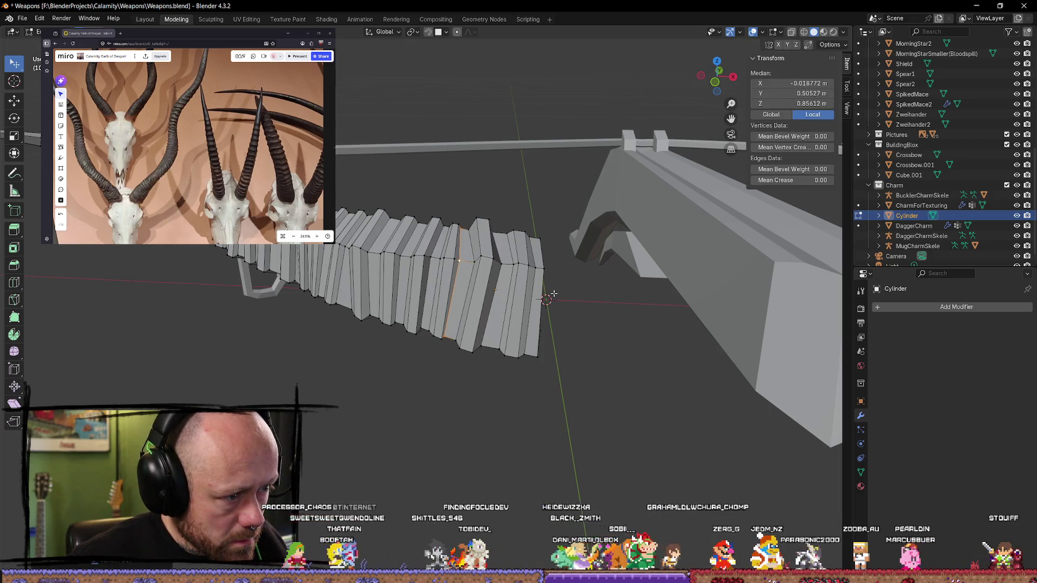
pyautogui.press('Tab')
pyautogui.moveTo(567, 336)
pyautogui.mouseDown(button='middle')
pyautogui.moveTo(574, 254)
pyautogui.moveTo(529, 325)
pyautogui.moveTo(558, 290)
pyautogui.moveTo(562, 212)
pyautogui.moveTo(513, 296)
pyautogui.moveTo(497, 424)
pyautogui.mouseUp(button='middle')
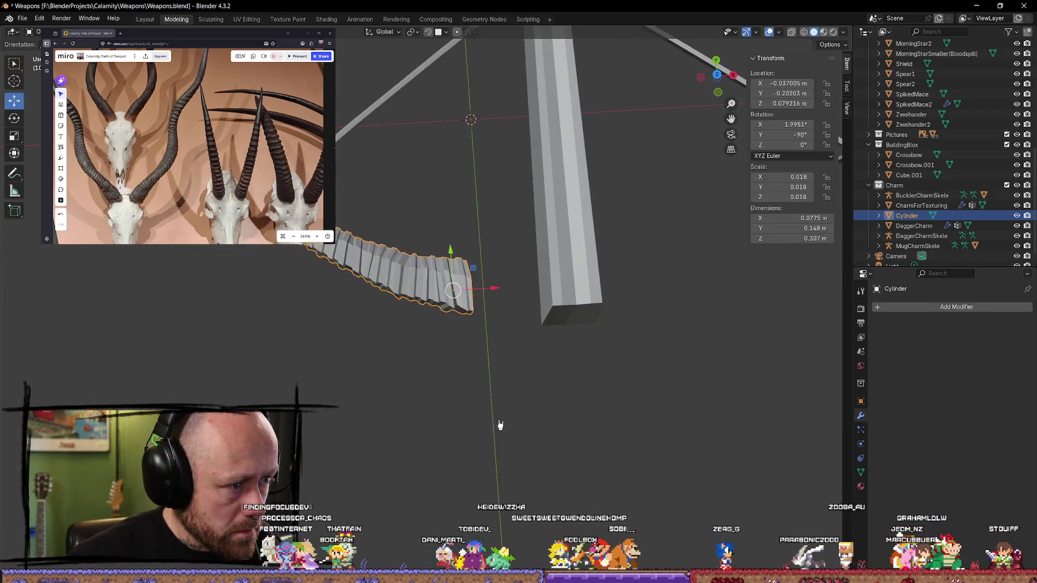
# Step: Select the Cylinder horn, enter Edit Mode, and orbit to a side view of its ridged length
pyautogui.click(370, 420)
pyautogui.moveTo(370, 419)
pyautogui.mouseDown(button='middle')
pyautogui.moveTo(386, 364)
pyautogui.moveTo(570, 355)
pyautogui.moveTo(629, 303)
pyautogui.moveTo(752, 321)
pyautogui.moveTo(567, 313)
pyautogui.moveTo(687, 277)
pyautogui.moveTo(578, 209)
pyautogui.moveTo(557, 338)
pyautogui.moveTo(398, 281)
pyautogui.moveTo(434, 308)
pyautogui.moveTo(486, 416)
pyautogui.moveTo(674, 266)
pyautogui.mouseUp(button='middle')
pyautogui.scroll(2, 442, 314)
pyautogui.moveTo(732, 57)
pyautogui.mouseDown(button='middle')
pyautogui.moveTo(597, 412)
pyautogui.moveTo(551, 319)
pyautogui.moveTo(528, 155)
pyautogui.moveTo(562, 180)
pyautogui.moveTo(532, 162)
pyautogui.moveTo(586, 172)
pyautogui.moveTo(521, 271)
pyautogui.moveTo(486, 299)
pyautogui.moveTo(451, 299)
pyautogui.moveTo(536, 285)
pyautogui.moveTo(567, 148)
pyautogui.moveTo(486, 322)
pyautogui.moveTo(324, 246)
pyautogui.moveTo(280, 255)
pyautogui.moveTo(358, 271)
pyautogui.moveTo(377, 257)
pyautogui.moveTo(577, 322)
pyautogui.moveTo(660, 317)
pyautogui.mouseUp(button='middle')
pyautogui.scroll(-3, 528, 155)
pyautogui.scroll(3, 562, 181)
pyautogui.click(616, 328)
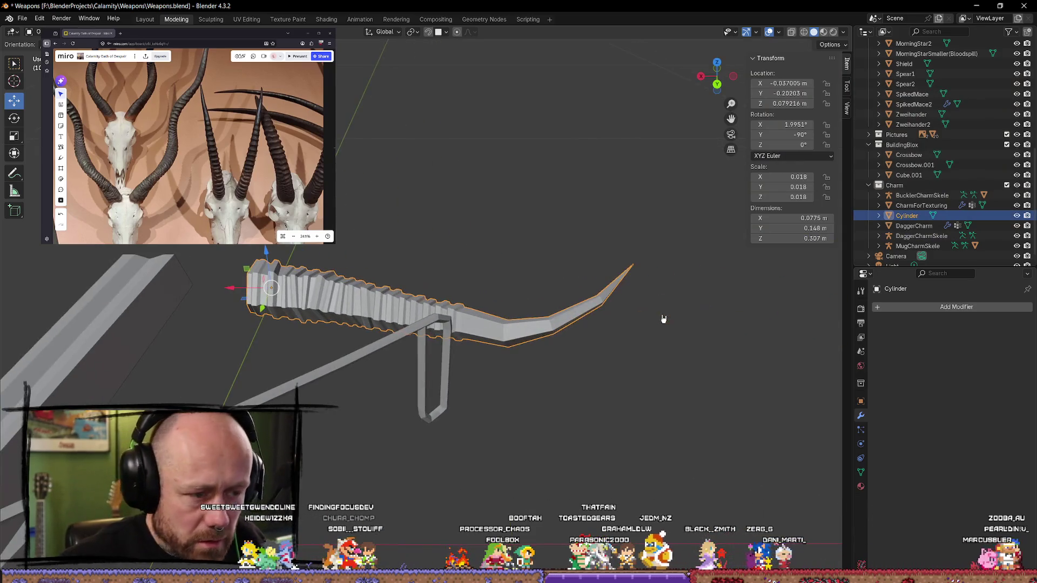
pyautogui.scroll(4, 267, 263)
pyautogui.press('Tab')
pyautogui.moveTo(267, 263); pyautogui.dragTo(369, 267, button='middle')
pyautogui.click(276, 261)
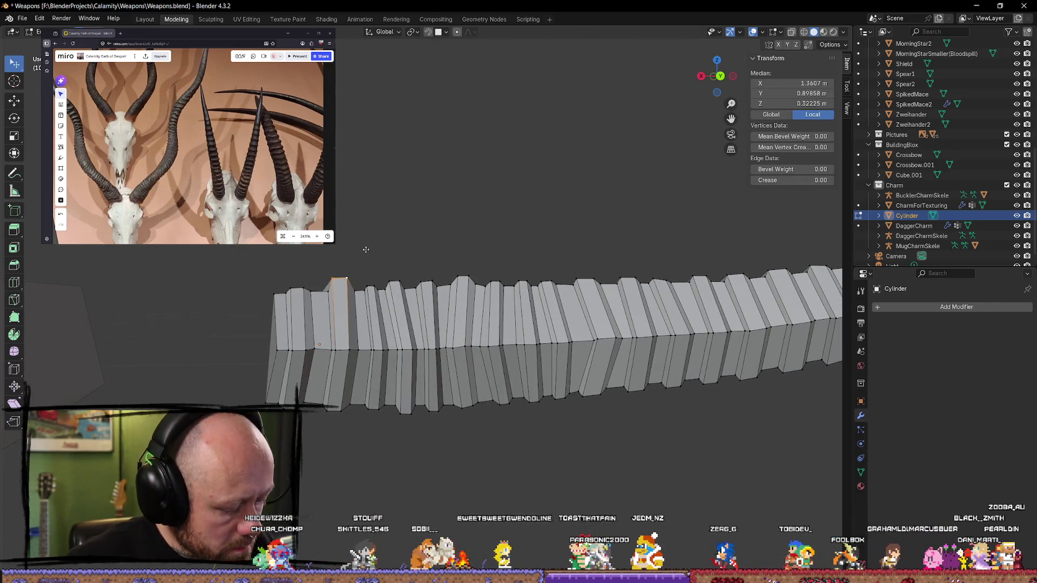
# Step: Nudge a ridge edge and a single ridge vertex slightly along the horn
pyautogui.press('g')
pyautogui.rightClick(368, 255)
pyautogui.click(378, 245)
pyautogui.moveTo(389, 238)
pyautogui.mouseDown(button='middle')
pyautogui.moveTo(393, 259)
pyautogui.moveTo(446, 317)
pyautogui.moveTo(576, 346)
pyautogui.moveTo(392, 276)
pyautogui.mouseUp(button='middle')
pyautogui.click(369, 269)
pyautogui.press('g')
pyautogui.click(378, 270)
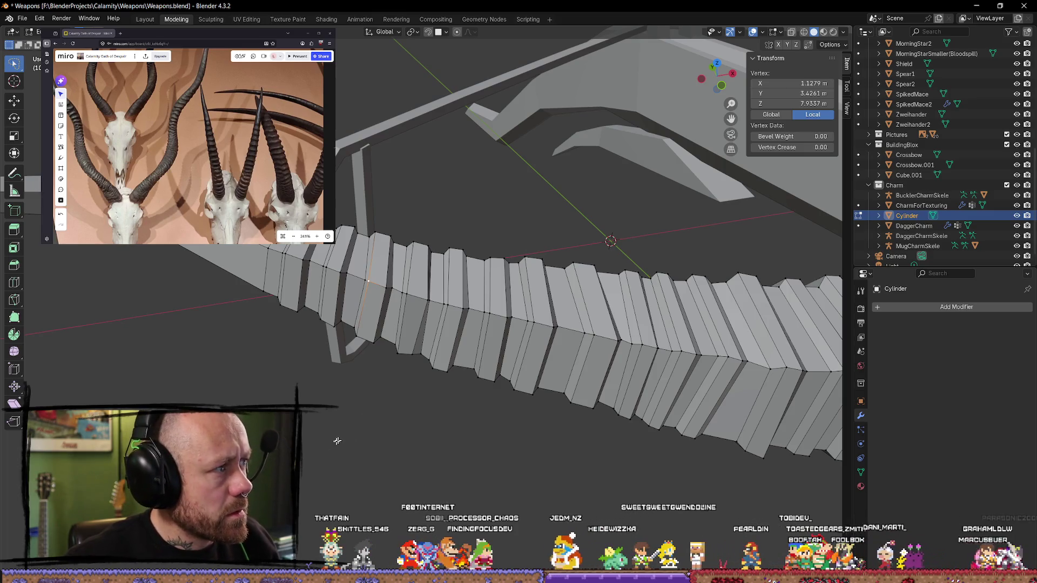
# Step: Shift several more ridge edges slightly to break up the even ribbing
pyautogui.keyDown('shift'); pyautogui.moveTo(337, 441); pyautogui.dragTo(398, 449, button='middle'); pyautogui.keyUp('shift')
pyautogui.keyDown('shift'); pyautogui.click(424, 278); pyautogui.keyUp('shift')
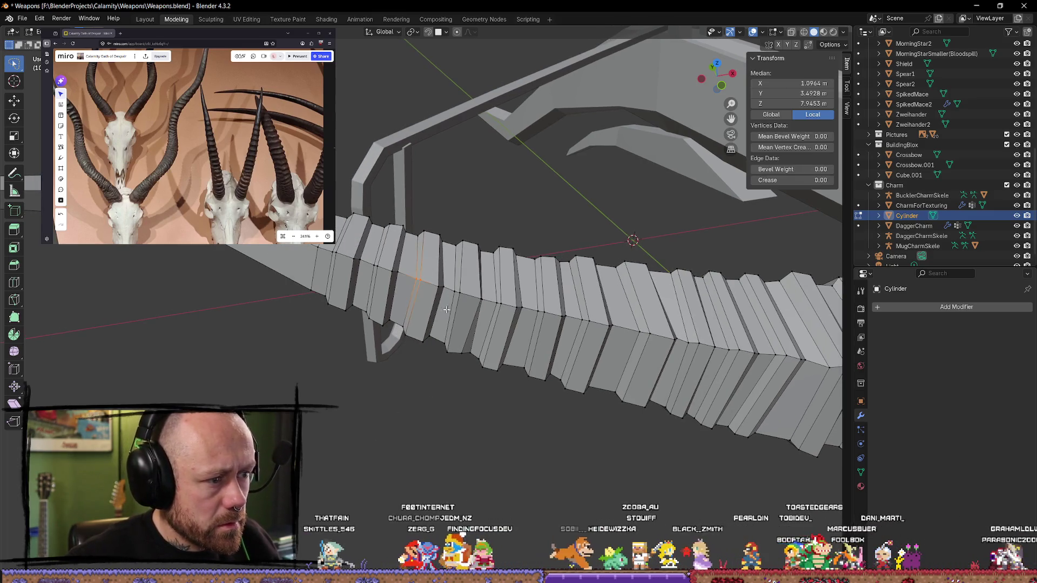
pyautogui.press('g')
pyautogui.click(448, 333)
pyautogui.moveTo(463, 352)
pyautogui.mouseDown(button='middle')
pyautogui.moveTo(486, 276)
pyautogui.moveTo(442, 288)
pyautogui.mouseUp(button='middle')
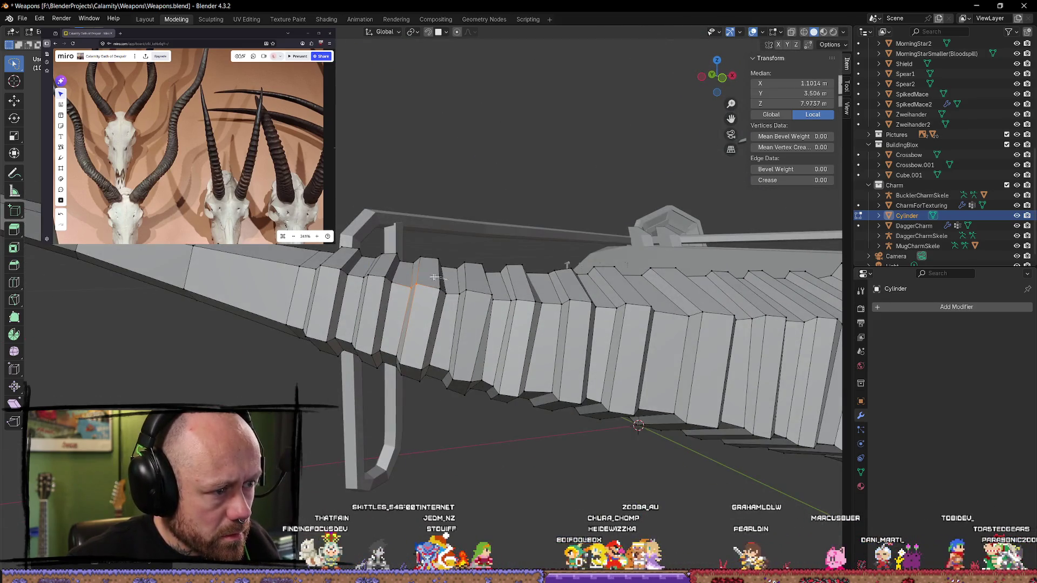
pyautogui.keyDown('shift'); pyautogui.click(452, 288); pyautogui.keyUp('shift')
pyautogui.press('g')
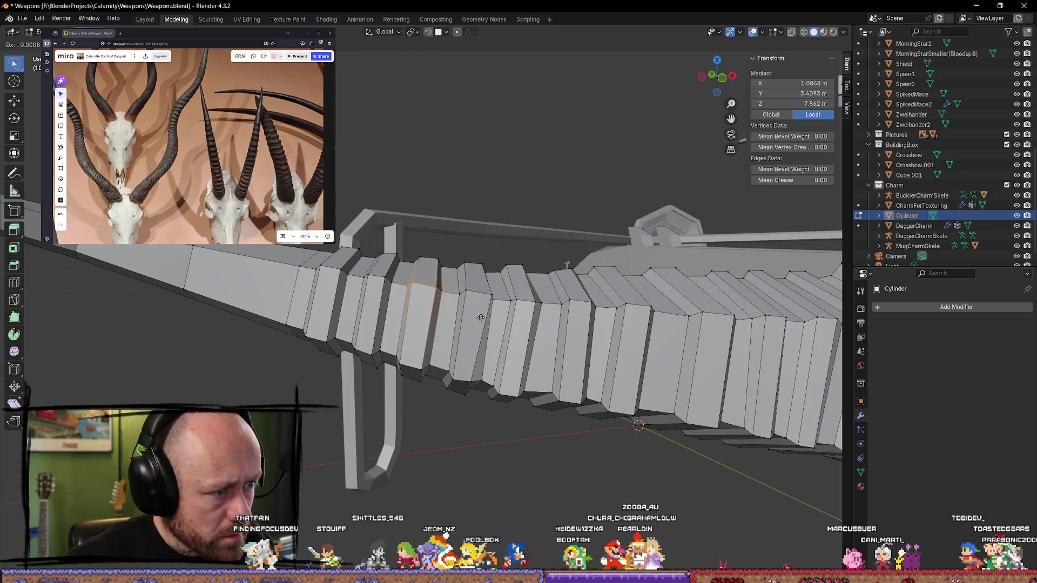
pyautogui.click(481, 317)
# Step: Box-select a strip of edges on another ridge and move it to a new position
pyautogui.hotkey('alt', 'a')
pyautogui.moveTo(480, 317)
pyautogui.mouseDown(button='middle')
pyautogui.moveTo(358, 281)
pyautogui.moveTo(434, 364)
pyautogui.mouseUp(button='middle')
pyautogui.keyDown('ctrl'); pyautogui.moveTo(423, 371); pyautogui.dragTo(424, 370, button='right'); pyautogui.keyUp('ctrl')
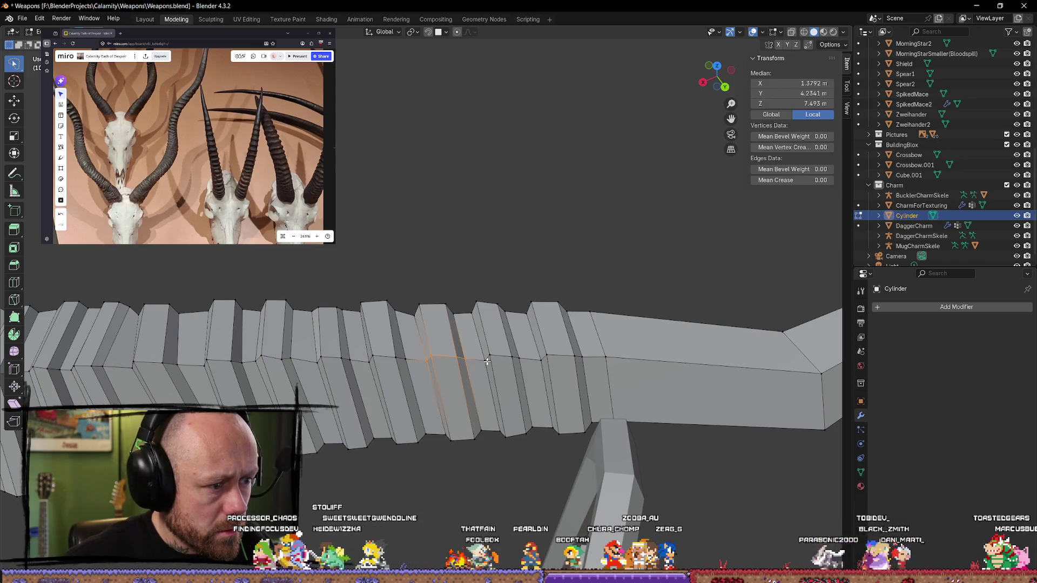
pyautogui.moveTo(502, 363)
pyautogui.mouseDown(button='middle')
pyautogui.moveTo(487, 412)
pyautogui.moveTo(489, 338)
pyautogui.mouseUp(button='middle')
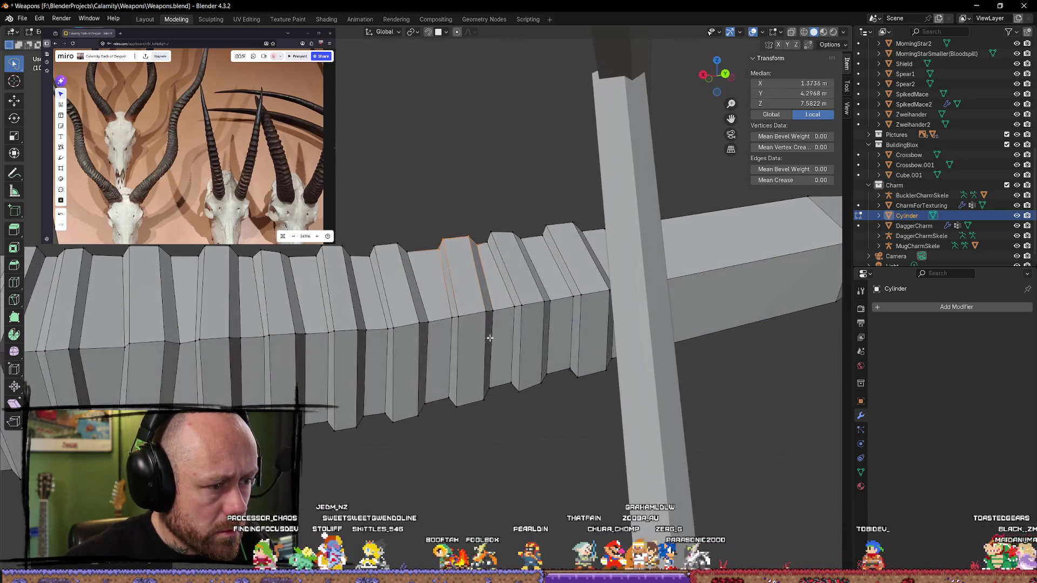
pyautogui.press('g')
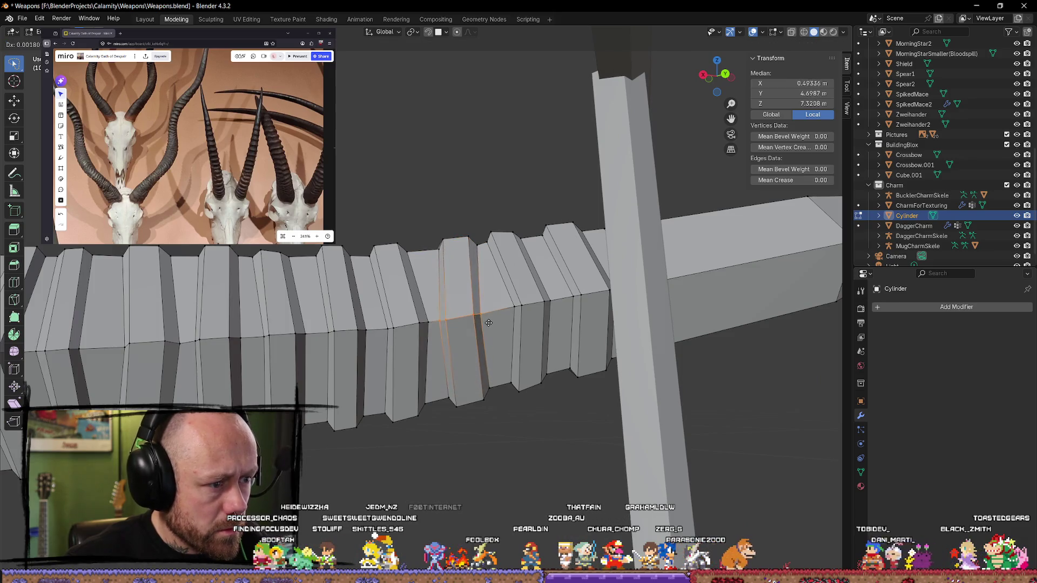
pyautogui.click(491, 322)
pyautogui.moveTo(492, 321)
pyautogui.mouseDown(button='middle')
pyautogui.moveTo(505, 394)
pyautogui.moveTo(528, 435)
pyautogui.moveTo(500, 377)
pyautogui.moveTo(457, 473)
pyautogui.moveTo(528, 352)
pyautogui.moveTo(481, 346)
pyautogui.mouseUp(button='middle')
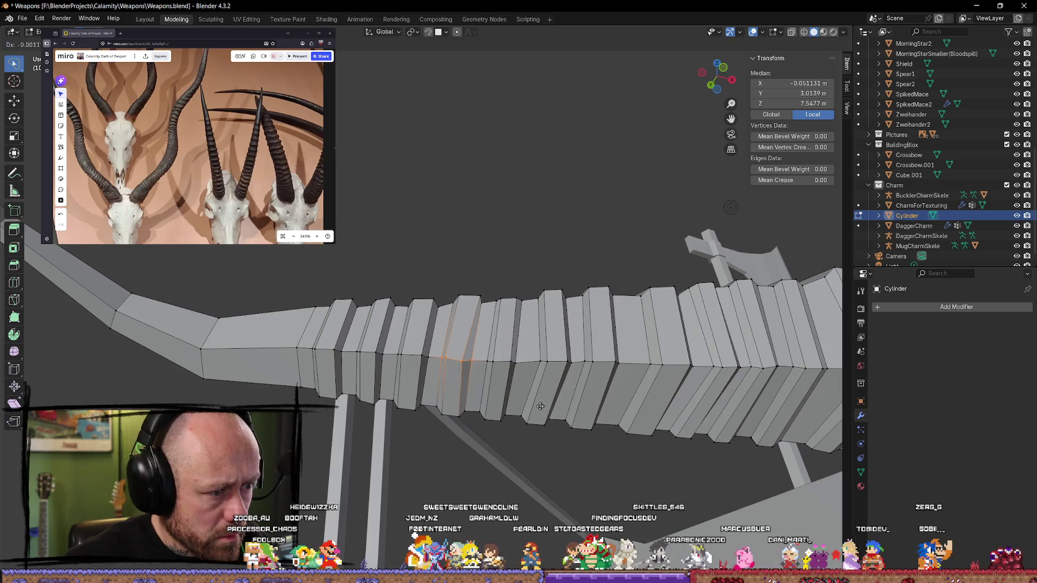
pyautogui.moveTo(542, 406)
pyautogui.mouseDown(button='middle')
pyautogui.moveTo(517, 330)
pyautogui.moveTo(475, 469)
pyautogui.moveTo(453, 348)
pyautogui.moveTo(483, 351)
pyautogui.moveTo(378, 254)
pyautogui.moveTo(358, 221)
pyautogui.moveTo(467, 245)
pyautogui.mouseUp(button='middle')
# Step: Nudge a few individual ridge vertices to new positions along the horn
pyautogui.hotkey('alt', 'a')
pyautogui.click(513, 336)
pyautogui.click(450, 343)
pyautogui.press('g')
pyautogui.click(484, 354)
pyautogui.press('g')
pyautogui.click(424, 291)
pyautogui.click(375, 242)
pyautogui.press('g')
pyautogui.click(377, 247)
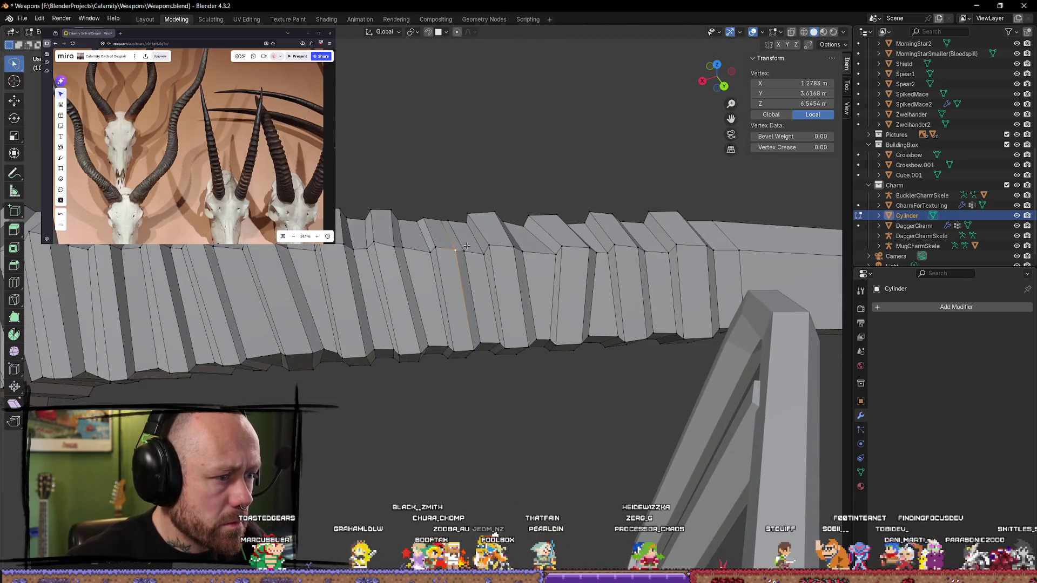
# Step: Move a group of ridge edges and the lower vertical edges of one ridge
pyautogui.click(455, 265)
pyautogui.press('g')
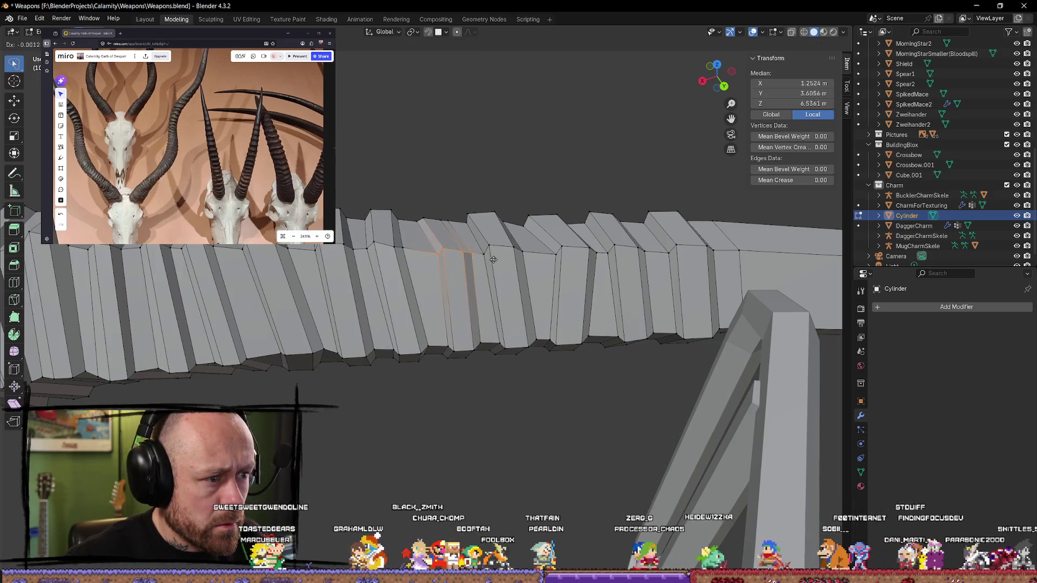
pyautogui.click(495, 261)
pyautogui.moveTo(496, 260); pyautogui.dragTo(482, 291, button='middle')
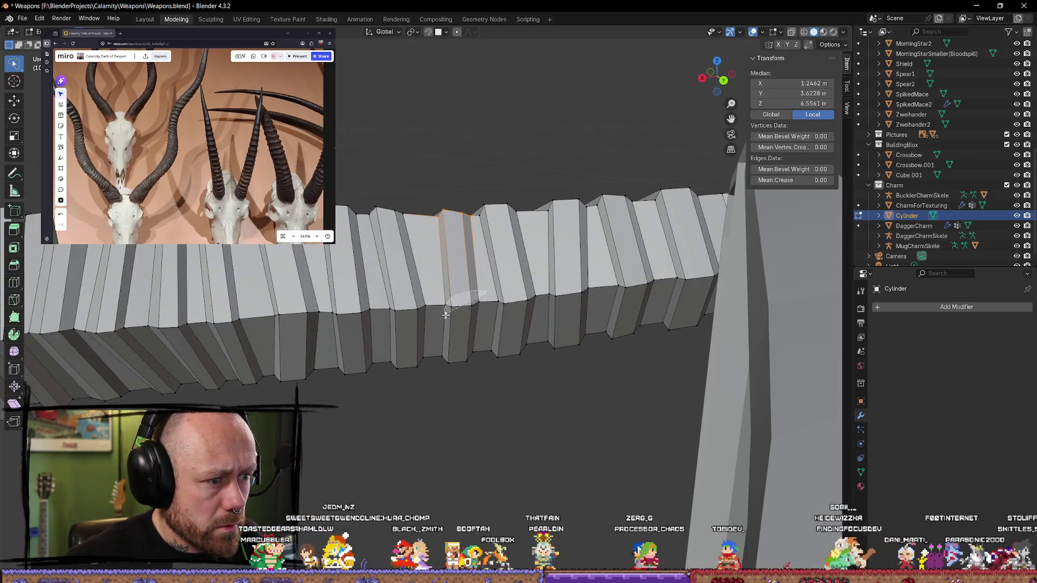
pyautogui.click(469, 316)
pyautogui.press('g')
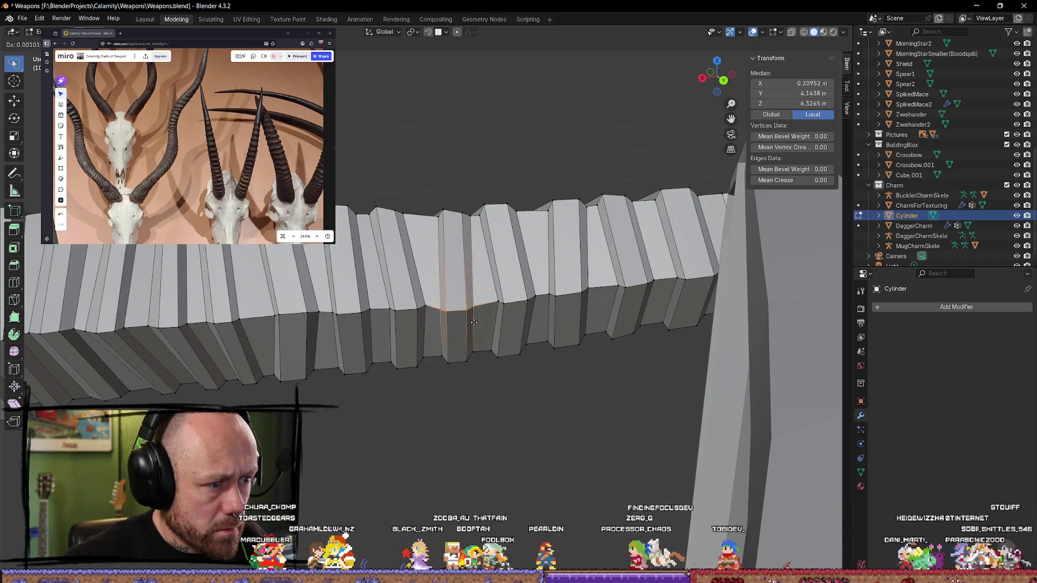
pyautogui.click(483, 372)
pyautogui.click(486, 374)
pyautogui.moveTo(486, 375)
pyautogui.mouseDown(button='middle')
pyautogui.moveTo(513, 383)
pyautogui.moveTo(531, 424)
pyautogui.moveTo(508, 436)
pyautogui.moveTo(486, 410)
pyautogui.moveTo(382, 384)
pyautogui.moveTo(517, 355)
pyautogui.moveTo(507, 363)
pyautogui.moveTo(508, 269)
pyautogui.moveTo(503, 301)
pyautogui.moveTo(544, 296)
pyautogui.moveTo(540, 275)
pyautogui.moveTo(507, 378)
pyautogui.moveTo(511, 334)
pyautogui.mouseUp(button='middle')
# Step: Slide two edge loops beside the ridges to new positions along the horn
pyautogui.keyDown('alt'); pyautogui.click(462, 277); pyautogui.keyUp('alt')
pyautogui.press('g')
pyautogui.press('g')
pyautogui.click(536, 324)
pyautogui.hotkey('alt', 'a')
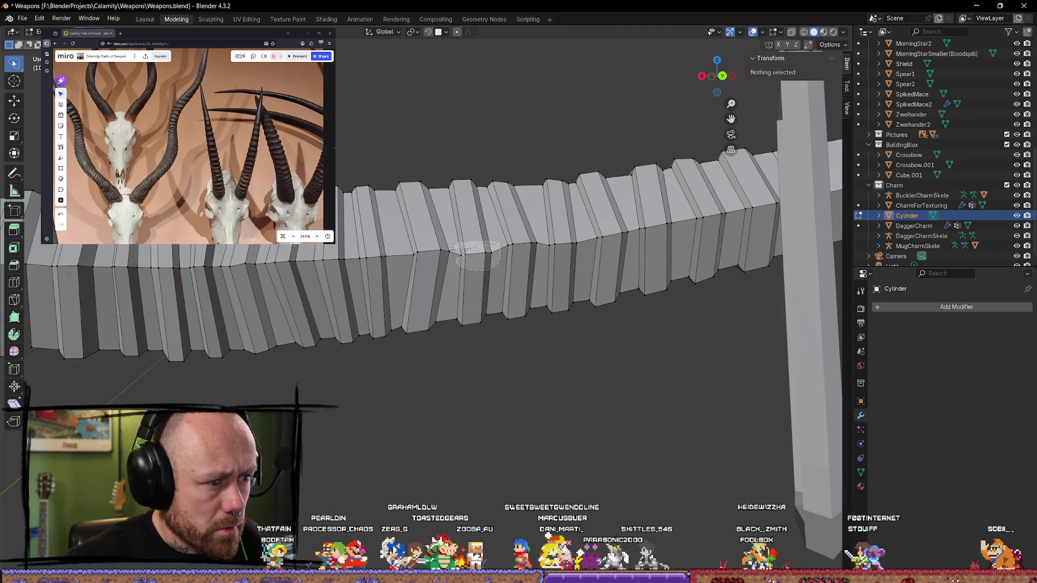
pyautogui.keyDown('alt'); pyautogui.click(466, 267); pyautogui.keyUp('alt')
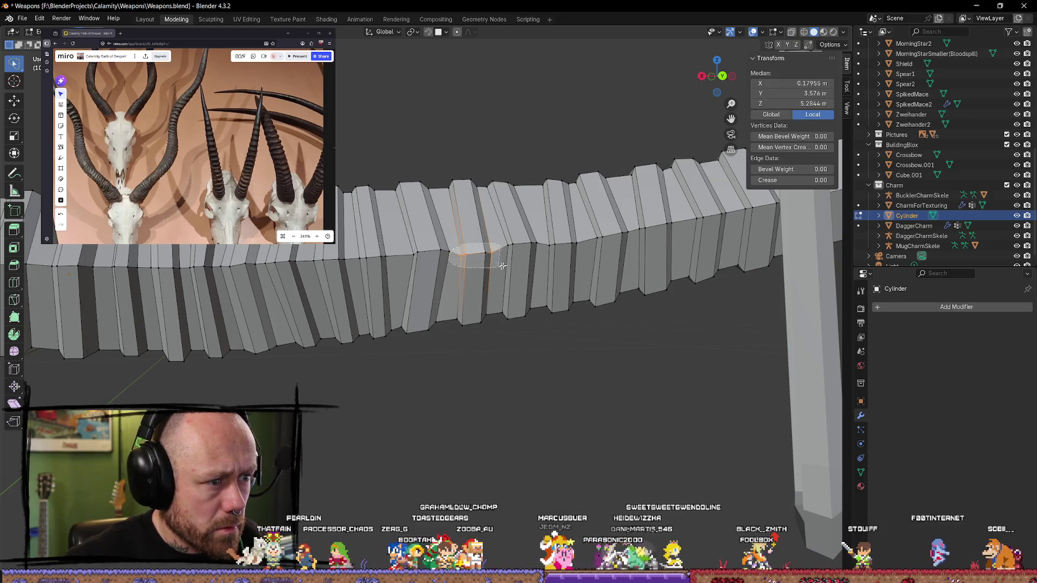
pyautogui.press('g')
pyautogui.press('g')
pyautogui.click(519, 280)
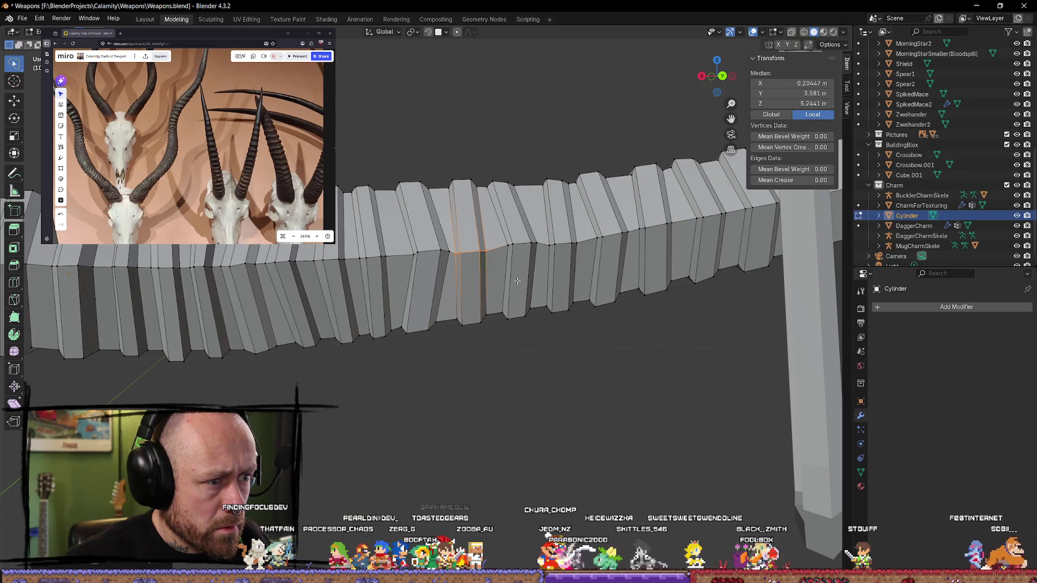
# Step: Slide the bottom vertex of a ridge up along its edge
pyautogui.click(484, 250)
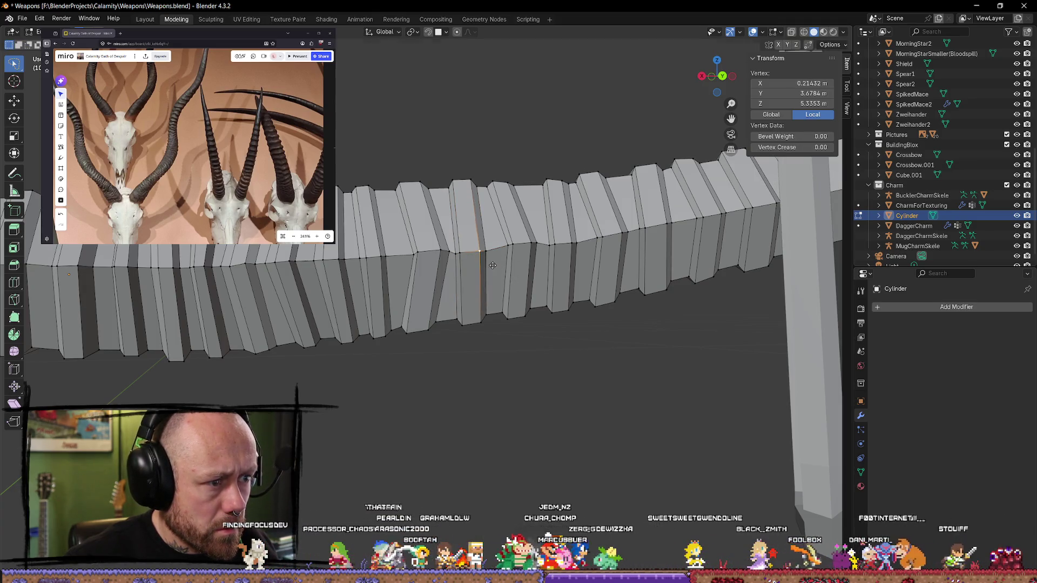
pyautogui.click(480, 322)
pyautogui.moveTo(539, 363)
pyautogui.mouseDown(button='middle')
pyautogui.moveTo(459, 249)
pyautogui.moveTo(516, 229)
pyautogui.moveTo(528, 275)
pyautogui.mouseUp(button='middle')
pyautogui.press('g')
pyautogui.press('g')
pyautogui.click(459, 249)
pyautogui.hotkey('alt', 'a')
# Step: Move another edge loop around the horn and shift one ridge's loop slightly
pyautogui.keyDown('alt'); pyautogui.click(523, 241); pyautogui.keyUp('alt')
pyautogui.moveTo(531, 265); pyautogui.dragTo(499, 286)
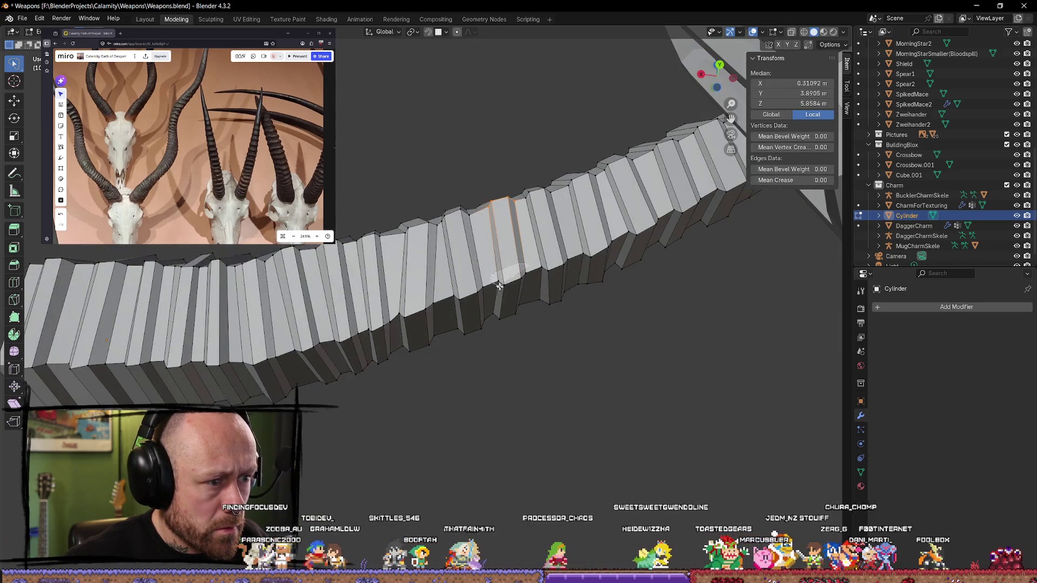
pyautogui.press('g')
pyautogui.click(550, 277)
pyautogui.moveTo(549, 276); pyautogui.dragTo(508, 277, button='middle')
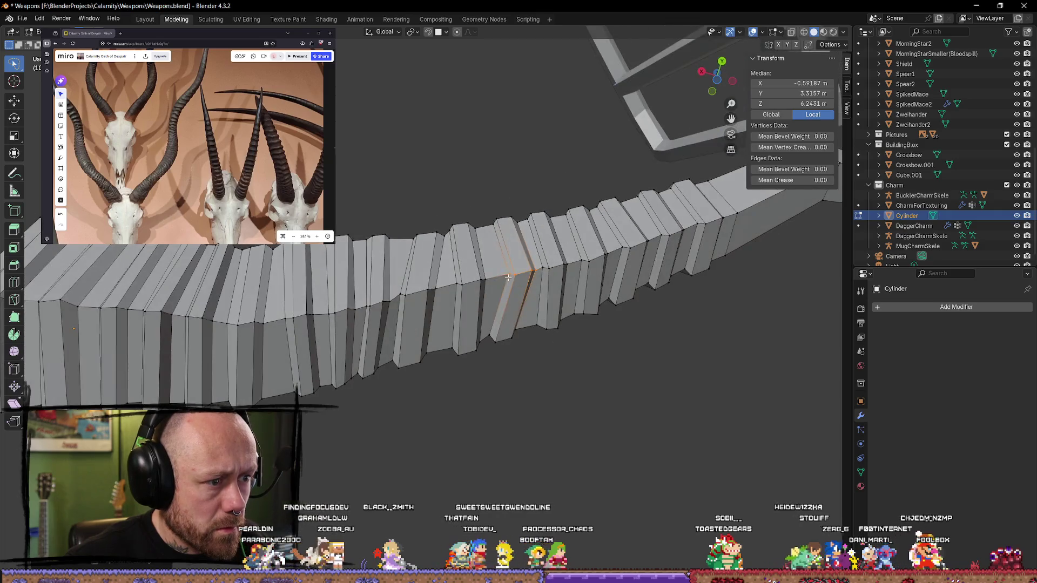
pyautogui.moveTo(471, 296); pyautogui.dragTo(471, 296)
pyautogui.moveTo(471, 297)
pyautogui.mouseDown(button='middle')
pyautogui.moveTo(457, 262)
pyautogui.moveTo(438, 338)
pyautogui.moveTo(478, 379)
pyautogui.mouseUp(button='middle')
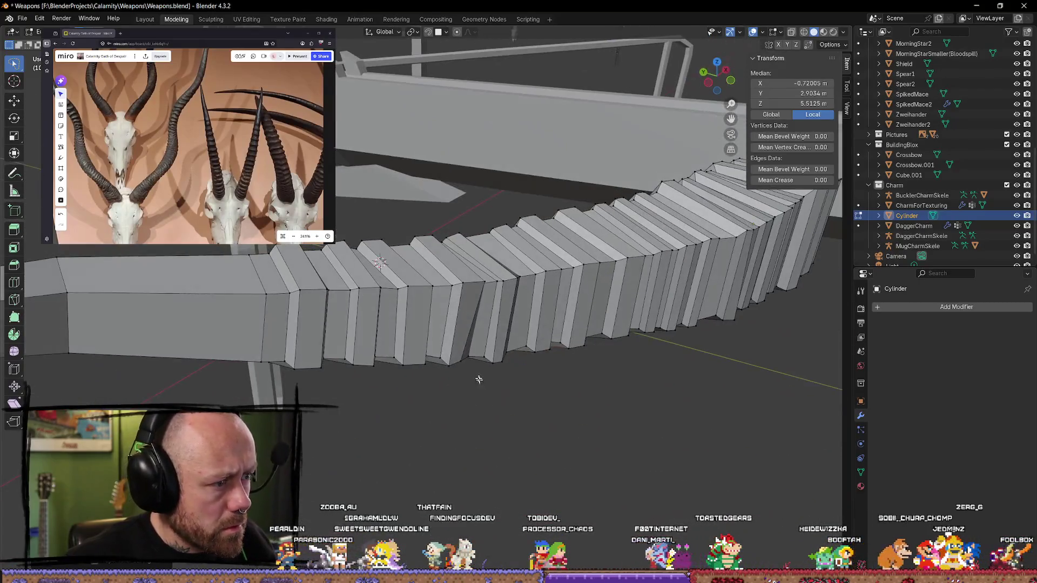
pyautogui.keyDown('alt'); pyautogui.click(389, 285); pyautogui.keyUp('alt')
pyautogui.moveTo(389, 284); pyautogui.dragTo(359, 321, button='middle')
pyautogui.press('g')
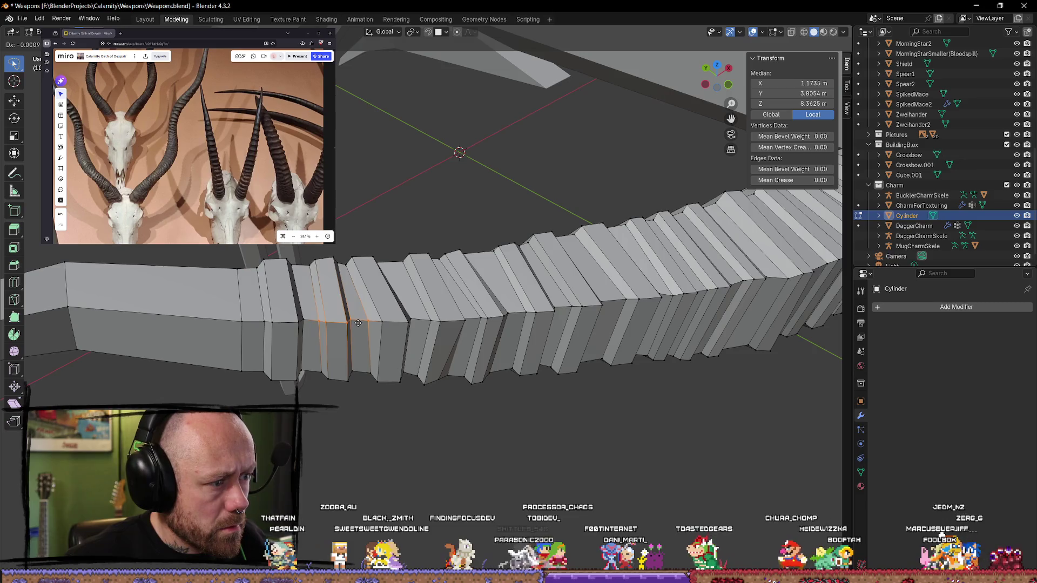
pyautogui.click(358, 324)
# Step: Nudge a single ridge vertex into place, then switch back to Object Mode
pyautogui.click(324, 322)
pyautogui.moveTo(324, 322)
pyautogui.mouseDown(button='middle')
pyautogui.moveTo(335, 329)
pyautogui.moveTo(321, 304)
pyautogui.moveTo(363, 279)
pyautogui.mouseUp(button='middle')
pyautogui.press('g')
pyautogui.click(333, 315)
pyautogui.press('g')
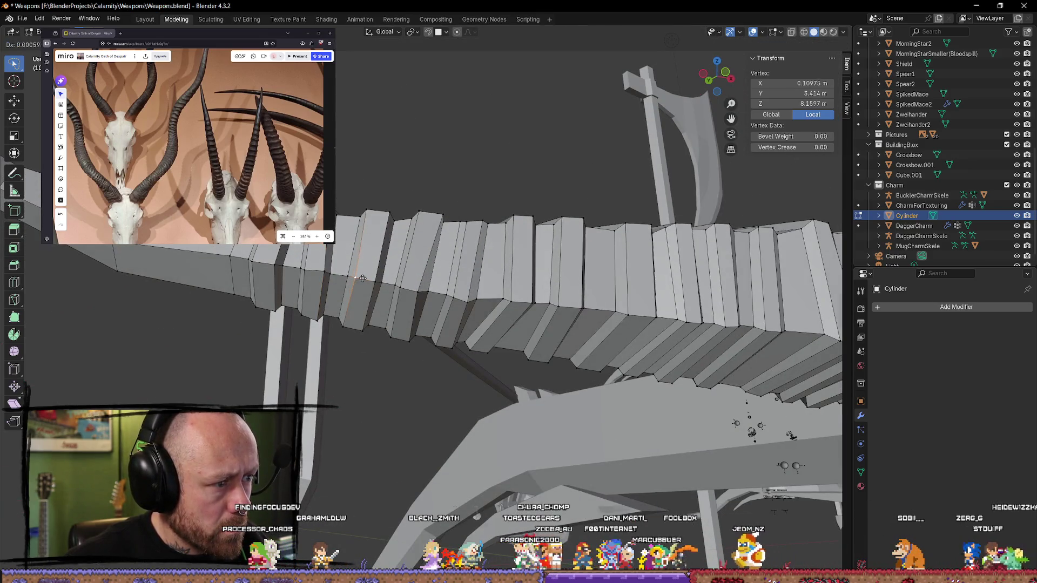
pyautogui.click(362, 279)
pyautogui.press('g')
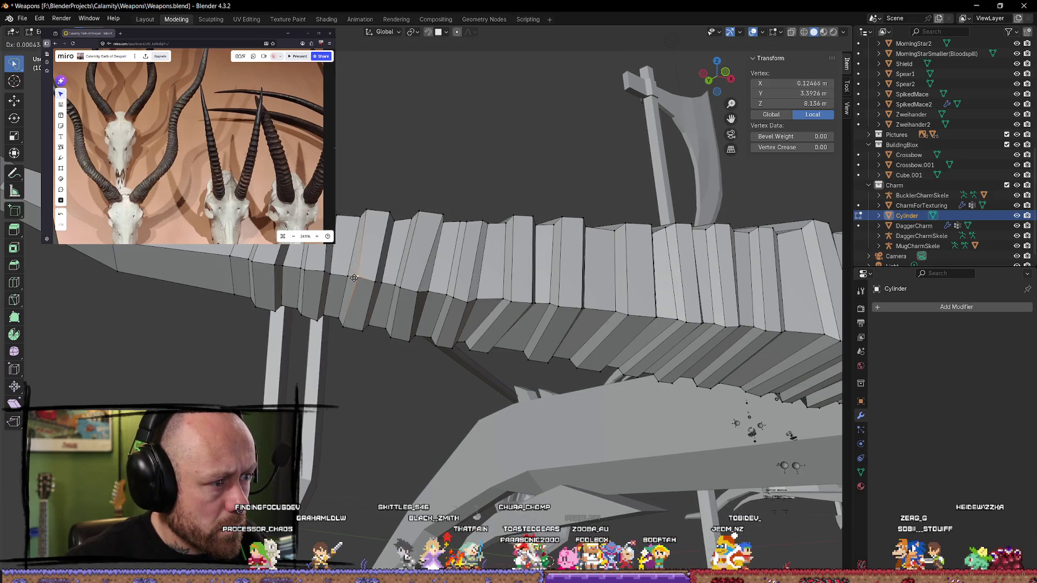
pyautogui.click(354, 278)
pyautogui.press('g')
pyautogui.click(350, 279)
pyautogui.moveTo(350, 279)
pyautogui.mouseDown(button='middle')
pyautogui.moveTo(422, 354)
pyautogui.moveTo(465, 445)
pyautogui.moveTo(475, 451)
pyautogui.moveTo(541, 389)
pyautogui.moveTo(534, 415)
pyautogui.mouseUp(button='middle')
pyautogui.press('Tab')
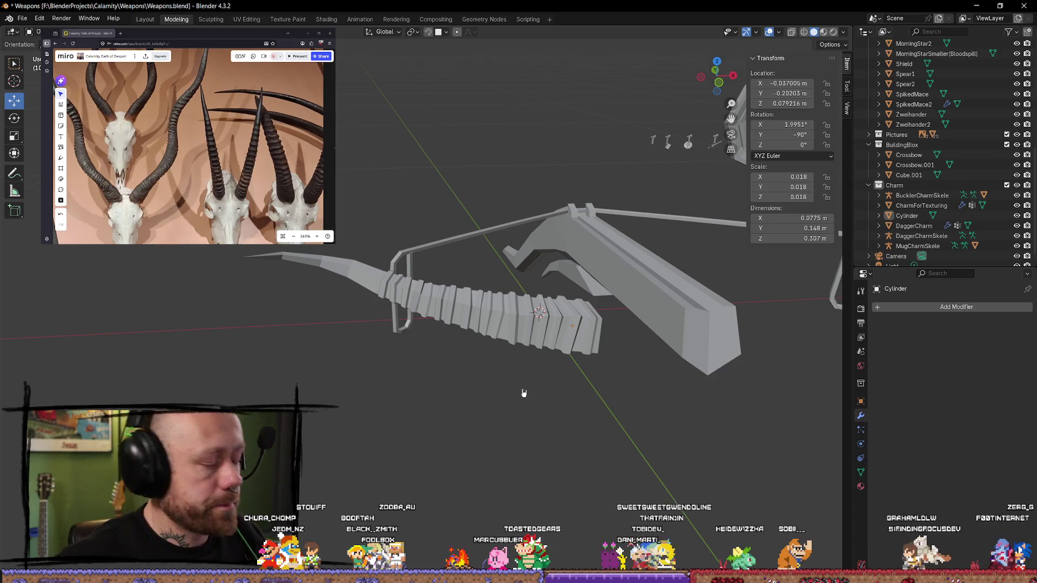
pyautogui.scroll(5, 532, 303)
pyautogui.moveTo(527, 283)
pyautogui.mouseDown(button='middle')
pyautogui.moveTo(531, 302)
pyautogui.moveTo(662, 341)
pyautogui.moveTo(677, 284)
pyautogui.moveTo(610, 299)
pyautogui.moveTo(608, 273)
pyautogui.moveTo(542, 238)
pyautogui.moveTo(562, 248)
pyautogui.moveTo(586, 228)
pyautogui.mouseUp(button='middle')
# Step: Select the horn mesh in Edit Mode and nudge one ridge vertex vertically
pyautogui.scroll(4, 650, 340)
pyautogui.click(658, 346)
pyautogui.press('Tab')
pyautogui.scroll(3, 542, 259)
pyautogui.click(586, 228)
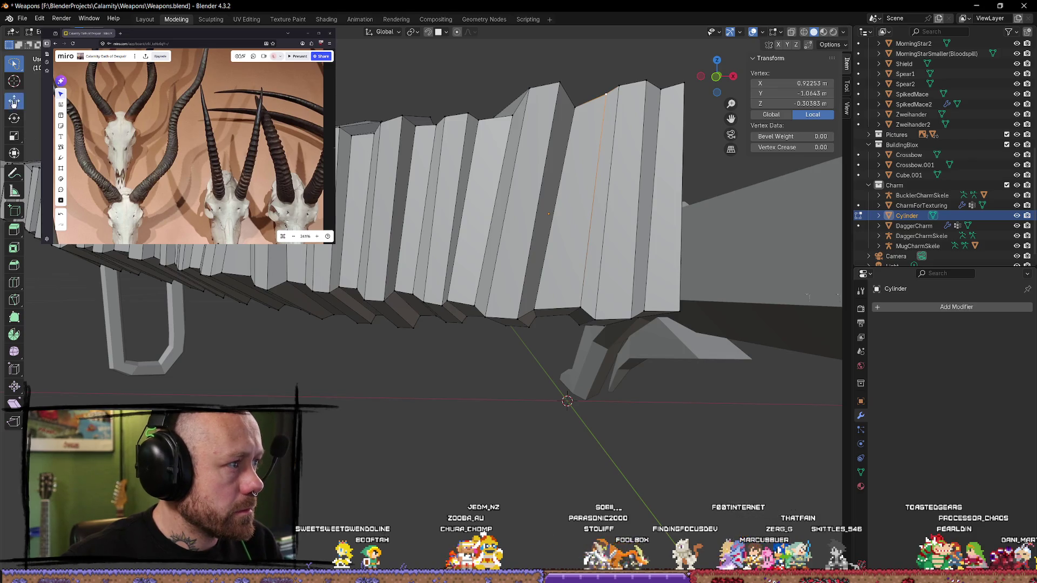
pyautogui.moveTo(607, 58); pyautogui.dragTo(607, 67)
# Step: Inspect the horn from a steep angle, try another vertex, then return to Object Mode
pyautogui.moveTo(607, 67)
pyautogui.mouseDown(button='middle')
pyautogui.moveTo(605, 324)
pyautogui.moveTo(540, 421)
pyautogui.moveTo(568, 486)
pyautogui.moveTo(555, 381)
pyautogui.moveTo(606, 370)
pyautogui.moveTo(655, 400)
pyautogui.moveTo(597, 423)
pyautogui.moveTo(531, 403)
pyautogui.mouseUp(button='middle')
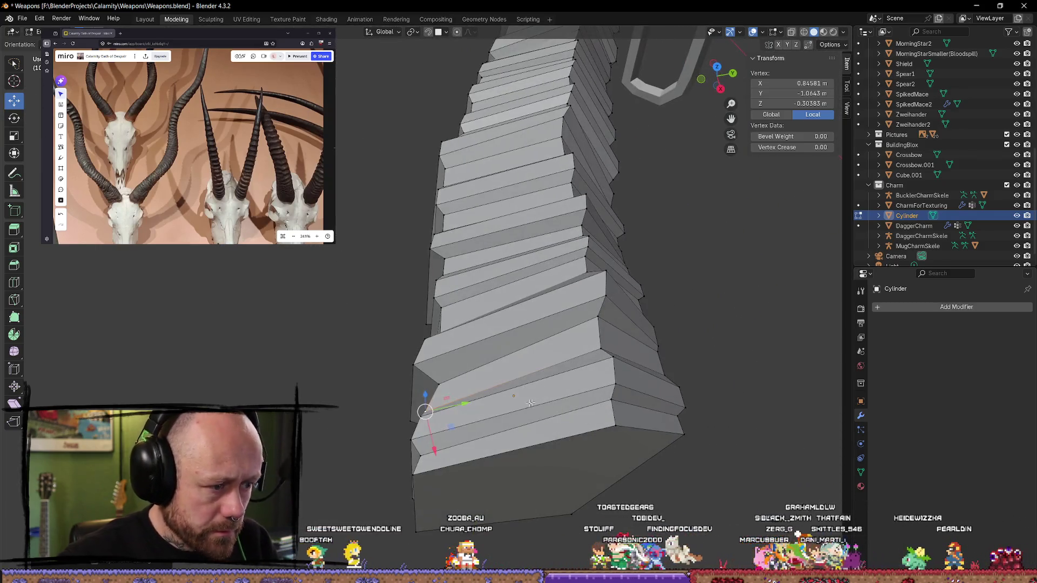
pyautogui.moveTo(463, 404)
pyautogui.mouseDown(button='middle')
pyautogui.moveTo(624, 427)
pyautogui.moveTo(711, 378)
pyautogui.moveTo(576, 368)
pyautogui.moveTo(567, 331)
pyautogui.mouseUp(button='middle')
pyautogui.click(624, 427)
pyautogui.click(708, 381)
pyautogui.press('Tab')
pyautogui.moveTo(367, 341)
pyautogui.mouseDown(button='middle')
pyautogui.moveTo(509, 321)
pyautogui.moveTo(486, 366)
pyautogui.moveTo(470, 141)
pyautogui.moveTo(475, 151)
pyautogui.moveTo(371, 277)
pyautogui.moveTo(430, 231)
pyautogui.moveTo(521, 319)
pyautogui.moveTo(500, 248)
pyautogui.moveTo(551, 232)
pyautogui.moveTo(512, 303)
pyautogui.moveTo(517, 278)
pyautogui.moveTo(540, 276)
pyautogui.moveTo(580, 303)
pyautogui.moveTo(505, 362)
pyautogui.mouseUp(button='middle')
# Step: Select the edge loop where the ridging begins and shift it to a new position
pyautogui.press('Tab')
pyautogui.keyDown('alt'); pyautogui.click(518, 261); pyautogui.keyUp('alt')
pyautogui.click(506, 362)
pyautogui.keyDown('alt'); pyautogui.click(442, 375); pyautogui.keyUp('alt')
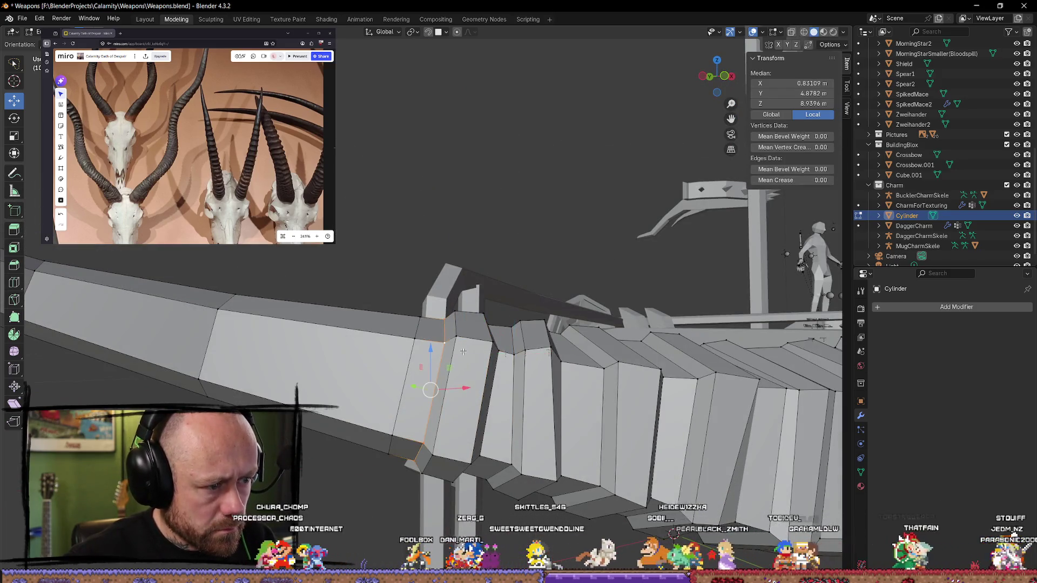
pyautogui.moveTo(442, 375); pyautogui.dragTo(461, 347, button='middle')
pyautogui.press('g')
pyautogui.click(476, 358)
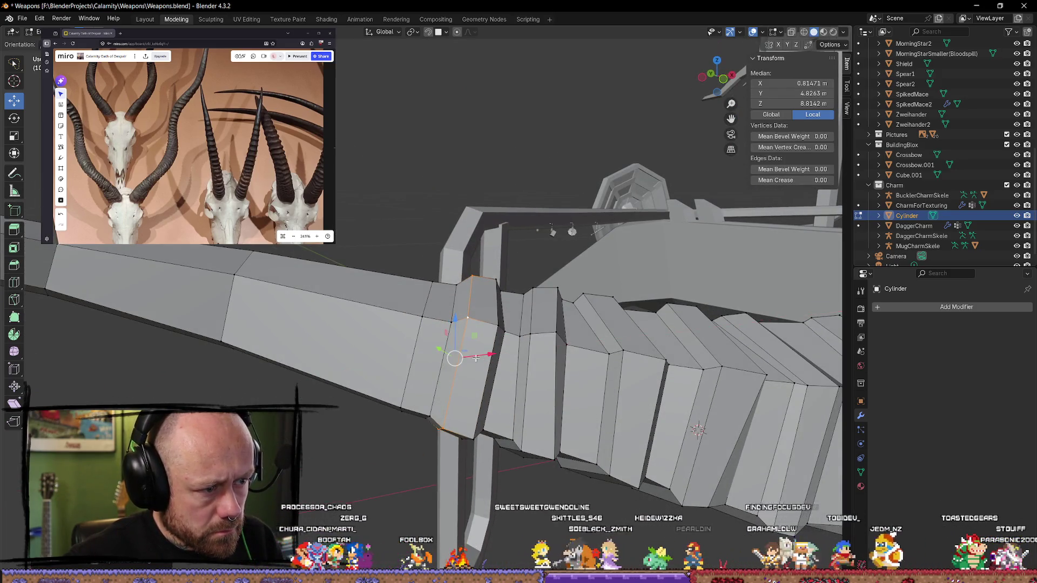
# Step: Move that ridge edge loop along the Y axis
pyautogui.press('g')
pyautogui.press('y')
pyautogui.click(443, 357)
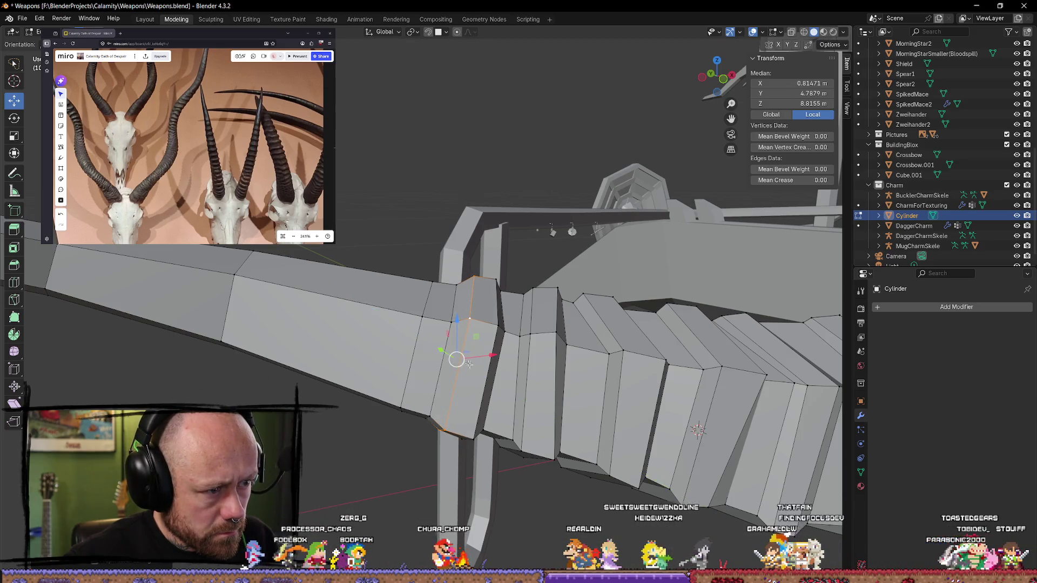
pyautogui.moveTo(442, 357); pyautogui.dragTo(440, 312, button='middle')
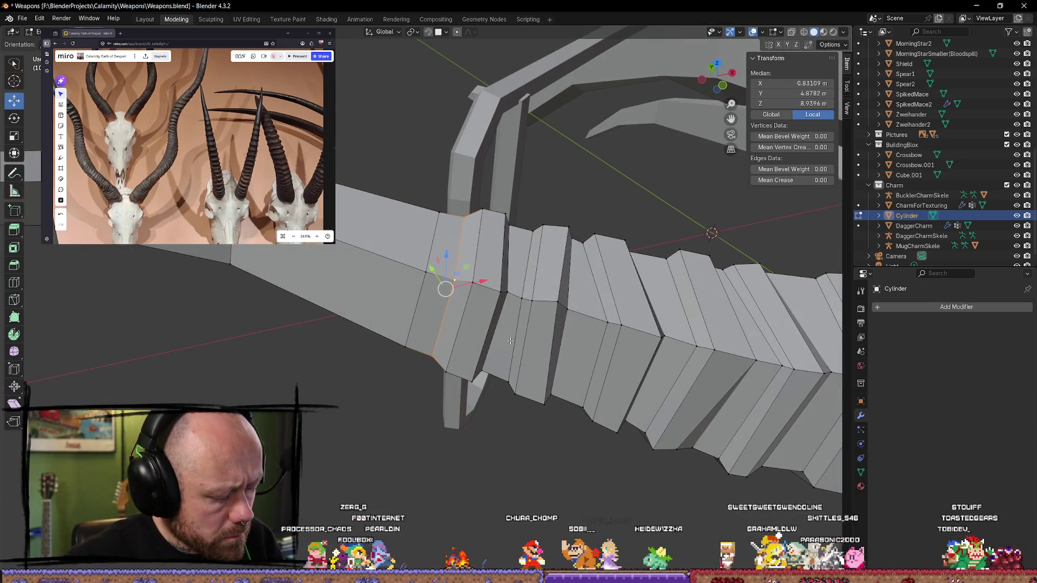
# Step: From a lower viewpoint, shift the same loop along the Z axis twice
pyautogui.moveTo(475, 284)
pyautogui.mouseDown(button='middle')
pyautogui.moveTo(281, 322)
pyautogui.moveTo(423, 493)
pyautogui.mouseUp(button='middle')
pyautogui.press('g')
pyautogui.press('x')
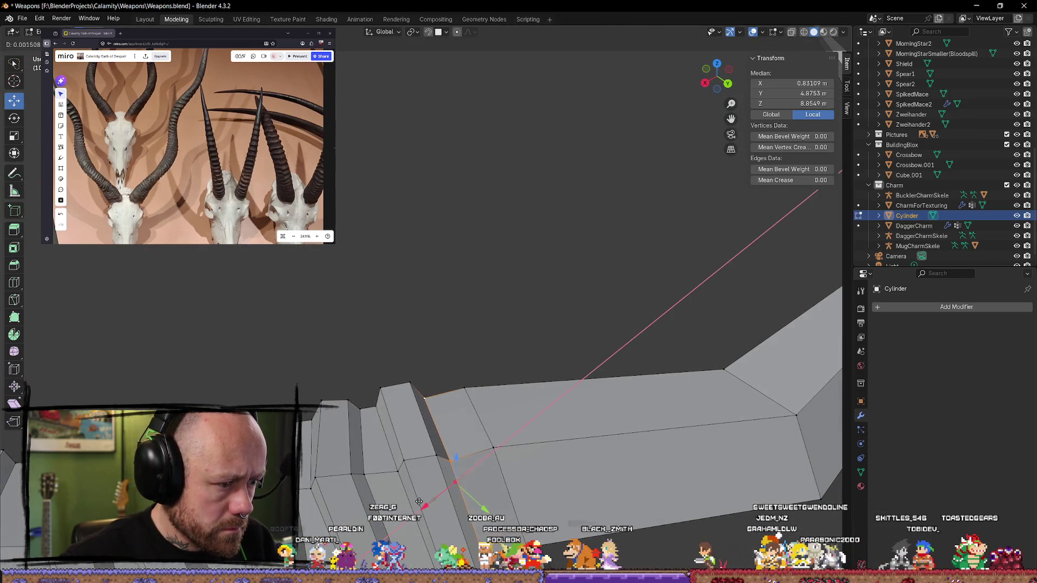
pyautogui.press('z')
pyautogui.click(462, 428)
pyautogui.moveTo(462, 429)
pyautogui.mouseDown(button='middle')
pyautogui.moveTo(351, 329)
pyautogui.moveTo(541, 422)
pyautogui.moveTo(458, 341)
pyautogui.mouseUp(button='middle')
pyautogui.press('g')
pyautogui.press('z')
pyautogui.scroll(-3, 356, 334)
pyautogui.press('Return')
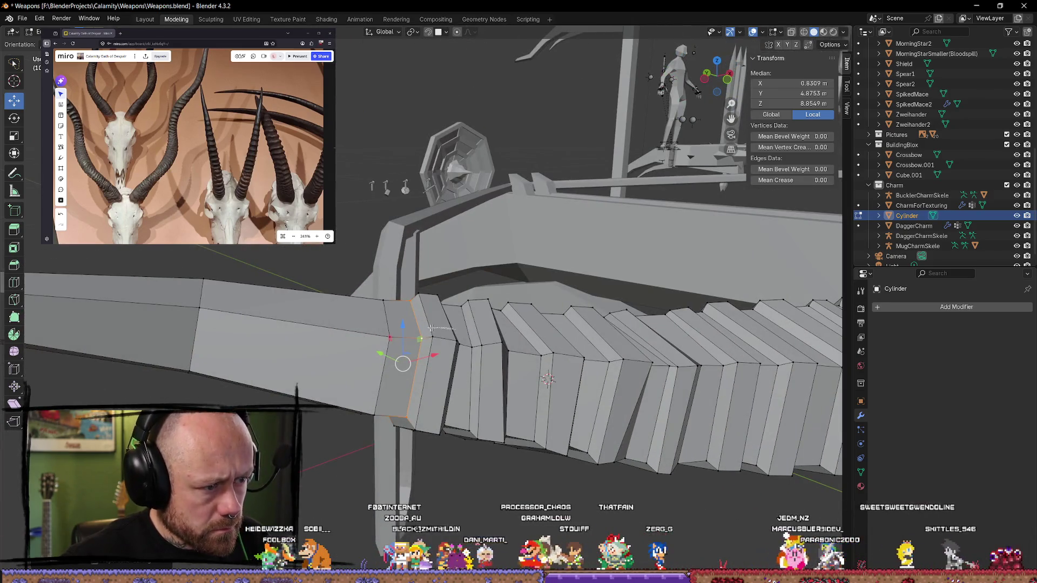
# Step: Raise the neighbouring edge loop slightly along the Y axis
pyautogui.keyDown('alt'); pyautogui.click(430, 337); pyautogui.keyUp('alt')
pyautogui.moveTo(435, 337); pyautogui.dragTo(504, 316, button='middle')
pyautogui.press('g')
pyautogui.press('y')
pyautogui.click(505, 244)
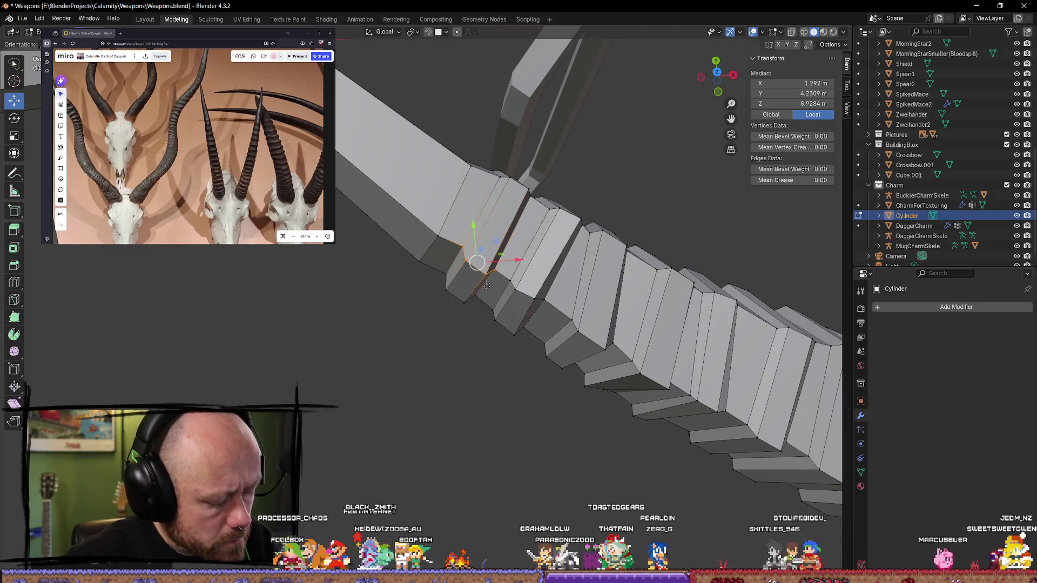
# Step: Pick edge loops toward the tip and reposition one seen from above the curved horn
pyautogui.keyDown('alt'); pyautogui.click(485, 258); pyautogui.keyUp('alt')
pyautogui.moveTo(485, 258)
pyautogui.mouseDown(button='middle')
pyautogui.moveTo(416, 249)
pyautogui.moveTo(457, 382)
pyautogui.moveTo(402, 417)
pyautogui.moveTo(487, 443)
pyautogui.mouseUp(button='middle')
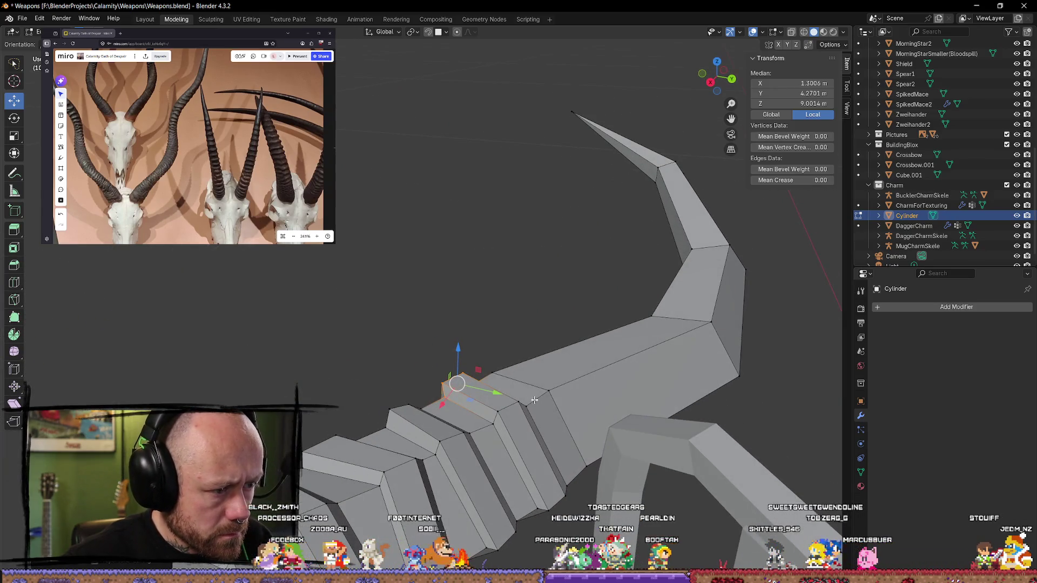
pyautogui.keyDown('alt'); pyautogui.click(493, 430); pyautogui.keyUp('alt')
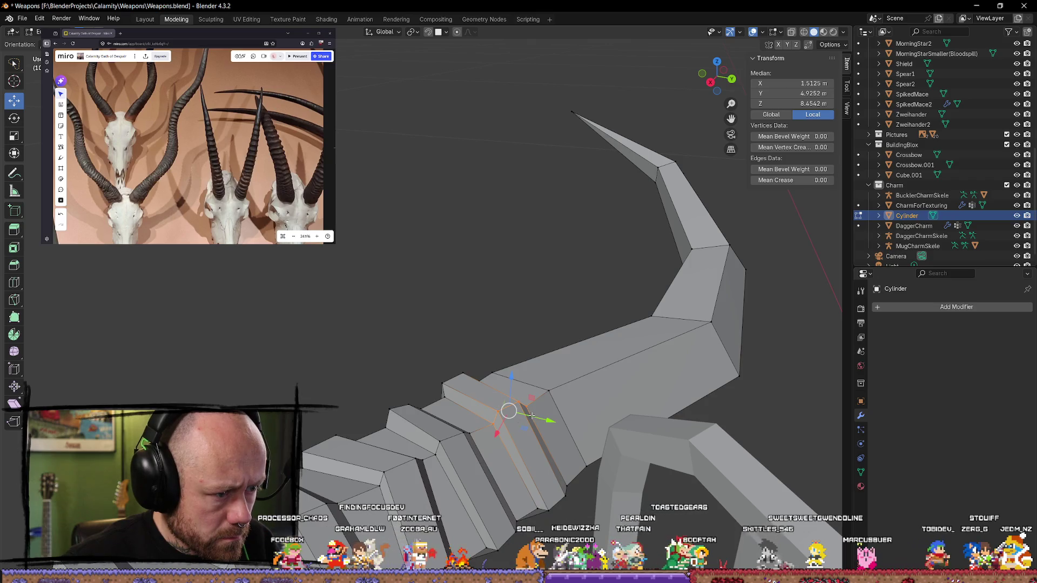
pyautogui.keyDown('alt'); pyautogui.click(510, 427); pyautogui.keyUp('alt')
pyautogui.scroll(6, 505, 383)
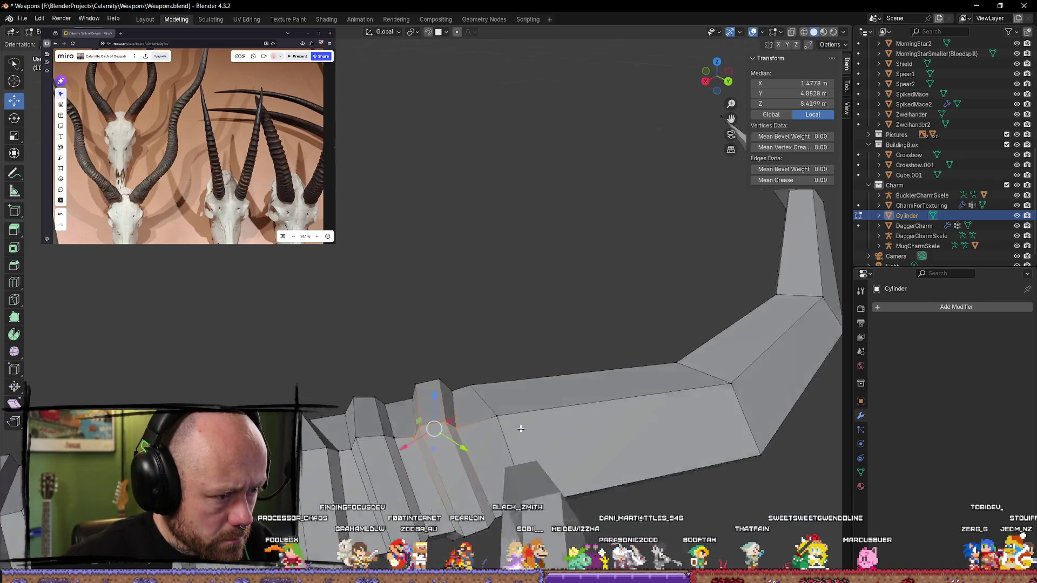
pyautogui.scroll(-5, 505, 383)
pyautogui.moveTo(505, 335)
pyautogui.mouseDown(button='middle')
pyautogui.moveTo(495, 262)
pyautogui.moveTo(449, 225)
pyautogui.moveTo(444, 141)
pyautogui.mouseUp(button='middle')
pyautogui.keyDown('alt'); pyautogui.click(406, 120); pyautogui.keyUp('alt')
pyautogui.press('g')
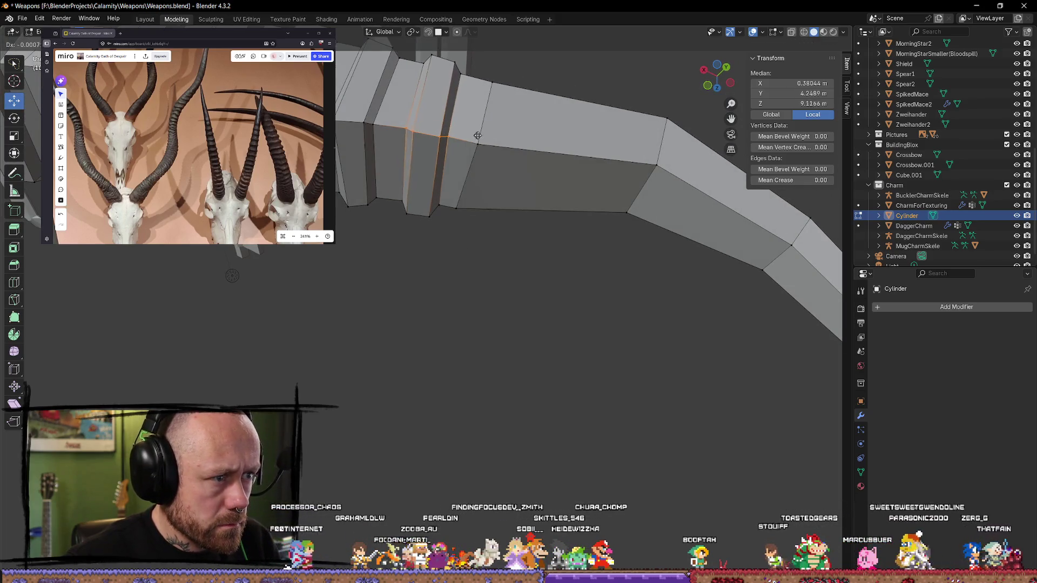
pyautogui.click(488, 139)
# Step: In a side view of the whole horn, move another ridge loop and leave Edit Mode
pyautogui.scroll(-4, 488, 139)
pyautogui.moveTo(488, 138); pyautogui.dragTo(350, 243, button='middle')
pyautogui.scroll(5, 350, 243)
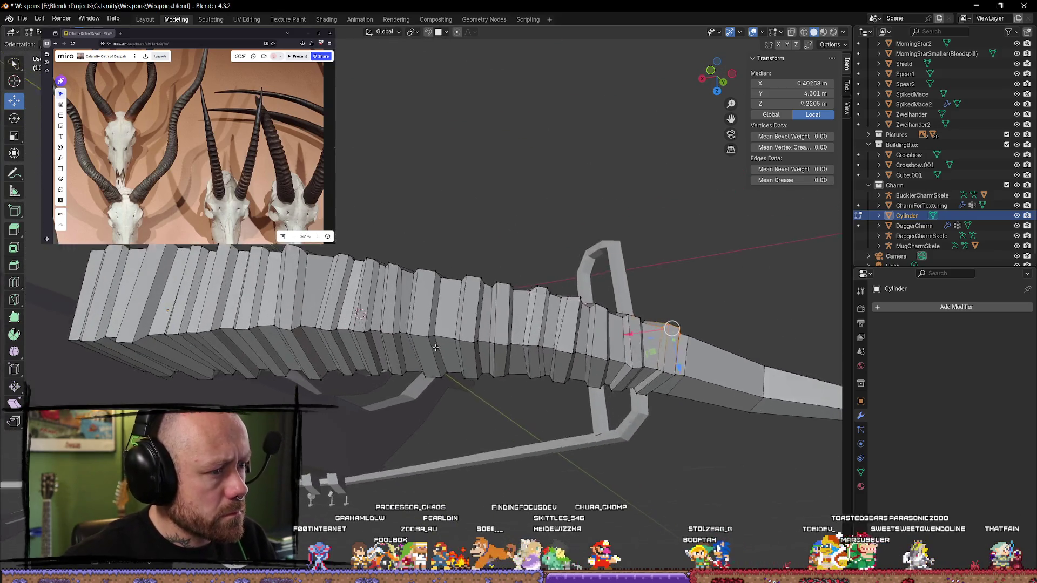
pyautogui.keyDown('shift'); pyautogui.moveTo(421, 292); pyautogui.dragTo(491, 341, button='middle'); pyautogui.keyUp('shift')
pyautogui.keyDown('alt'); pyautogui.click(496, 345); pyautogui.keyUp('alt')
pyautogui.press('g')
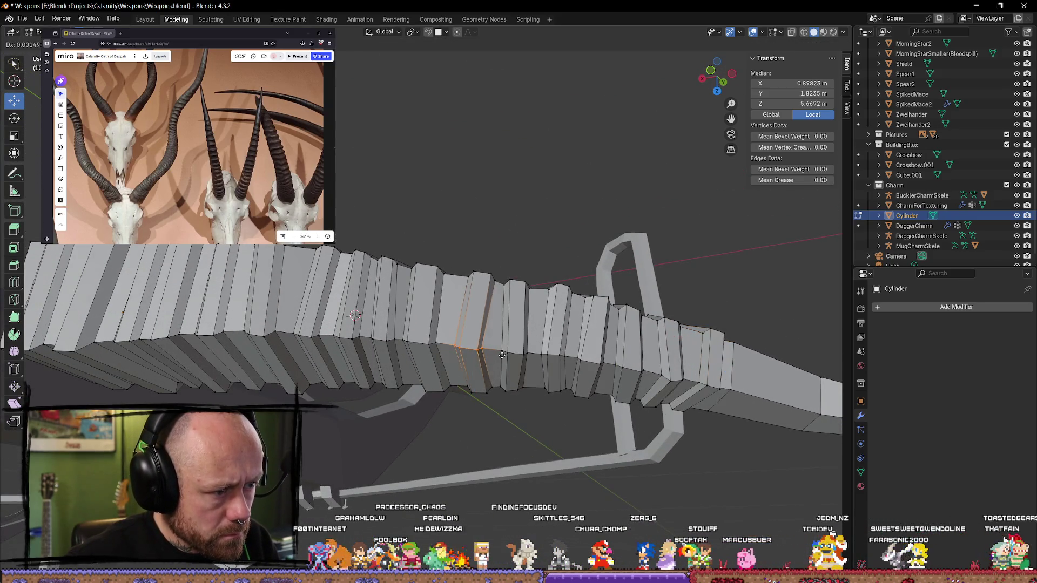
pyautogui.click(495, 353)
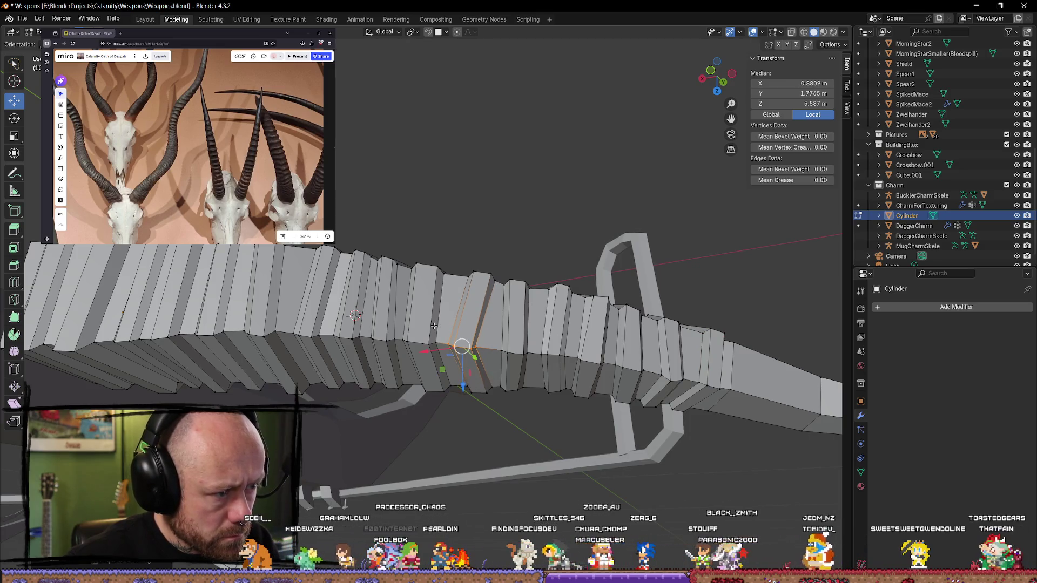
pyautogui.press('Tab')
# Step: Deselect all, then move a vertical edge loop along the ridges and exit Edit Mode
pyautogui.moveTo(497, 446)
pyautogui.mouseDown(button='middle')
pyautogui.moveTo(463, 470)
pyautogui.moveTo(470, 440)
pyautogui.moveTo(462, 468)
pyautogui.mouseUp(button='middle')
pyautogui.scroll(5, 382, 393)
pyautogui.press('Tab')
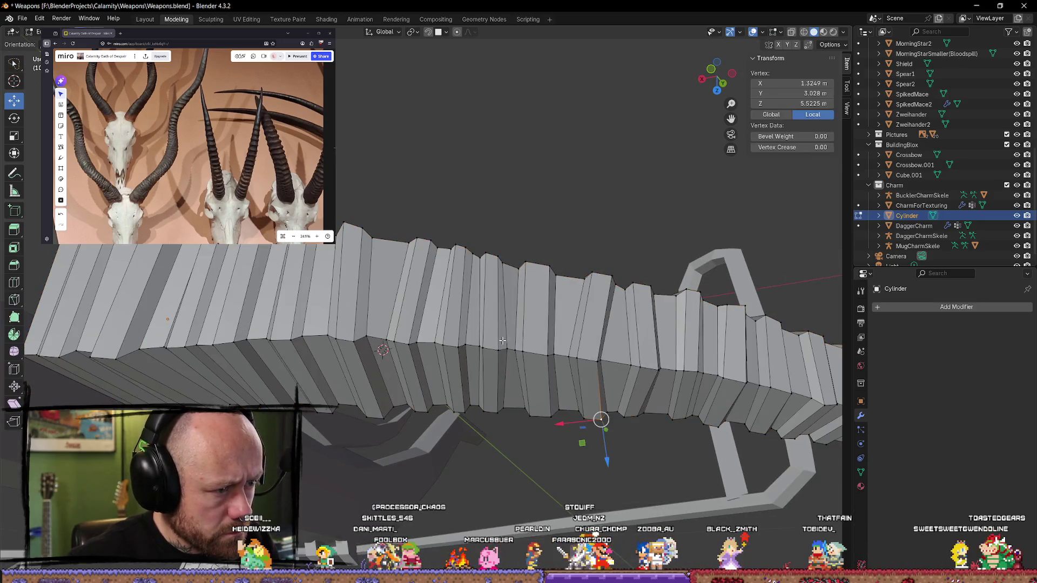
pyautogui.click(483, 347)
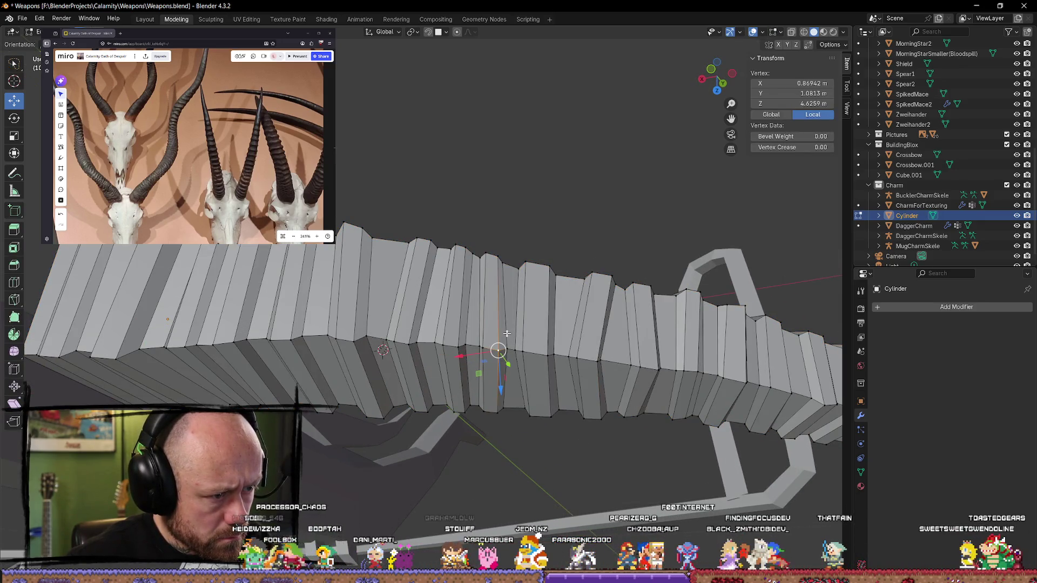
pyautogui.hotkey('alt', 'a')
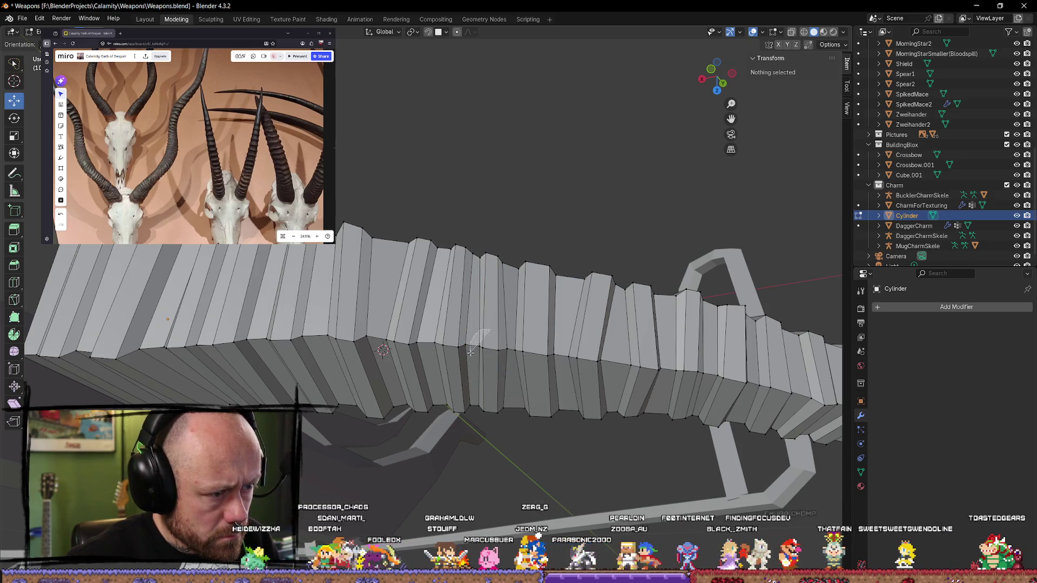
pyautogui.keyDown('alt'); pyautogui.click(496, 347); pyautogui.keyUp('alt')
pyautogui.press('g')
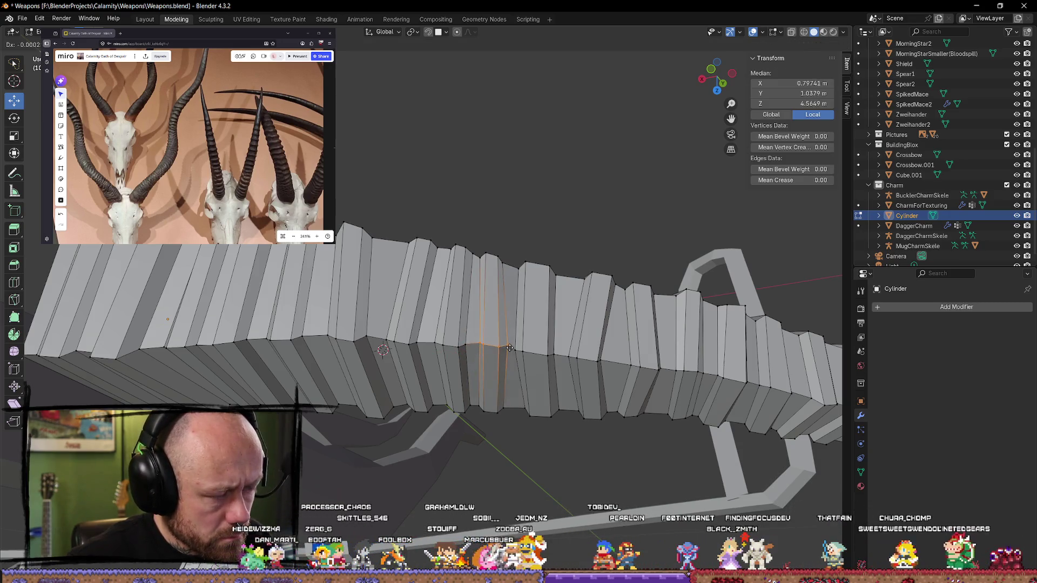
pyautogui.click(511, 345)
pyautogui.press('Tab')
# Step: Centre the ridges in view and shift one ridge edge loop slightly
pyautogui.moveTo(534, 411)
pyautogui.mouseDown(button='middle')
pyautogui.moveTo(554, 469)
pyautogui.moveTo(562, 398)
pyautogui.moveTo(567, 432)
pyautogui.moveTo(555, 444)
pyautogui.moveTo(598, 470)
pyautogui.moveTo(513, 484)
pyautogui.moveTo(581, 520)
pyautogui.moveTo(606, 486)
pyautogui.moveTo(465, 442)
pyautogui.moveTo(435, 466)
pyautogui.moveTo(416, 447)
pyautogui.moveTo(443, 398)
pyautogui.moveTo(465, 204)
pyautogui.moveTo(472, 356)
pyautogui.moveTo(338, 282)
pyautogui.mouseUp(button='middle')
pyautogui.scroll(5, 338, 282)
pyautogui.press('Tab')
pyautogui.moveTo(429, 294)
pyautogui.mouseDown(button='middle')
pyautogui.moveTo(486, 378)
pyautogui.moveTo(473, 352)
pyautogui.mouseUp(button='middle')
pyautogui.scroll(5, 473, 352)
pyautogui.keyDown('shift'); pyautogui.moveTo(526, 416); pyautogui.dragTo(483, 308, button='middle'); pyautogui.keyUp('shift')
pyautogui.keyDown('alt'); pyautogui.click(473, 337); pyautogui.keyUp('alt')
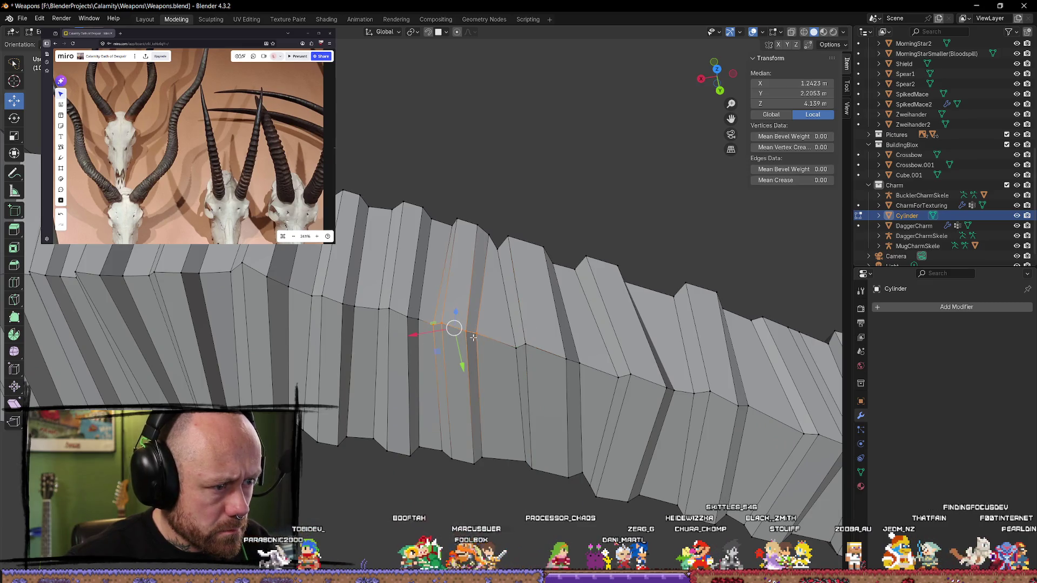
pyautogui.moveTo(454, 328); pyautogui.dragTo(467, 332)
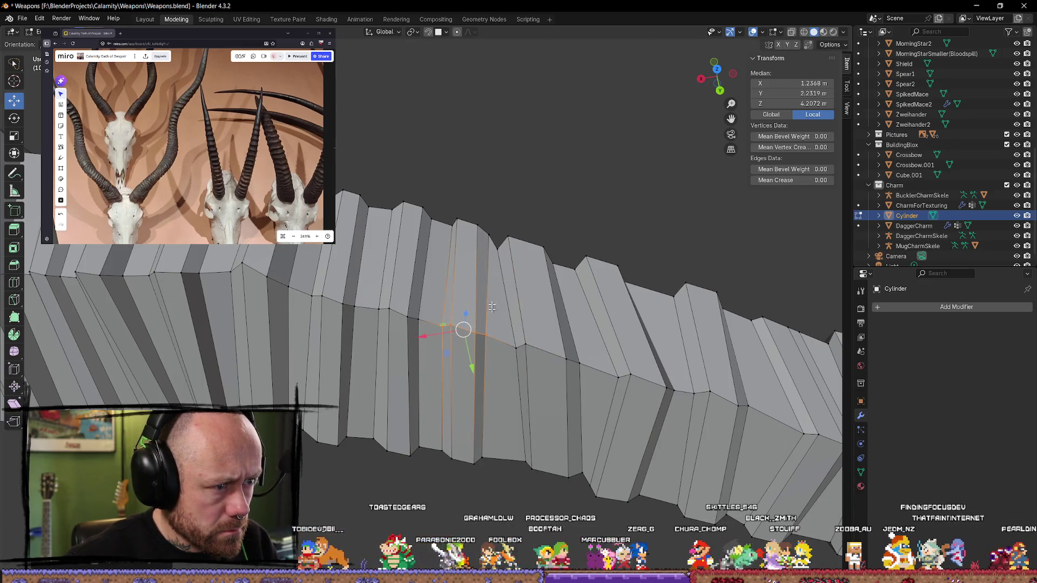
# Step: Nudge a single ridge vertex slightly, check from several angles, and return to Object Mode
pyautogui.click(487, 237)
pyautogui.moveTo(488, 237); pyautogui.dragTo(483, 237)
pyautogui.moveTo(483, 236); pyautogui.dragTo(432, 324, button='middle')
pyautogui.moveTo(464, 362); pyautogui.dragTo(339, 207, button='middle')
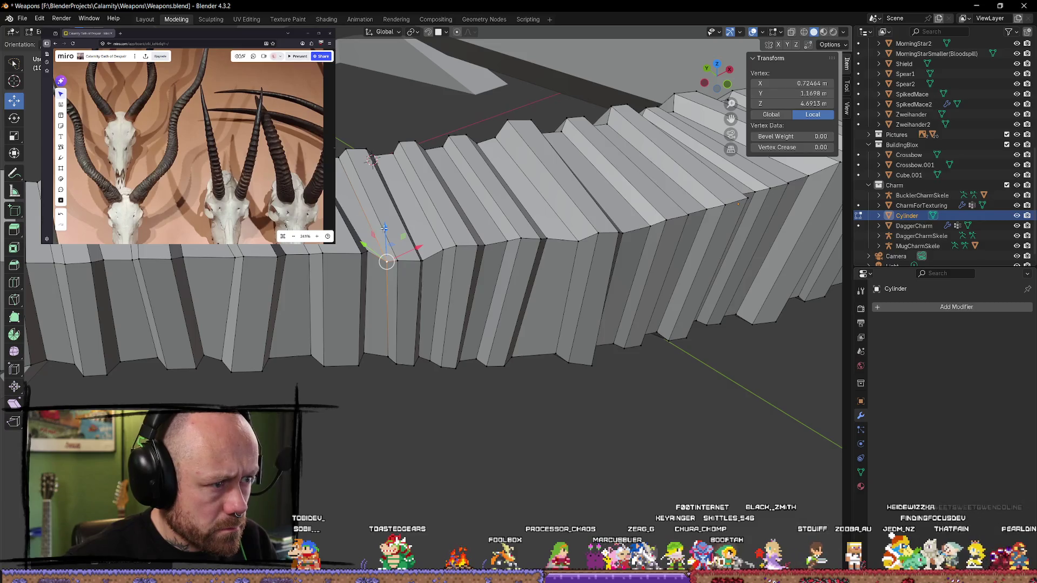
pyautogui.press('Tab')
pyautogui.moveTo(456, 394)
pyautogui.mouseDown(button='middle')
pyautogui.moveTo(423, 366)
pyautogui.moveTo(422, 283)
pyautogui.moveTo(479, 392)
pyautogui.moveTo(550, 392)
pyautogui.moveTo(569, 342)
pyautogui.moveTo(632, 371)
pyautogui.moveTo(595, 365)
pyautogui.mouseUp(button='middle')
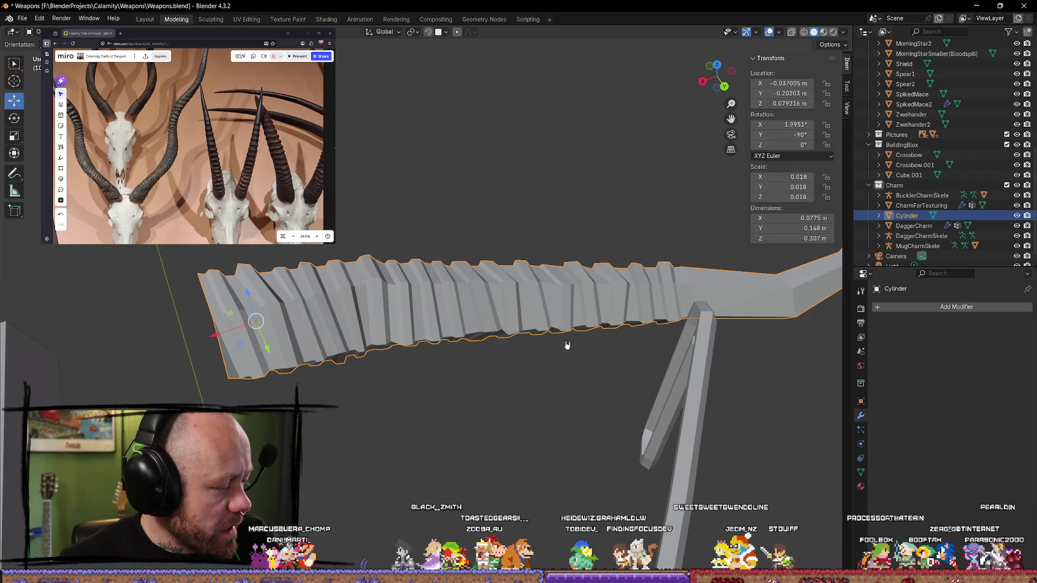
# Step: With the Loop Cut tool, insert a first crosswise edge loop across the horn
pyautogui.moveTo(594, 310)
pyautogui.mouseDown(button='middle')
pyautogui.moveTo(446, 238)
pyautogui.moveTo(424, 284)
pyautogui.mouseUp(button='middle')
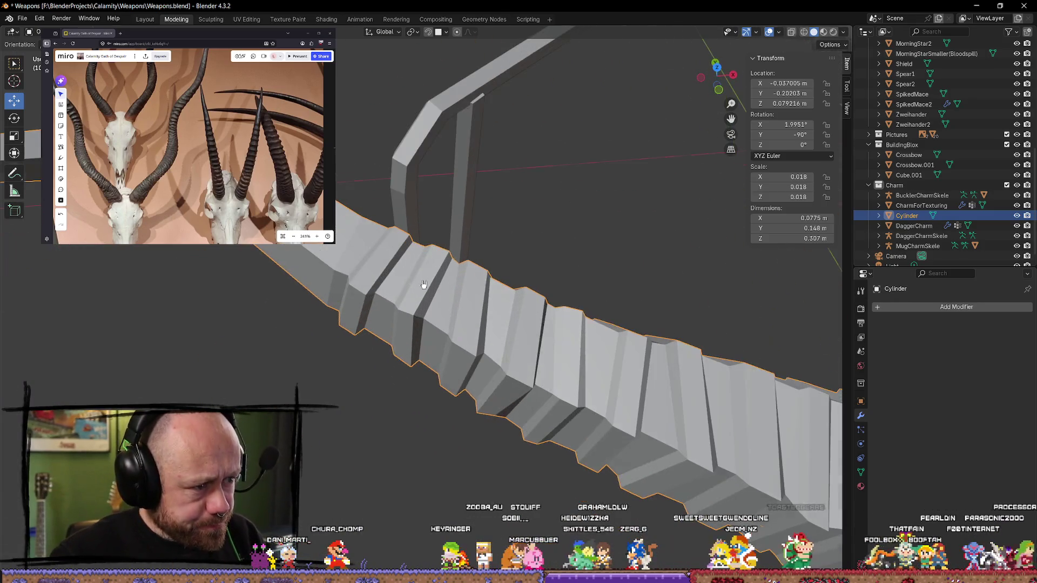
pyautogui.press('Tab')
pyautogui.moveTo(537, 294)
pyautogui.mouseDown(button='middle')
pyautogui.moveTo(525, 217)
pyautogui.moveTo(540, 292)
pyautogui.moveTo(530, 348)
pyautogui.moveTo(502, 313)
pyautogui.moveTo(513, 289)
pyautogui.moveTo(69, 308)
pyautogui.mouseUp(button='middle')
pyautogui.scroll(-5, 546, 231)
pyautogui.scroll(4, 496, 335)
pyautogui.click(14, 282)
pyautogui.moveTo(351, 270); pyautogui.dragTo(470, 261, button='middle')
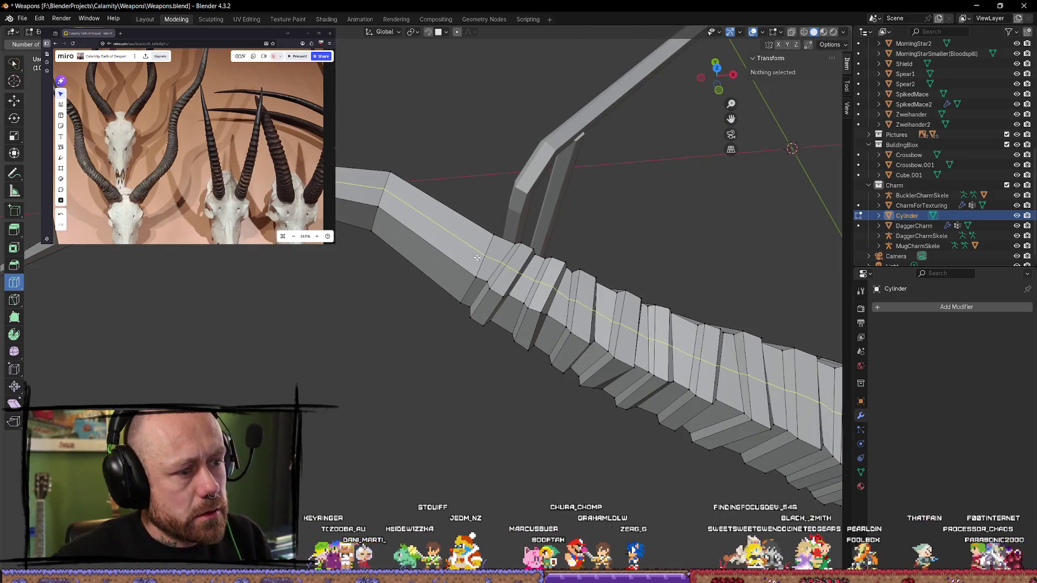
pyautogui.moveTo(465, 229); pyautogui.dragTo(475, 244)
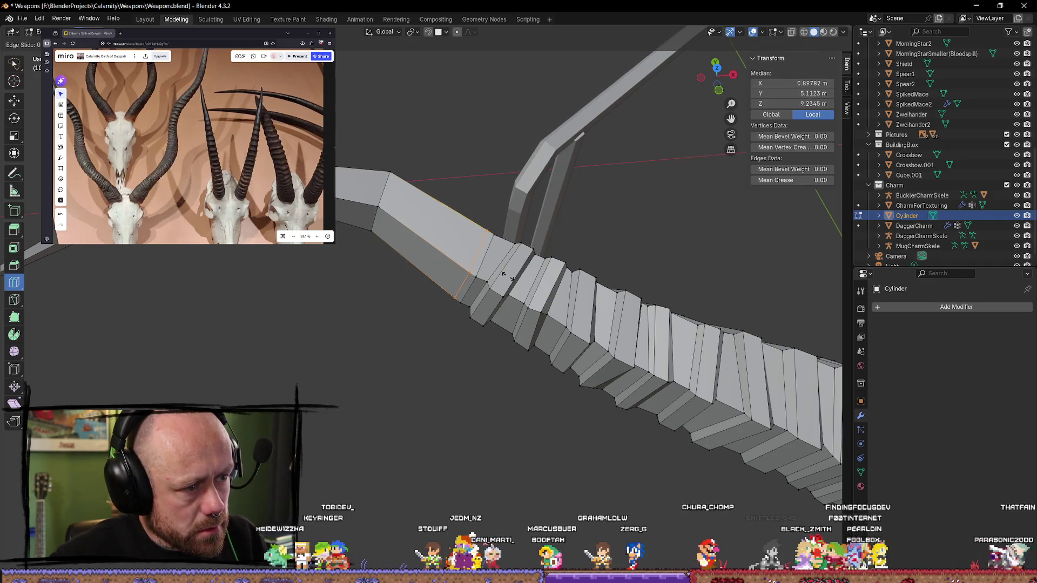
pyautogui.moveTo(505, 276); pyautogui.dragTo(505, 276)
# Step: Add crosswise loops near the bend, undoing the accidental lengthwise cuts
pyautogui.moveTo(450, 230)
pyautogui.mouseDown()
pyautogui.moveTo(465, 237)
pyautogui.moveTo(452, 222)
pyautogui.moveTo(442, 226)
pyautogui.mouseUp()
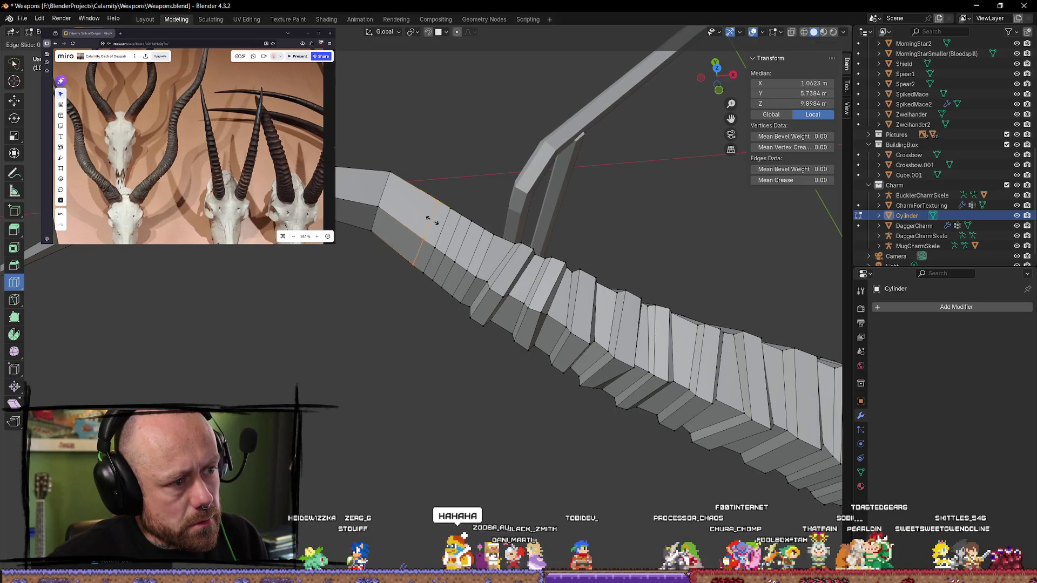
pyautogui.moveTo(400, 200); pyautogui.dragTo(396, 196)
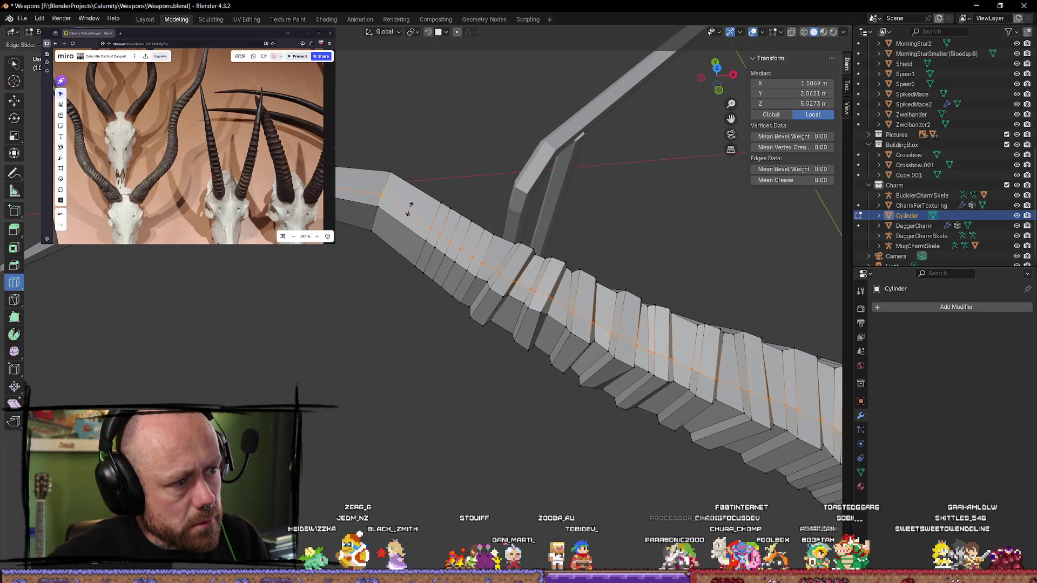
pyautogui.hotkey('ctrl', 'z')
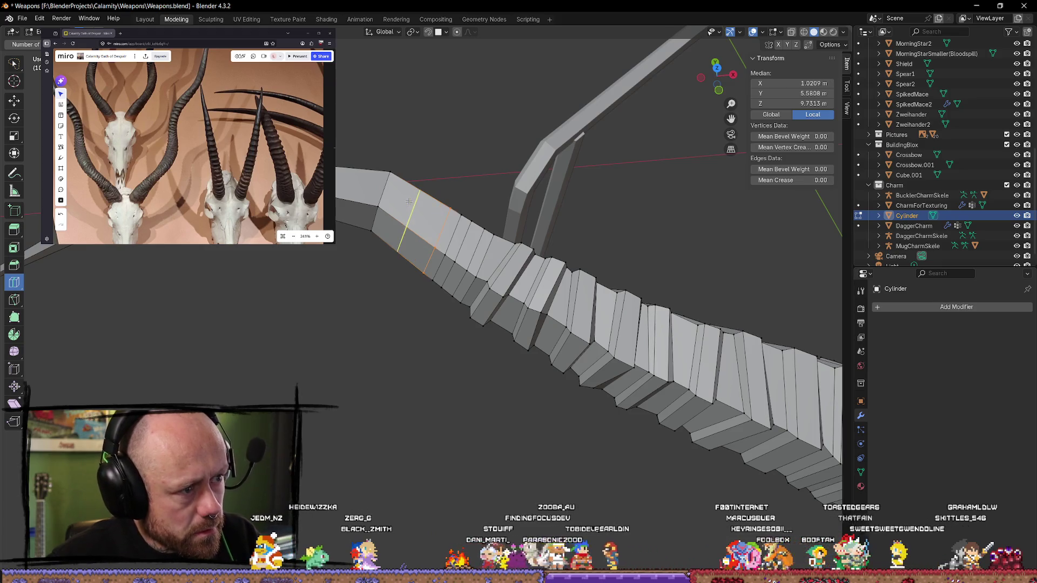
pyautogui.click(436, 221)
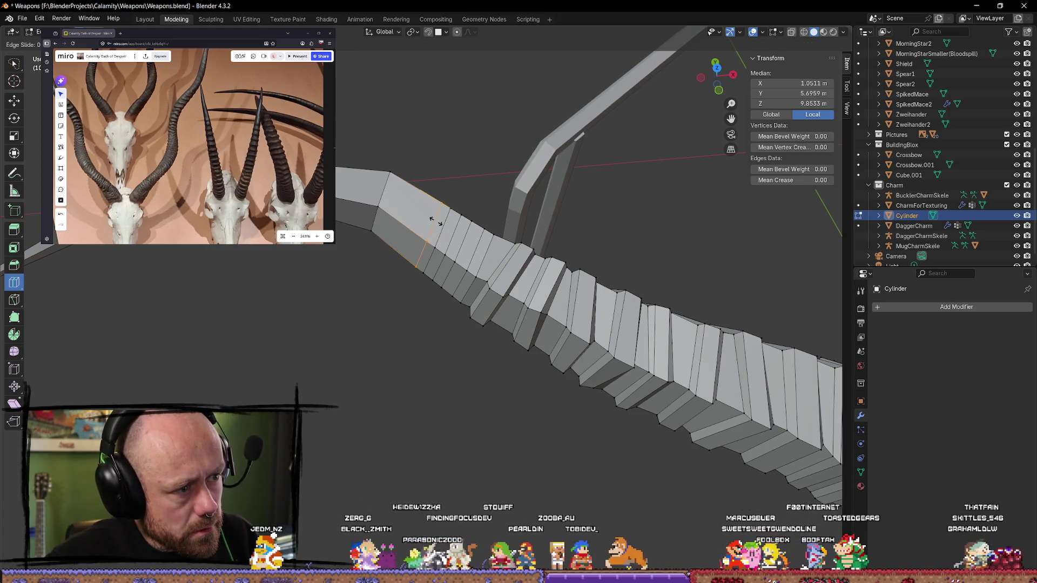
pyautogui.moveTo(437, 222); pyautogui.dragTo(406, 193)
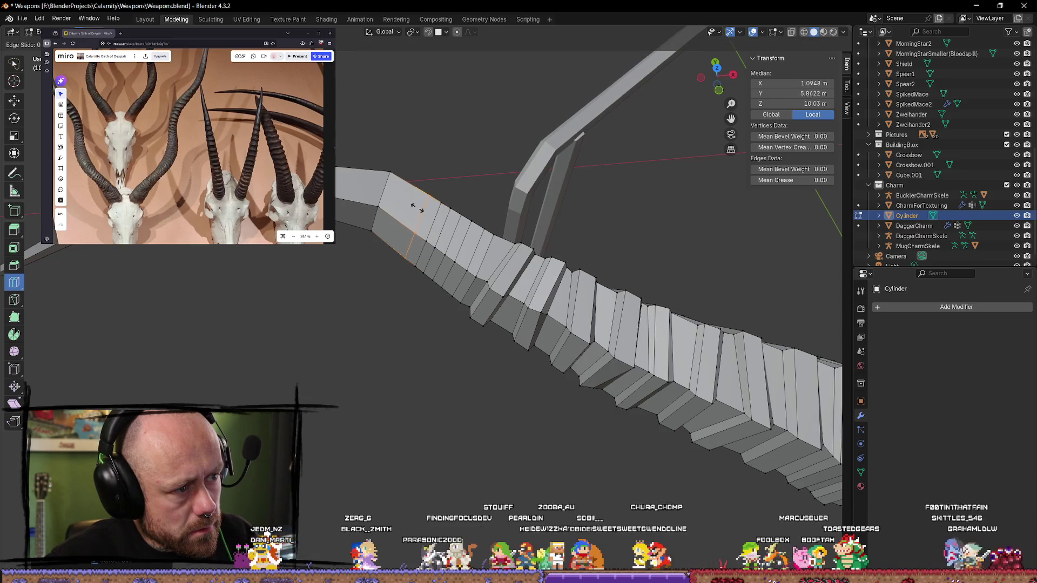
pyautogui.click(410, 203)
pyautogui.rightClick(397, 191)
pyautogui.hotkey('ctrl', 'z')
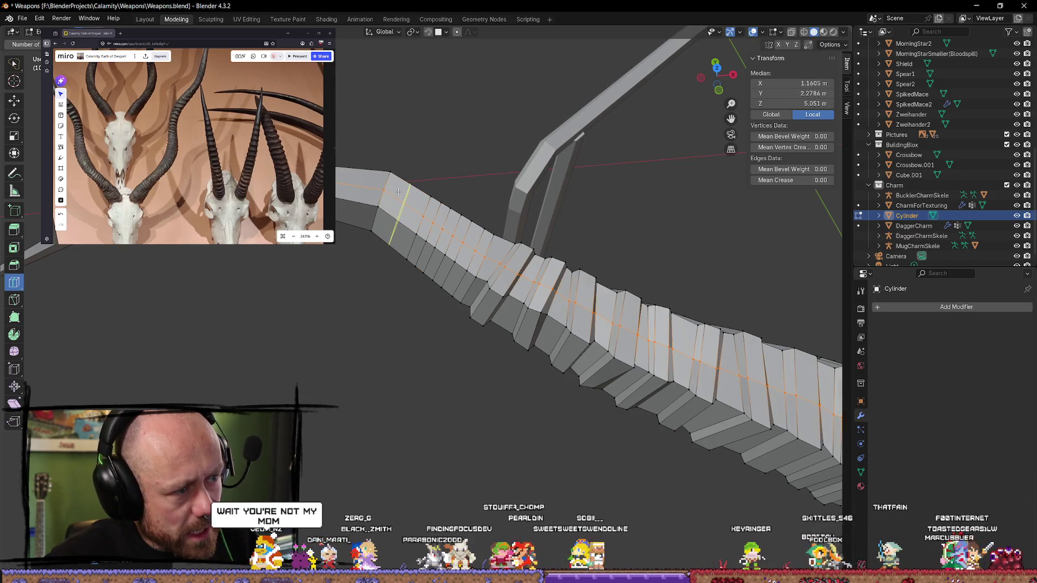
pyautogui.hotkey('ctrl', 'r')
pyautogui.moveTo(405, 200); pyautogui.dragTo(392, 177)
# Step: Cut another crosswise loop on the thin end and slide it toward the tip
pyautogui.click(398, 181)
pyautogui.moveTo(440, 144)
pyautogui.mouseDown(button='middle')
pyautogui.moveTo(385, 281)
pyautogui.moveTo(414, 142)
pyautogui.moveTo(364, 331)
pyautogui.moveTo(361, 238)
pyautogui.mouseUp(button='middle')
pyautogui.click(360, 237)
pyautogui.moveTo(361, 237)
pyautogui.mouseDown()
pyautogui.moveTo(393, 250)
pyautogui.moveTo(367, 231)
pyautogui.moveTo(395, 241)
pyautogui.mouseUp()
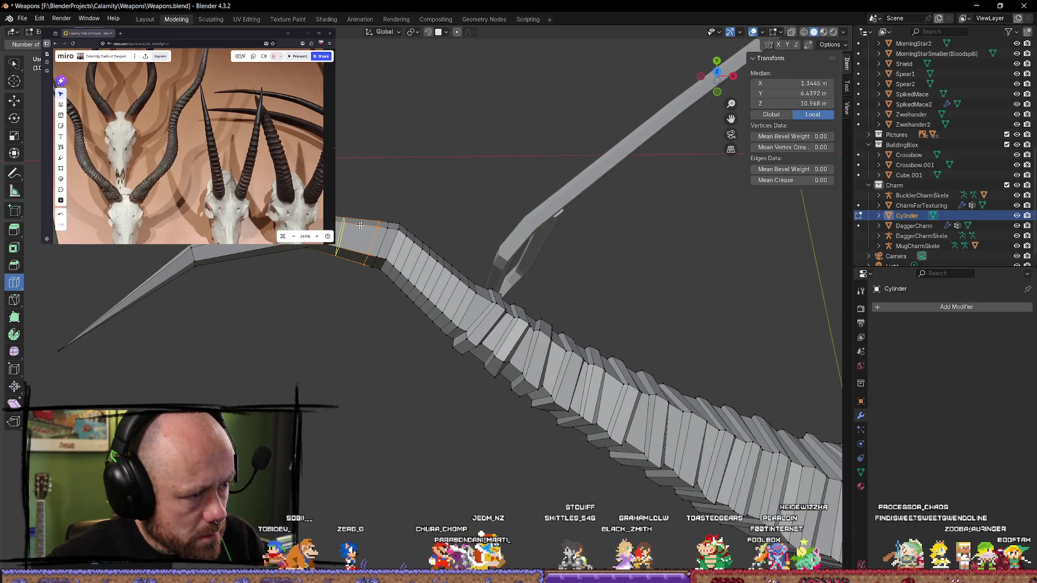
# Step: Add loops near the horn's end, sliding one back toward the base where the spike starts
pyautogui.moveTo(351, 229); pyautogui.dragTo(324, 250)
pyautogui.click(339, 231)
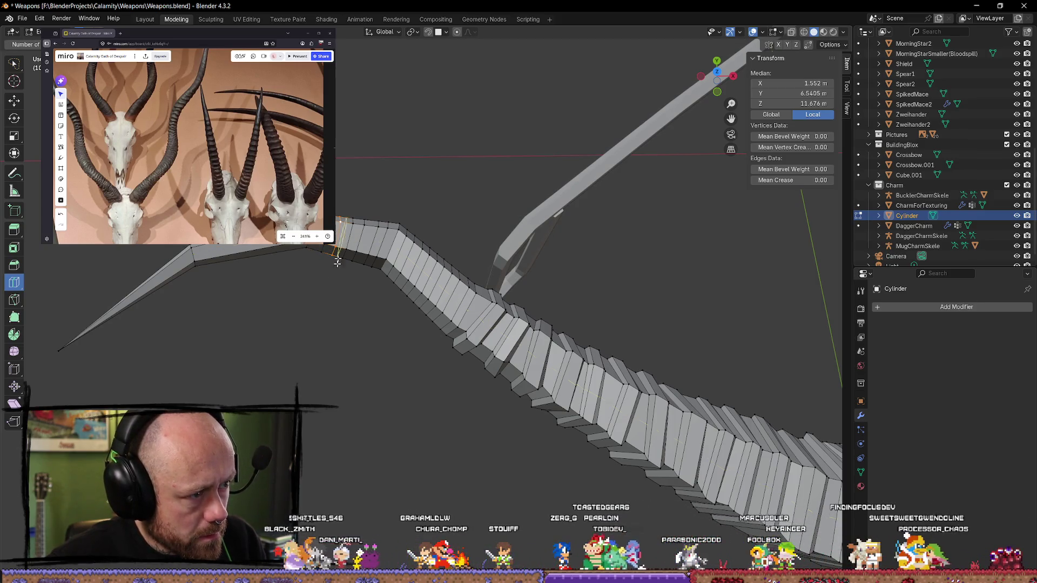
pyautogui.press('g')
pyautogui.press('g')
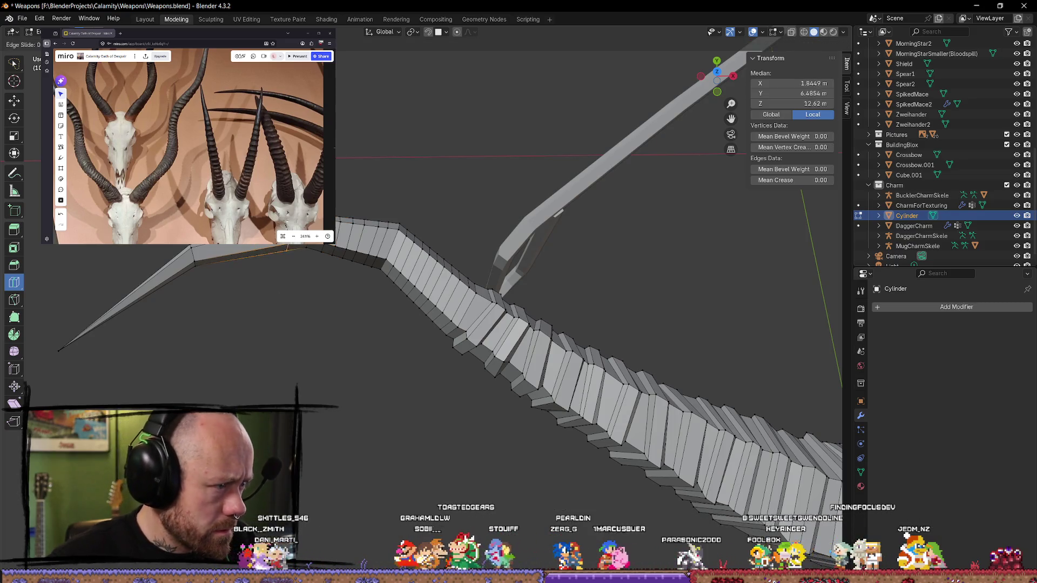
pyautogui.click(245, 251)
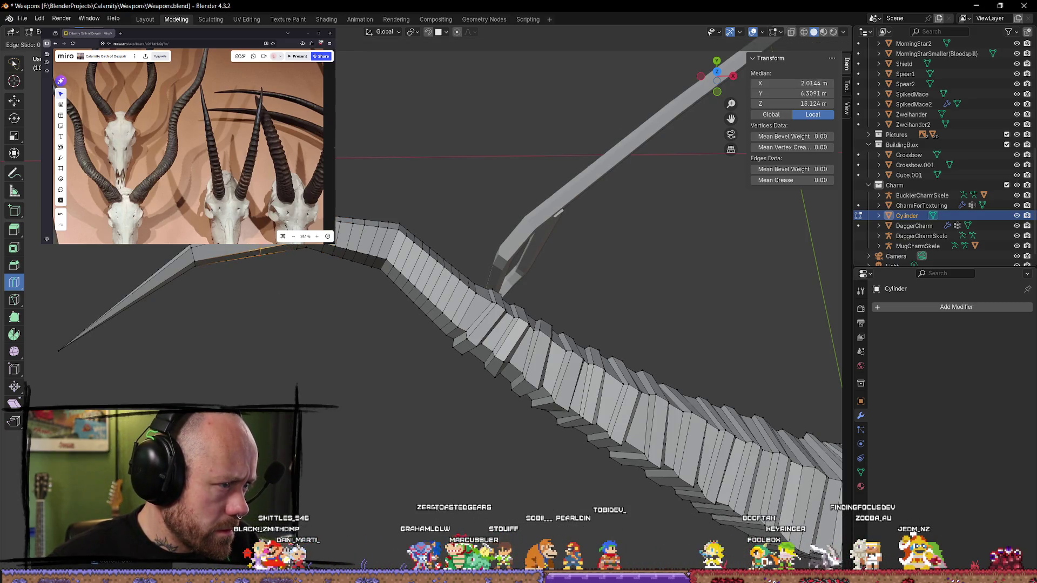
pyautogui.moveTo(244, 251)
pyautogui.mouseDown()
pyautogui.moveTo(268, 249)
pyautogui.moveTo(204, 250)
pyautogui.moveTo(178, 264)
pyautogui.mouseUp()
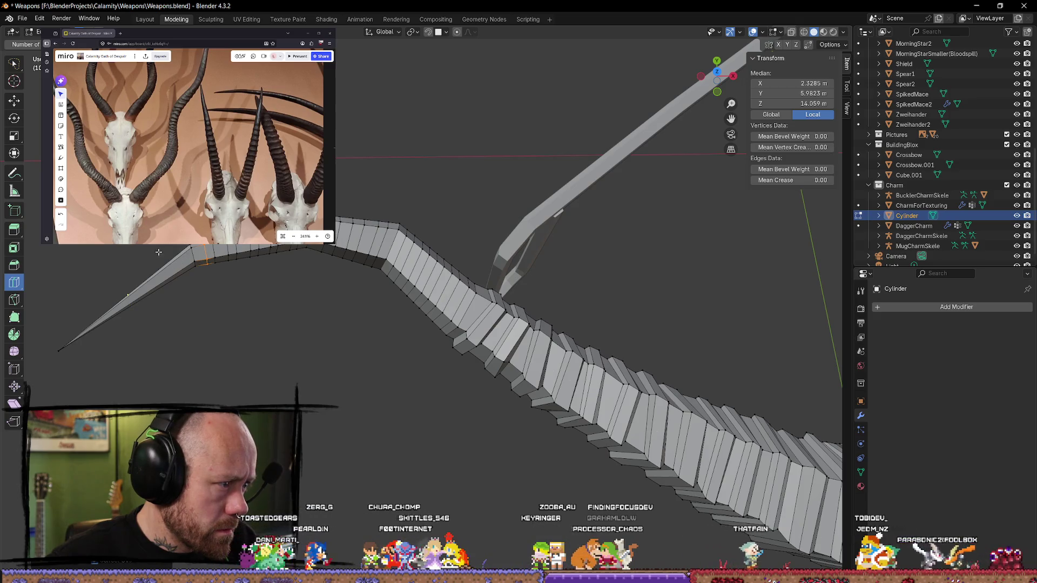
pyautogui.moveTo(235, 309)
pyautogui.mouseDown(button='middle')
pyautogui.moveTo(294, 259)
pyautogui.moveTo(319, 273)
pyautogui.moveTo(336, 218)
pyautogui.moveTo(375, 238)
pyautogui.moveTo(400, 431)
pyautogui.moveTo(383, 371)
pyautogui.mouseUp(button='middle')
pyautogui.scroll(2, 384, 371)
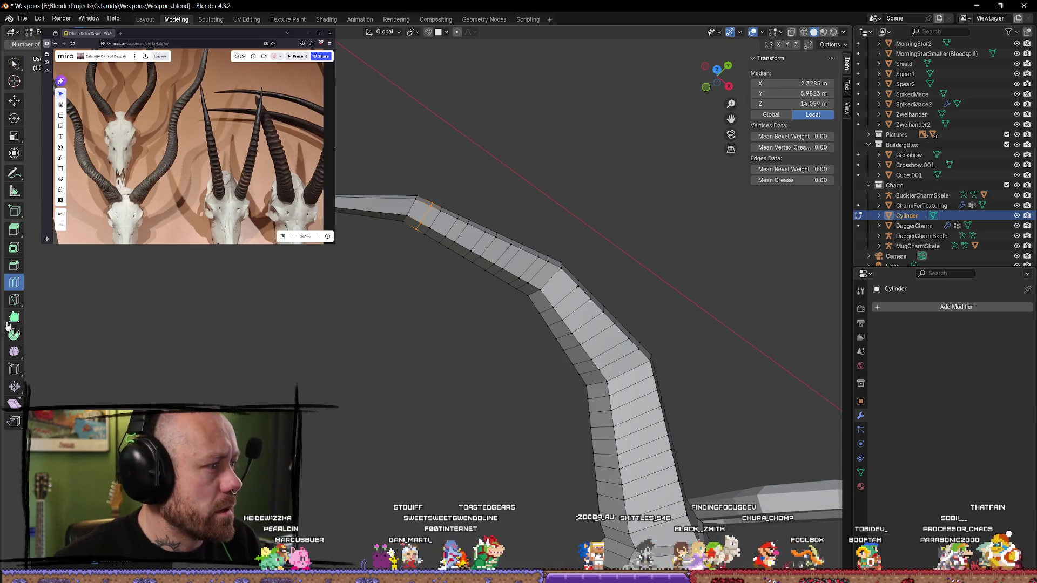
# Step: In Top view, edge-slide the loop at the spike's base closer to the pointed tip
pyautogui.click(702, 67)
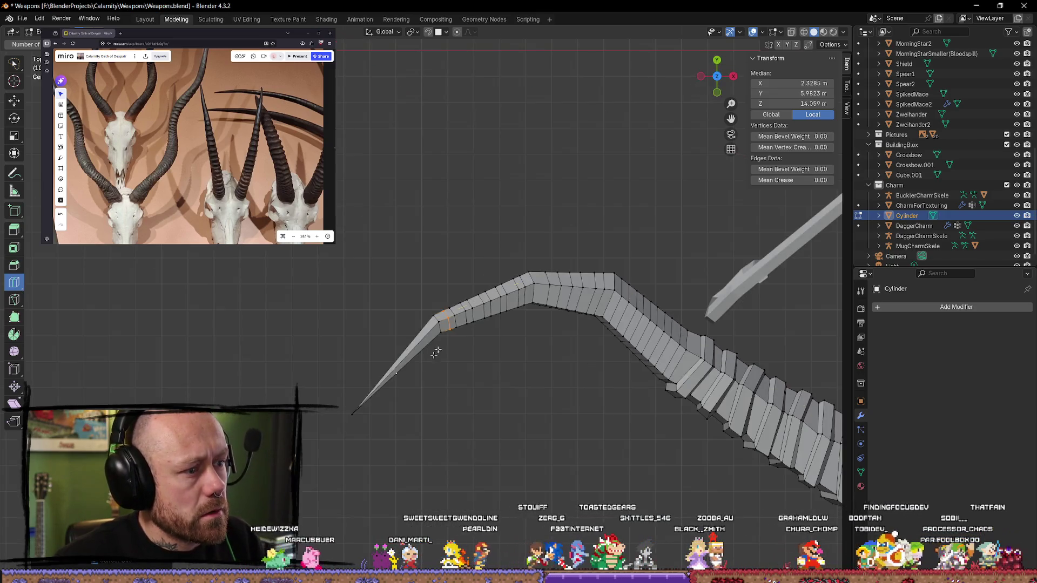
pyautogui.press('KP_7')
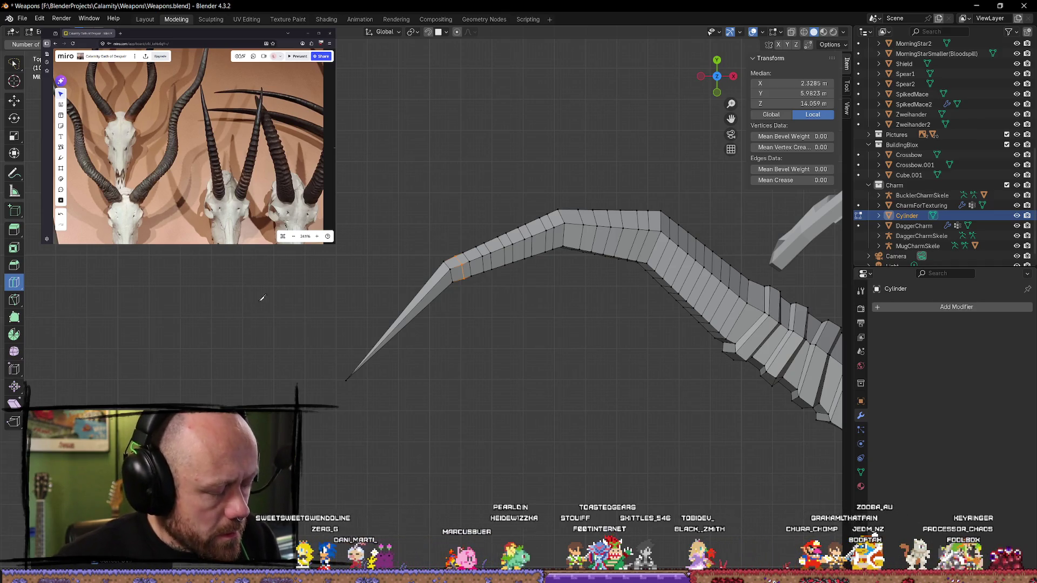
pyautogui.click(439, 294)
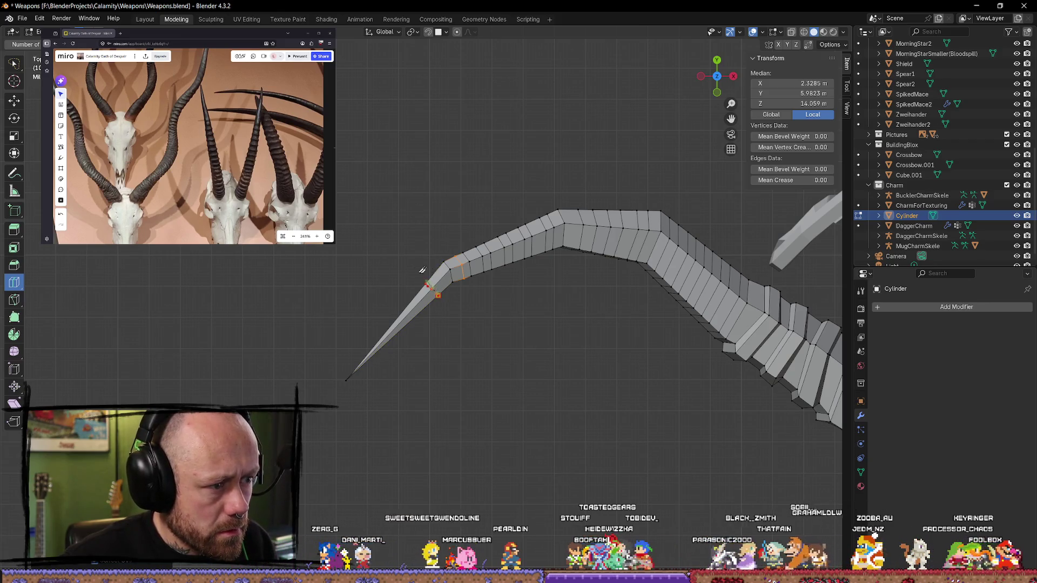
pyautogui.click(430, 277)
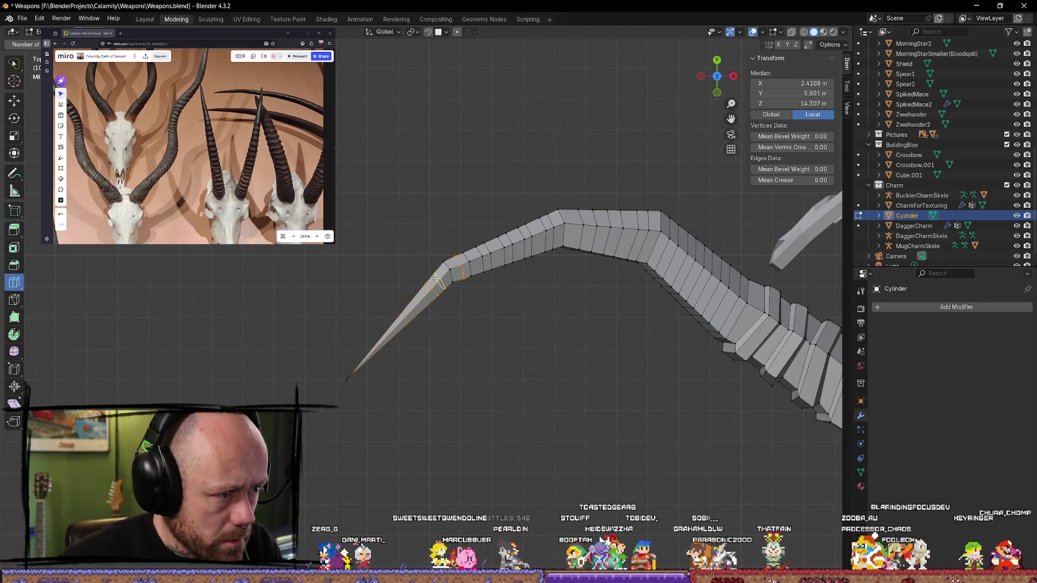
pyautogui.press('g')
pyautogui.press('g')
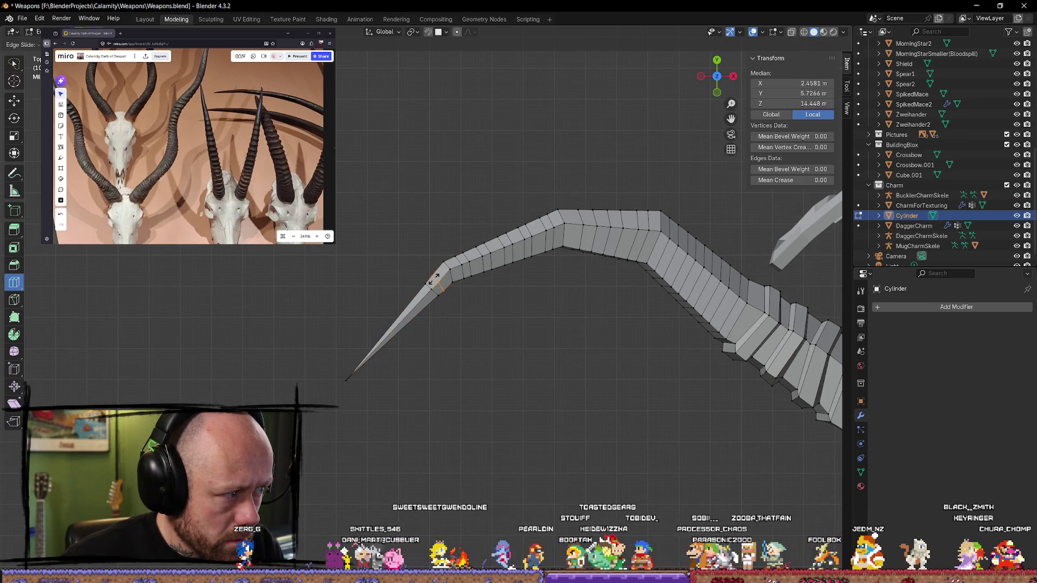
pyautogui.click(439, 286)
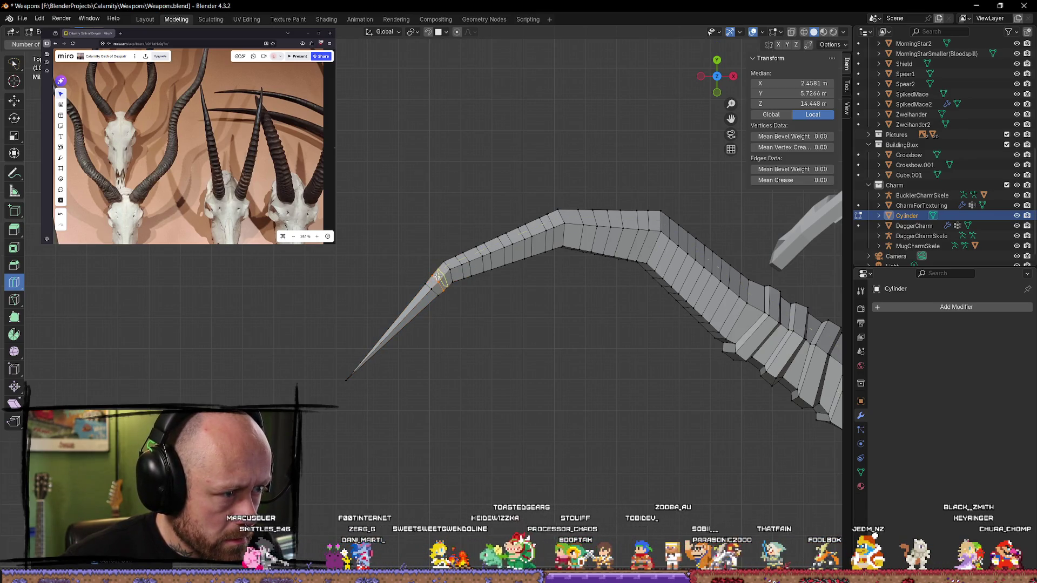
pyautogui.click(16, 301)
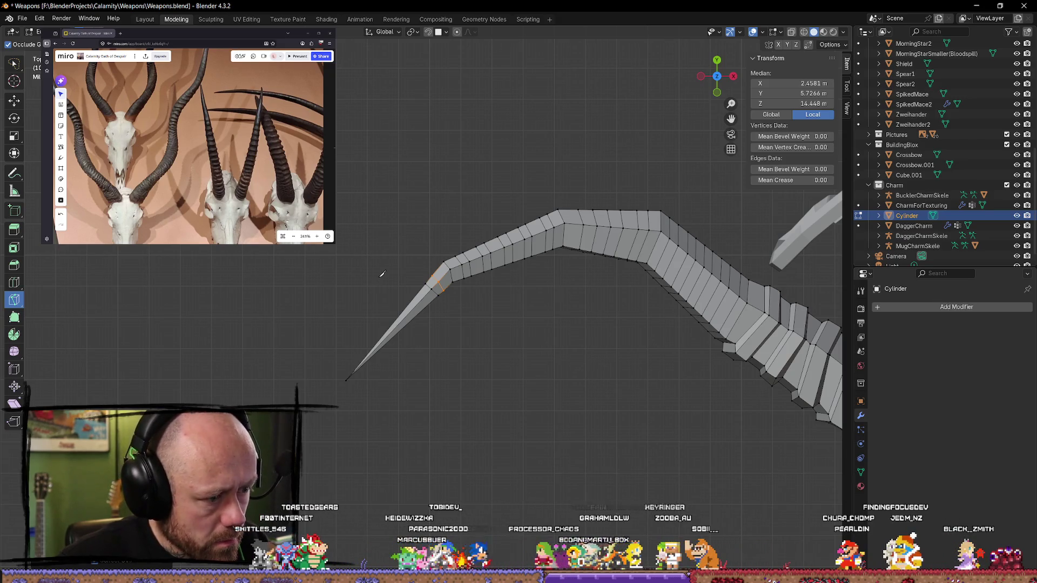
# Step: Knife a cut across the spike near its base and commit it
pyautogui.click(413, 301)
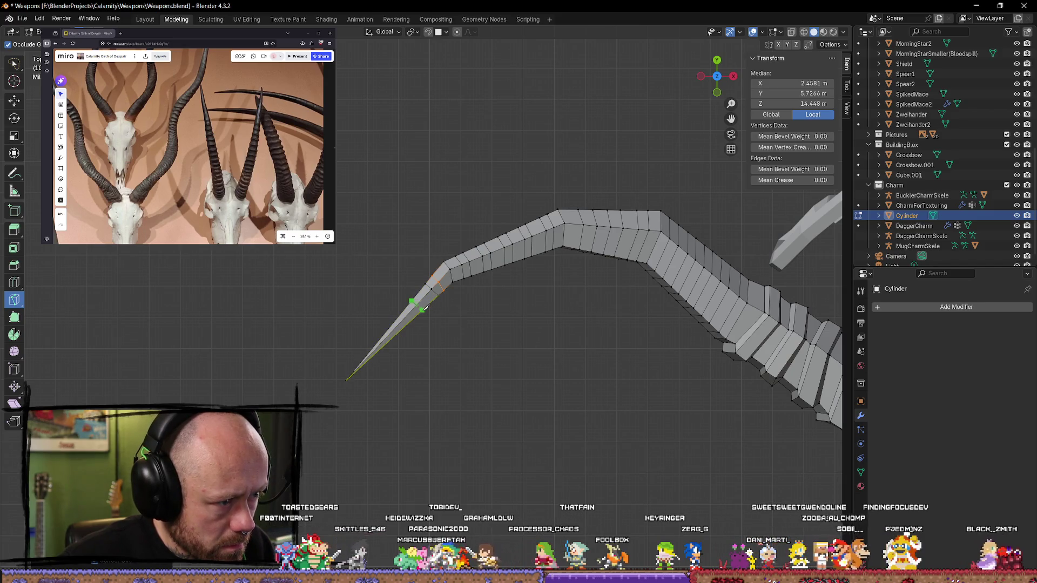
pyautogui.click(413, 317)
pyautogui.press('Return')
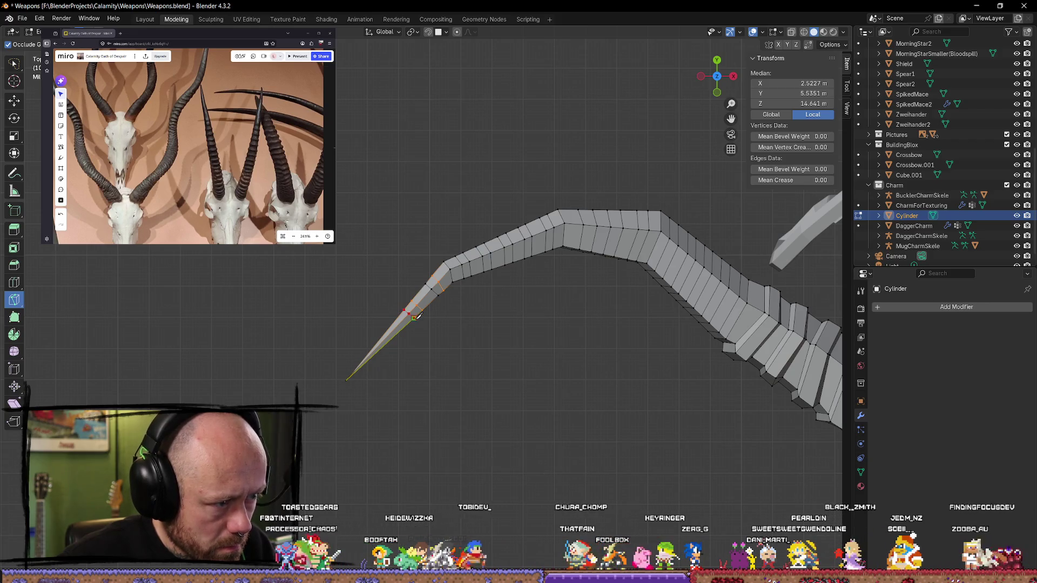
pyautogui.press('Return')
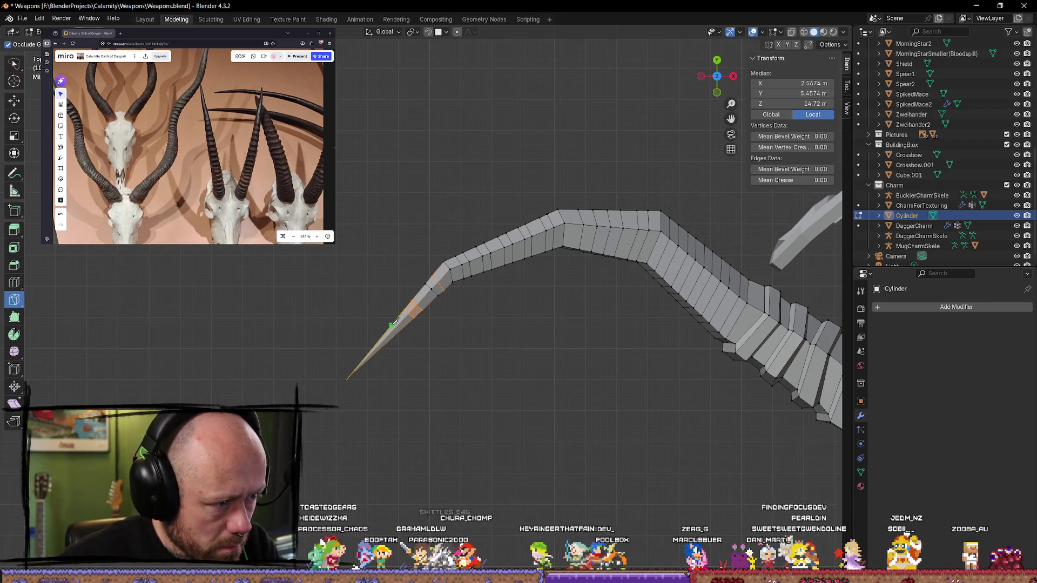
pyautogui.press('Return')
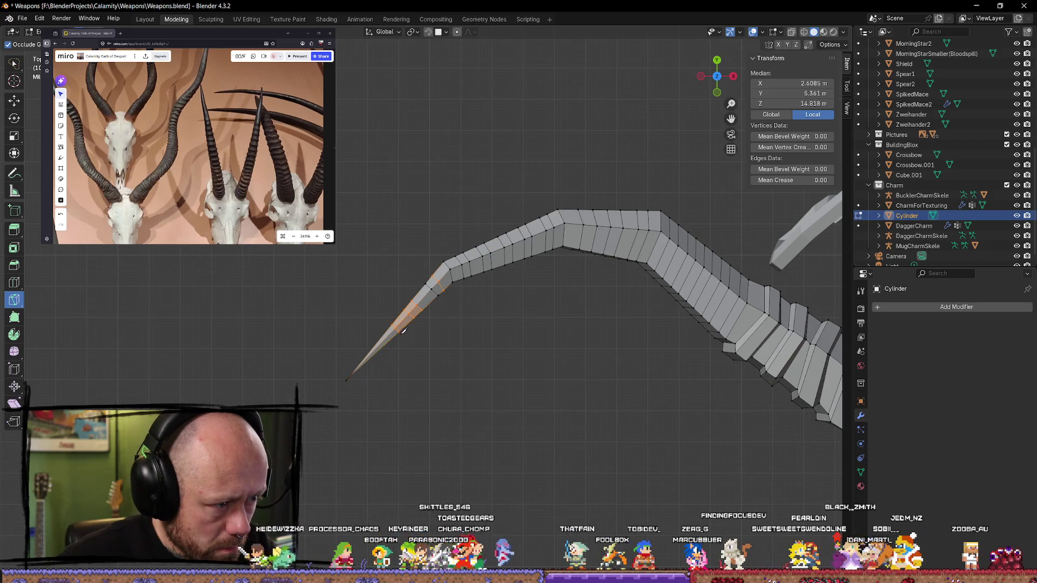
pyautogui.press('k')
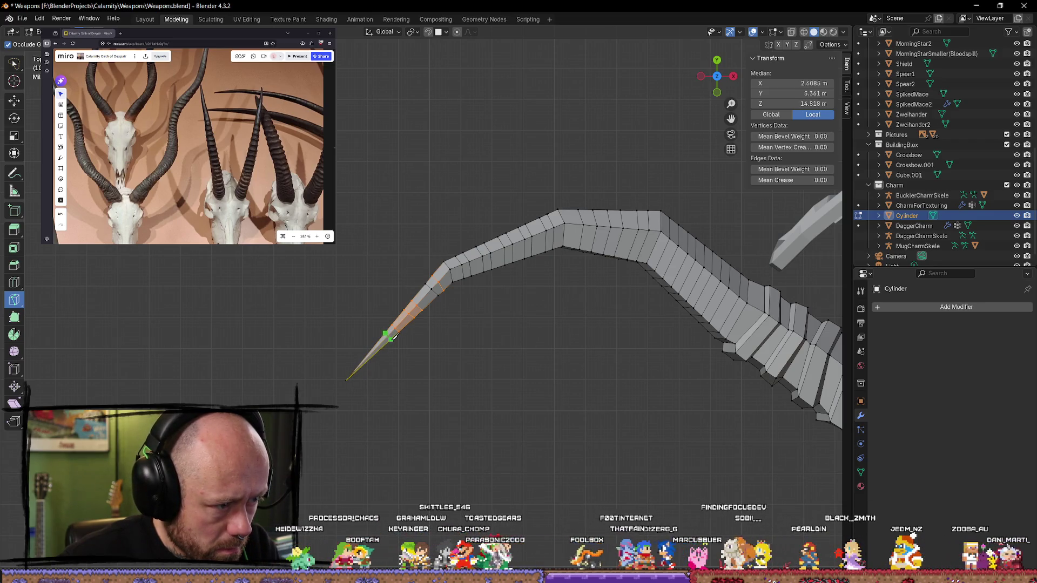
pyautogui.press('Return')
# Step: From Top view, knife two more cuts across the spike and its tip
pyautogui.moveTo(447, 328)
pyautogui.mouseDown(button='middle')
pyautogui.moveTo(434, 296)
pyautogui.moveTo(462, 316)
pyautogui.moveTo(454, 254)
pyautogui.moveTo(456, 295)
pyautogui.mouseUp(button='middle')
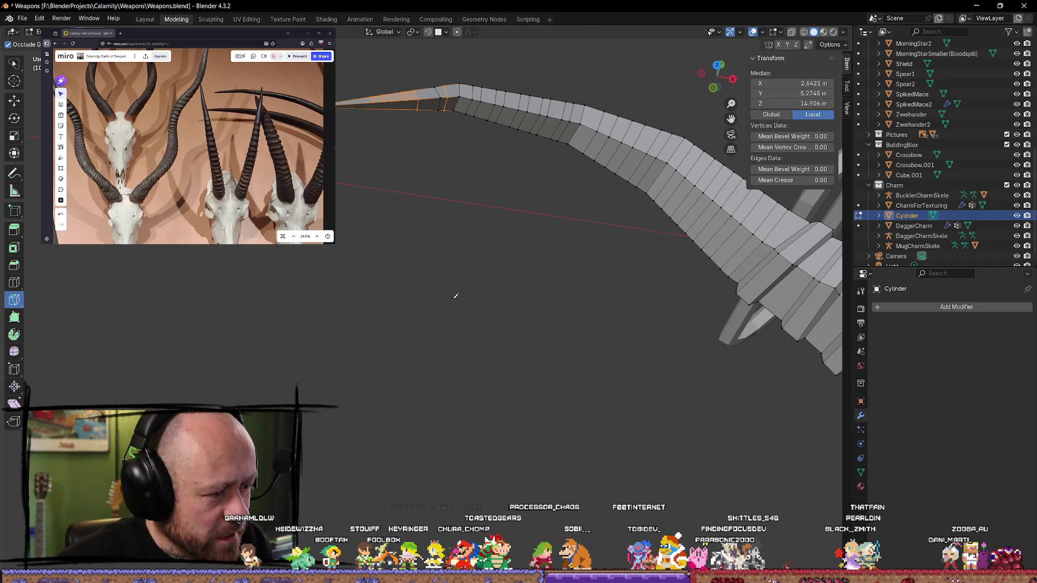
pyautogui.moveTo(454, 294)
pyautogui.mouseDown(button='middle')
pyautogui.moveTo(454, 248)
pyautogui.moveTo(567, 93)
pyautogui.mouseUp(button='middle')
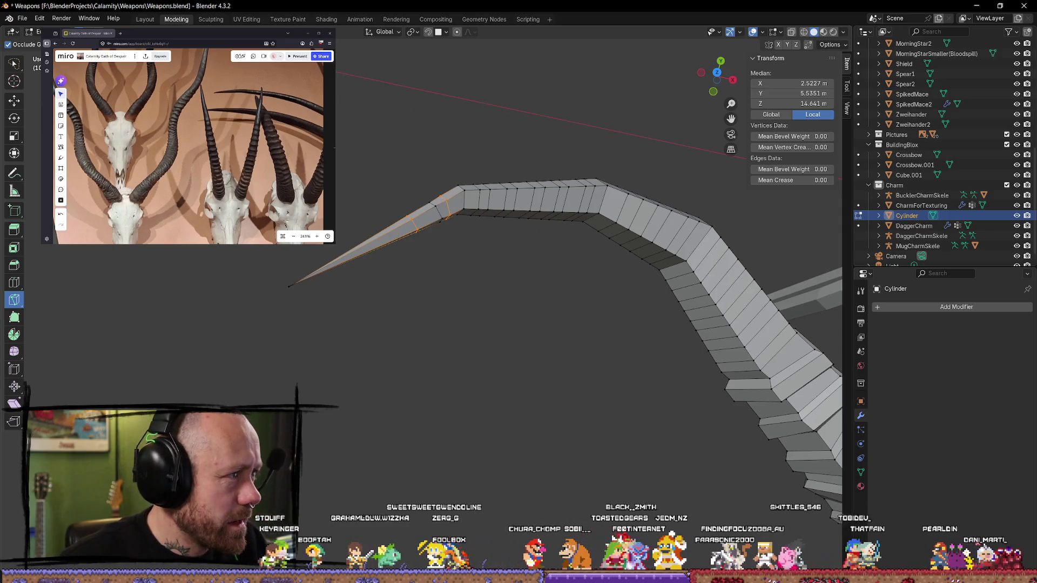
pyautogui.click(716, 73)
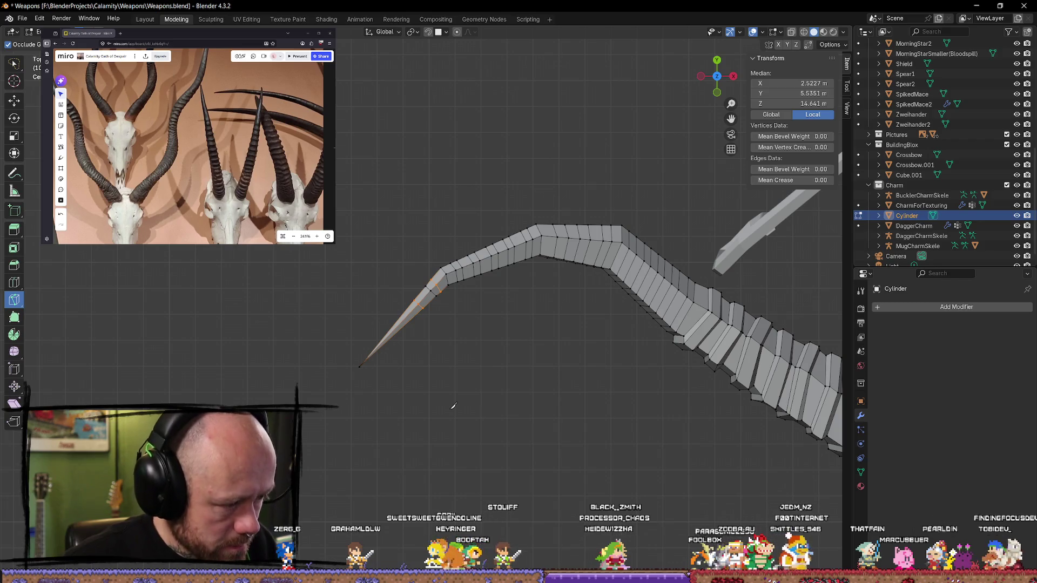
pyautogui.scroll(2, 417, 341)
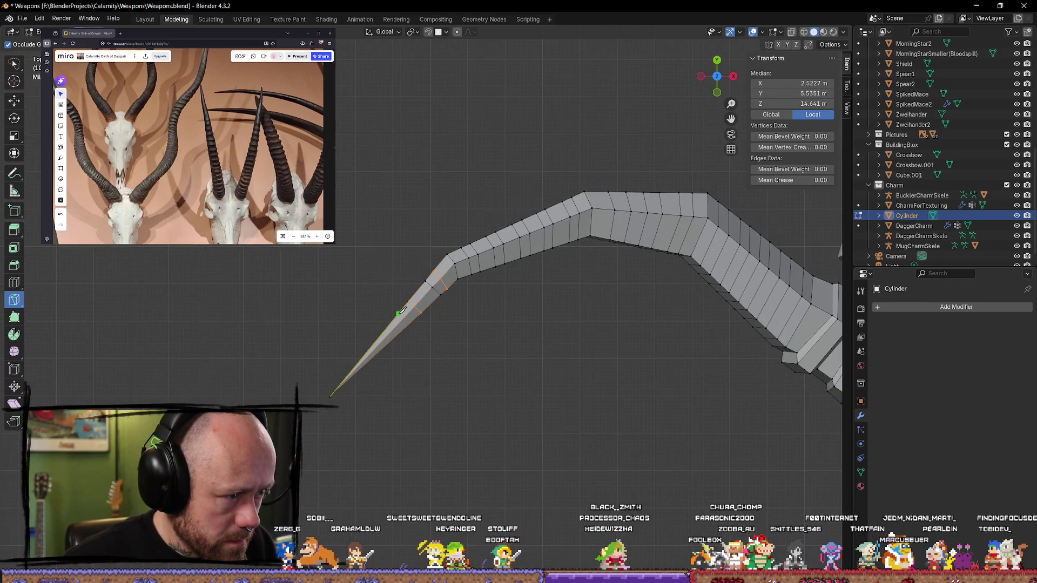
pyautogui.click(400, 312)
pyautogui.click(408, 323)
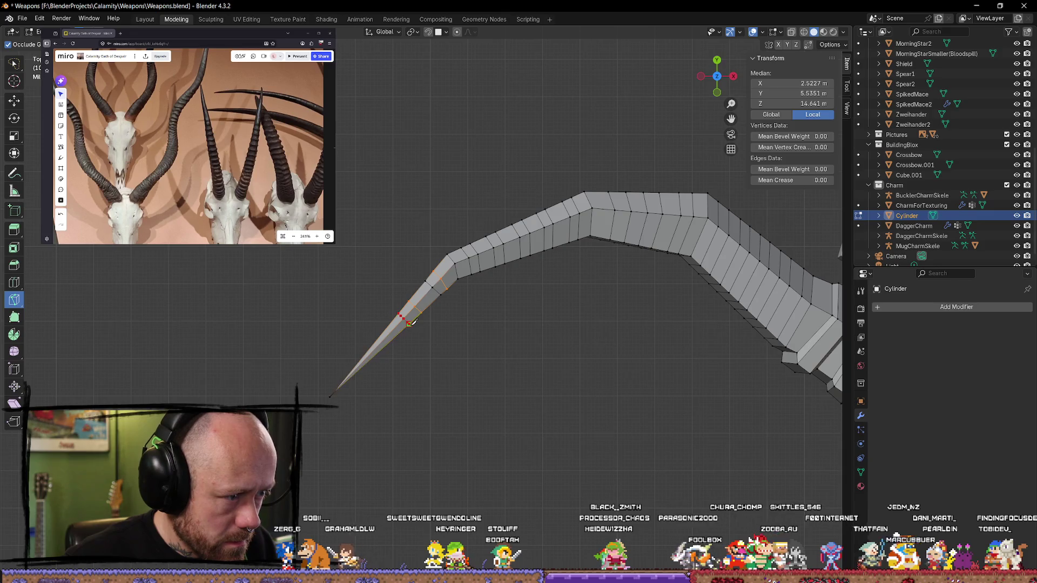
pyautogui.press('Return')
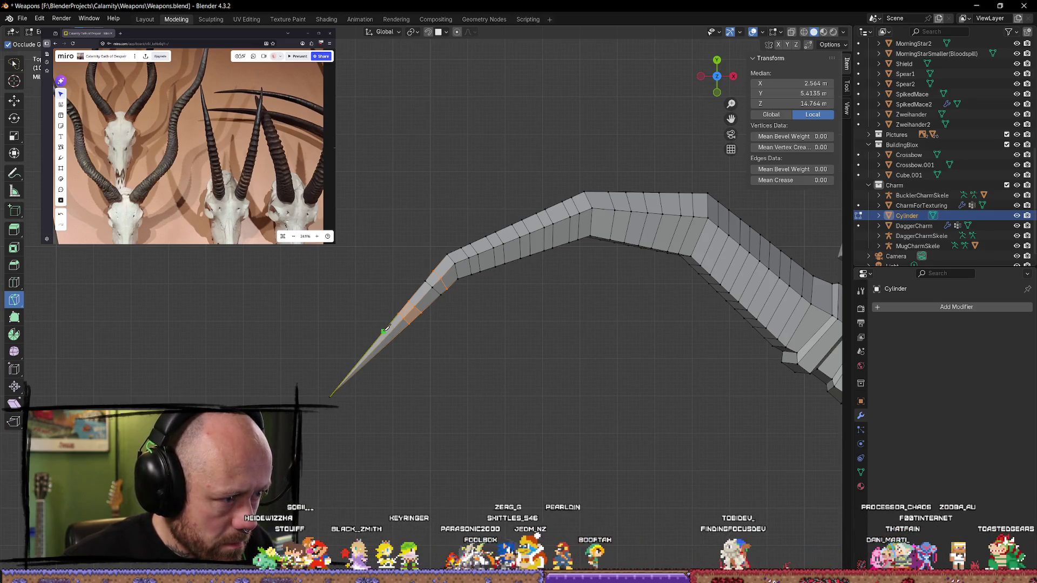
pyautogui.click(382, 331)
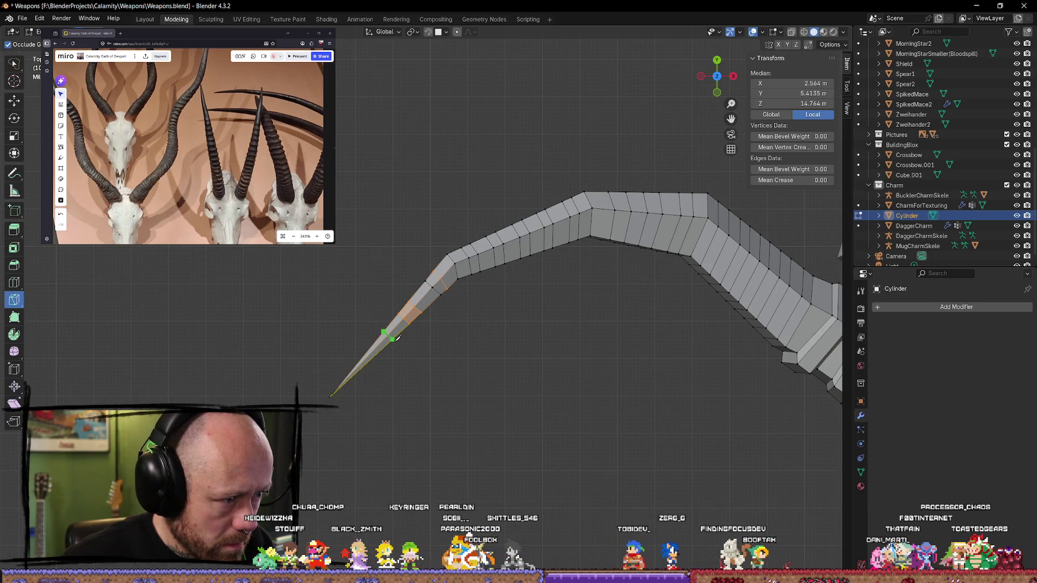
pyautogui.click(396, 339)
pyautogui.press('Return')
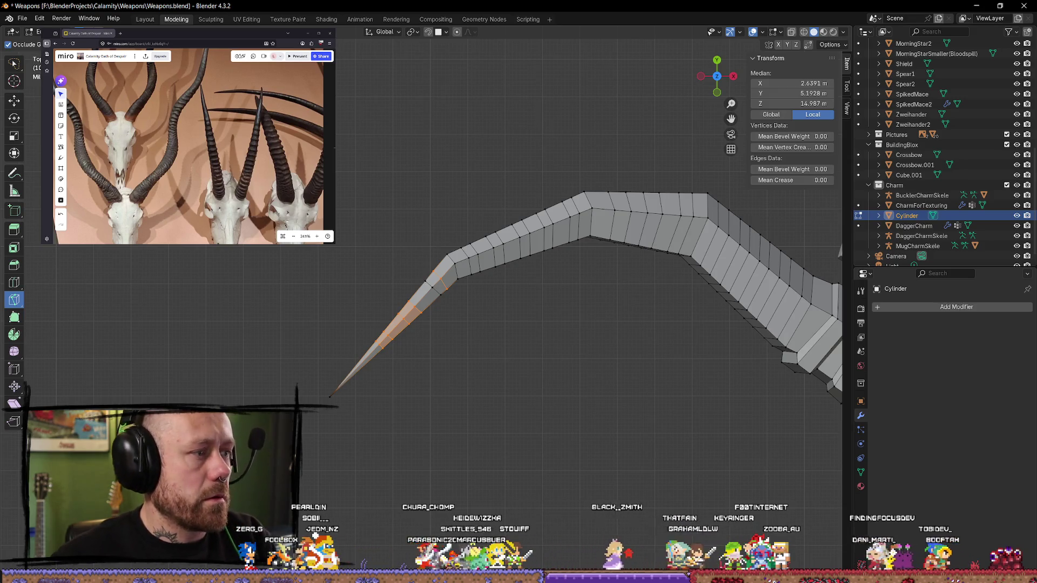
# Step: Return to the Move tool, clear the tip selection and select an element at the bend
pyautogui.click(14, 100)
pyautogui.click(465, 329)
pyautogui.moveTo(497, 365)
pyautogui.mouseDown(button='middle')
pyautogui.moveTo(567, 366)
pyautogui.moveTo(558, 354)
pyautogui.moveTo(565, 303)
pyautogui.moveTo(527, 285)
pyautogui.moveTo(477, 290)
pyautogui.moveTo(530, 317)
pyautogui.moveTo(498, 275)
pyautogui.moveTo(505, 313)
pyautogui.moveTo(486, 355)
pyautogui.moveTo(451, 300)
pyautogui.moveTo(520, 315)
pyautogui.moveTo(486, 290)
pyautogui.moveTo(466, 204)
pyautogui.mouseUp(button='middle')
pyautogui.click(460, 193)
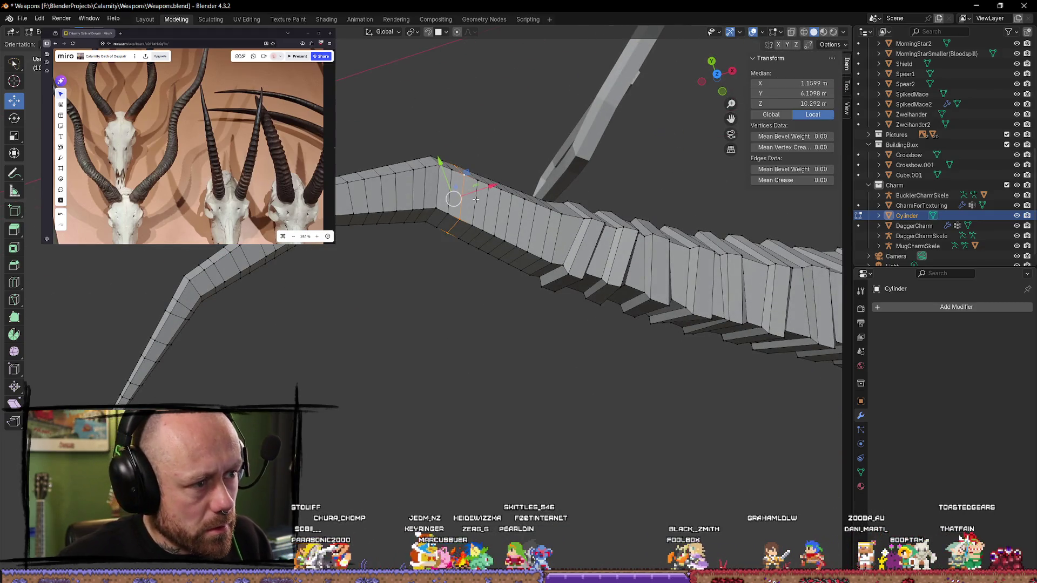
# Step: Delete the selected geometry and the edges at the horn's bend
pyautogui.press('x')
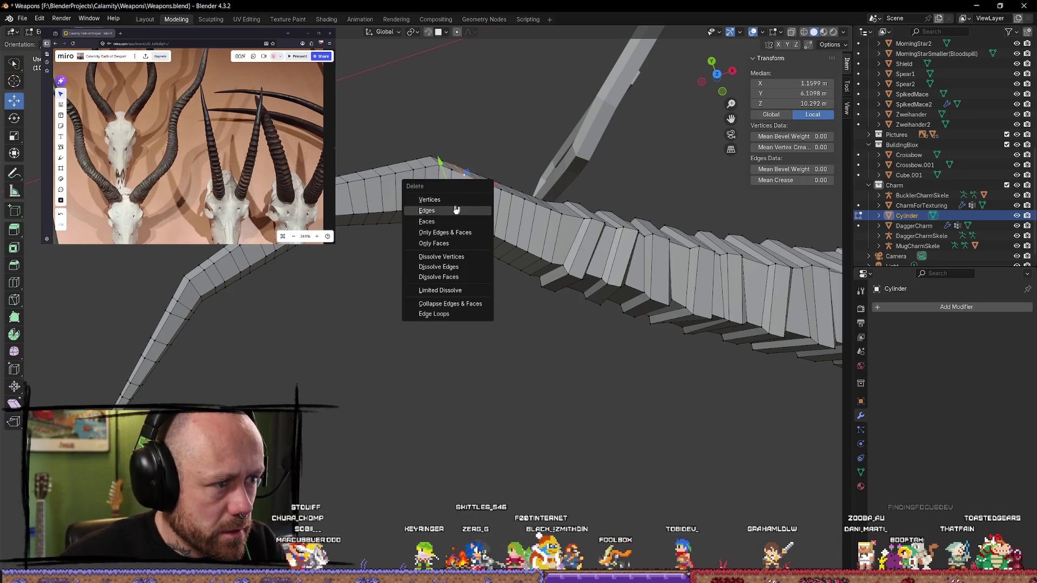
pyautogui.click(445, 222)
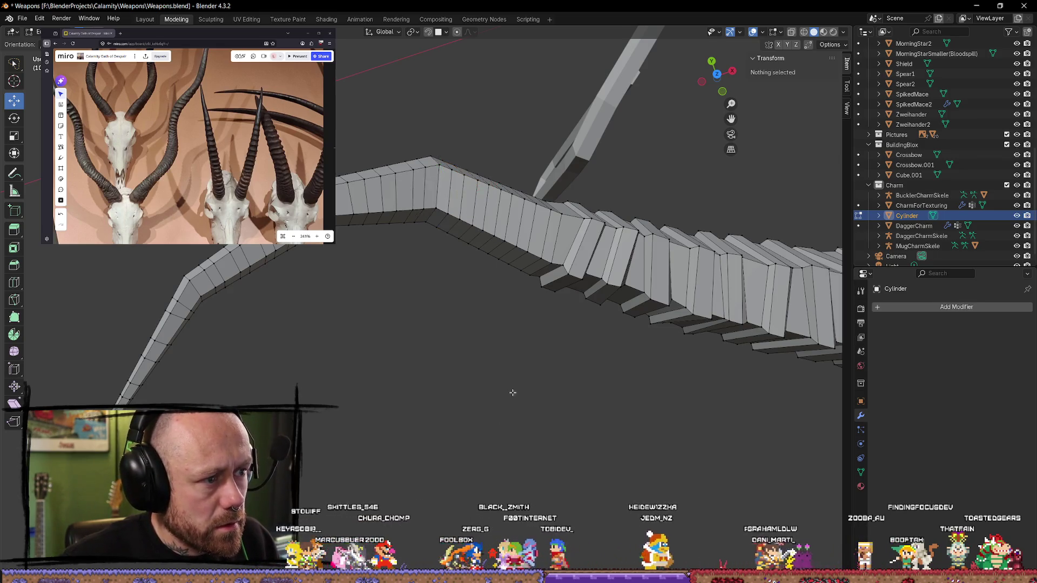
pyautogui.moveTo(513, 394); pyautogui.dragTo(448, 203, button='middle')
pyautogui.click(460, 202)
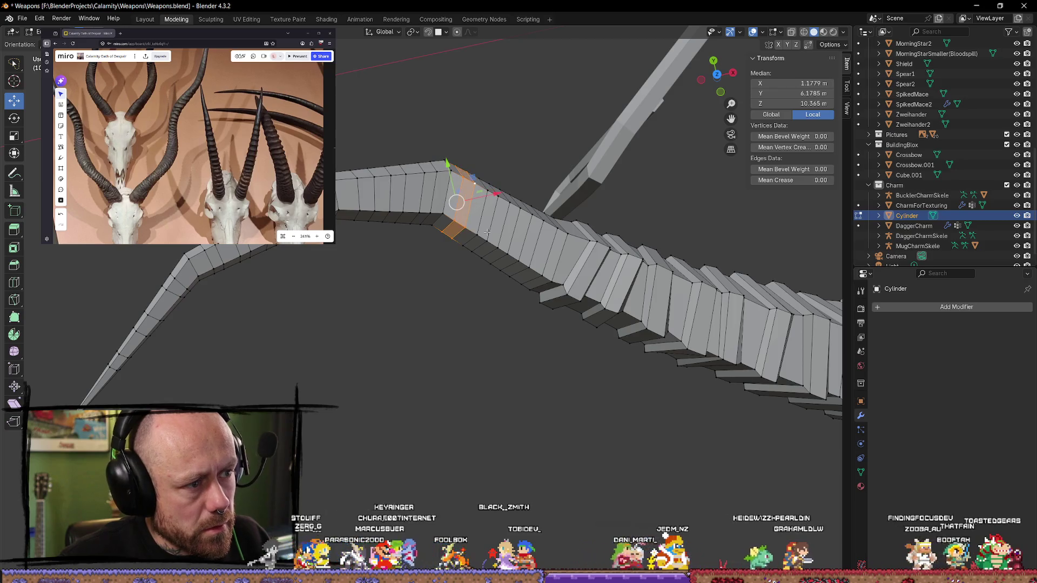
pyautogui.press('x')
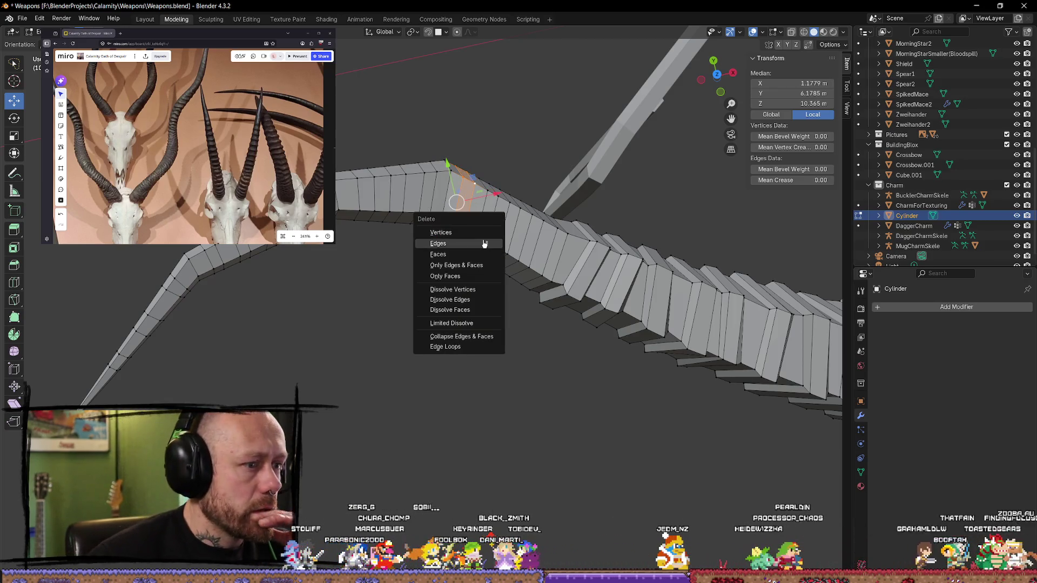
pyautogui.click(484, 243)
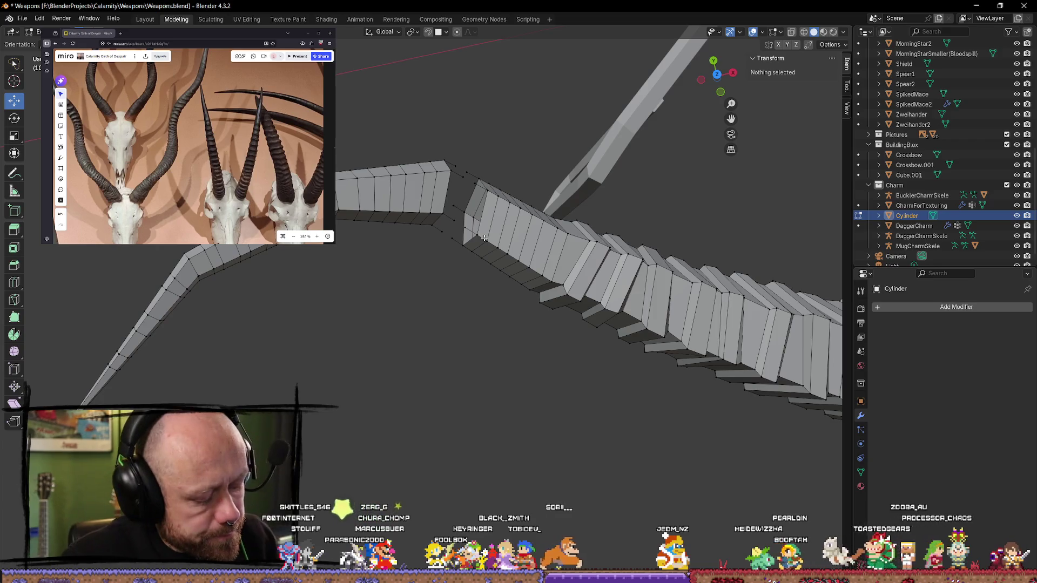
# Step: Dissolve the edges bordering the gap and the large face at the bend
pyautogui.click(473, 182)
pyautogui.press('x')
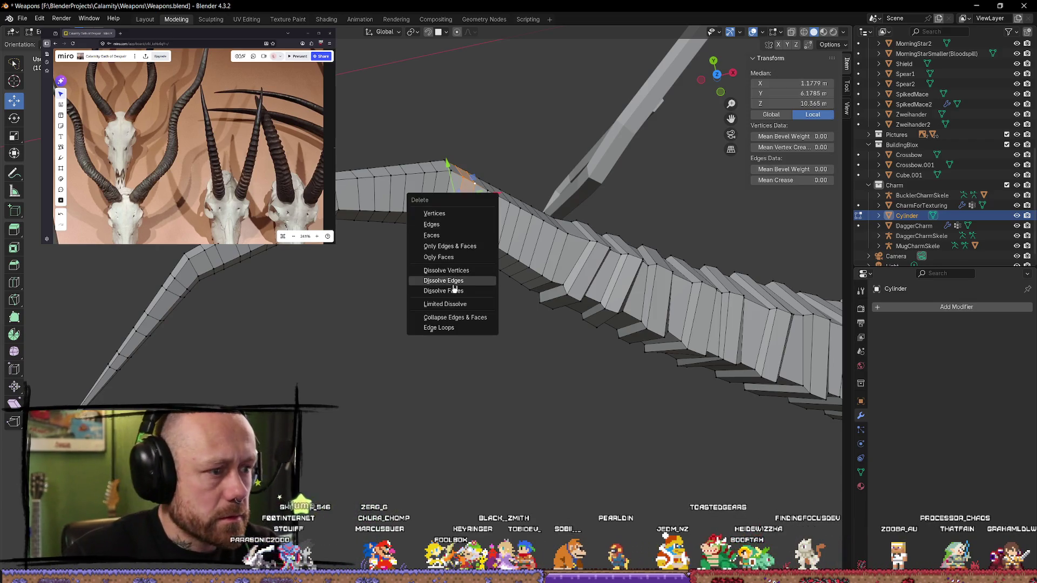
pyautogui.click(460, 281)
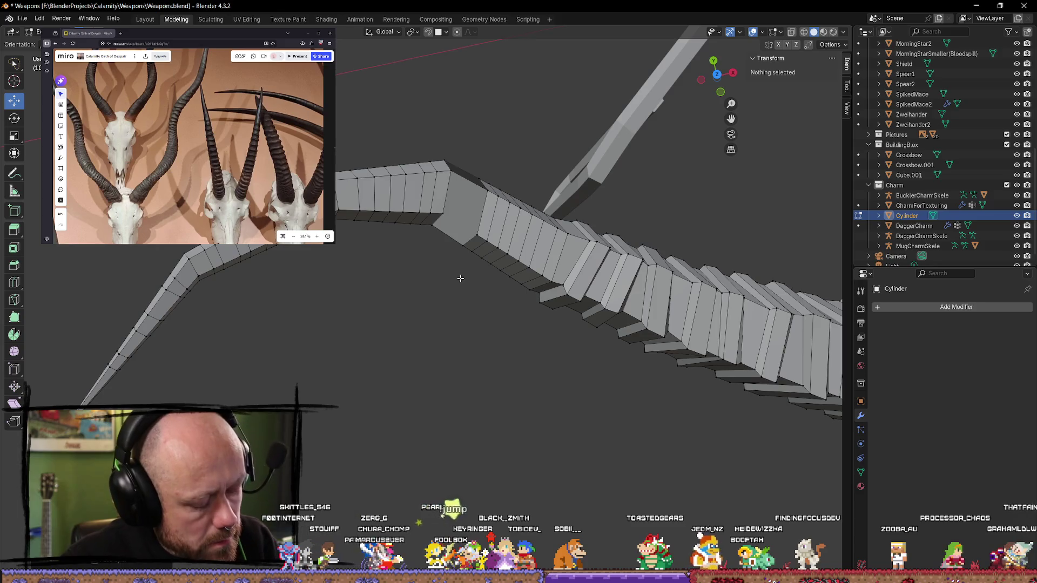
pyautogui.click(464, 221)
pyautogui.press('x')
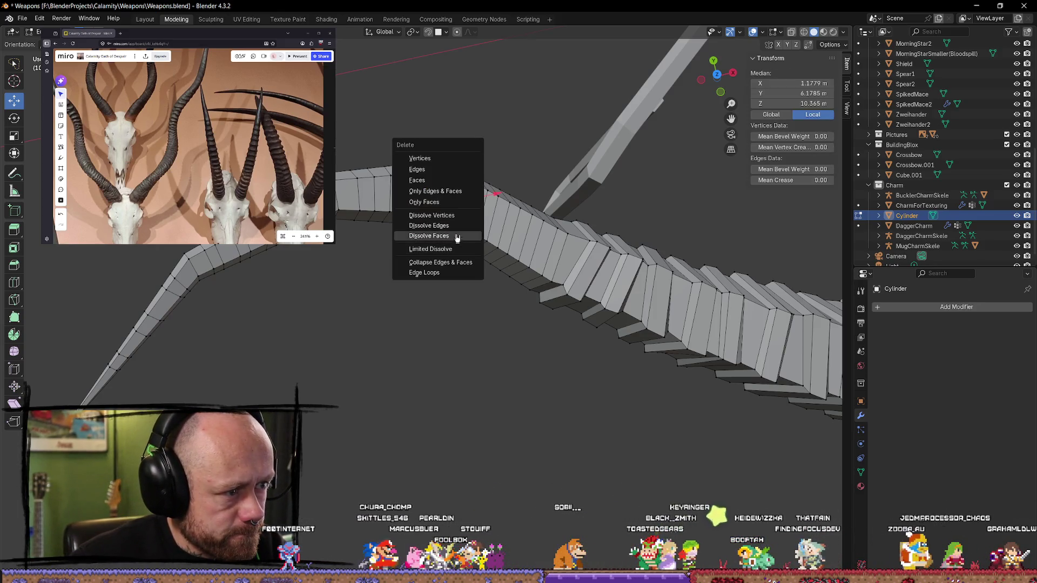
pyautogui.click(457, 237)
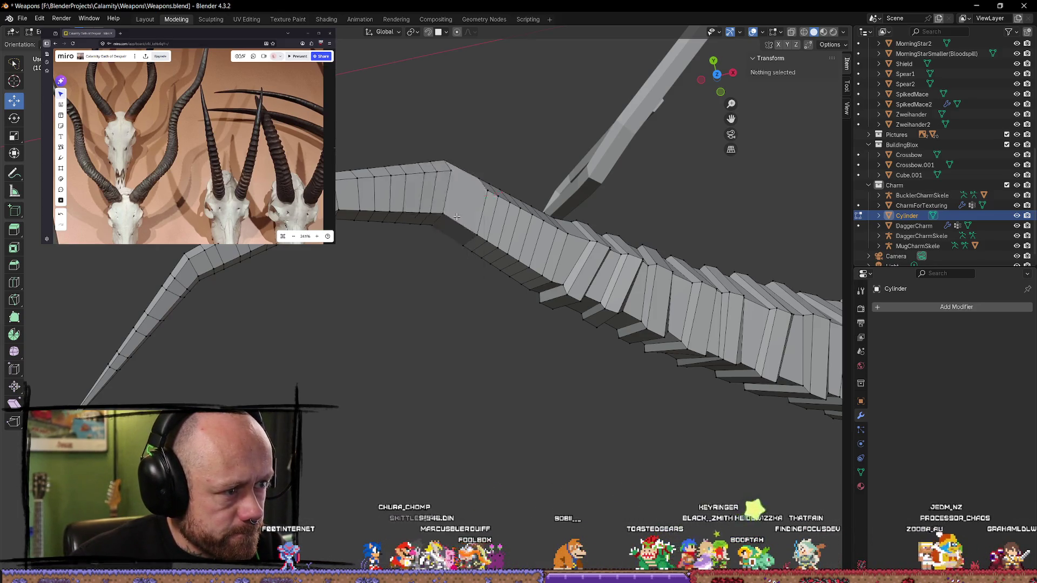
# Step: Dissolve a crosswise edge loop on the ridged strip, working from top view
pyautogui.moveTo(488, 300)
pyautogui.mouseDown(button='middle')
pyautogui.moveTo(438, 282)
pyautogui.moveTo(438, 261)
pyautogui.moveTo(504, 278)
pyautogui.moveTo(570, 231)
pyautogui.mouseUp(button='middle')
pyautogui.press('KP_7')
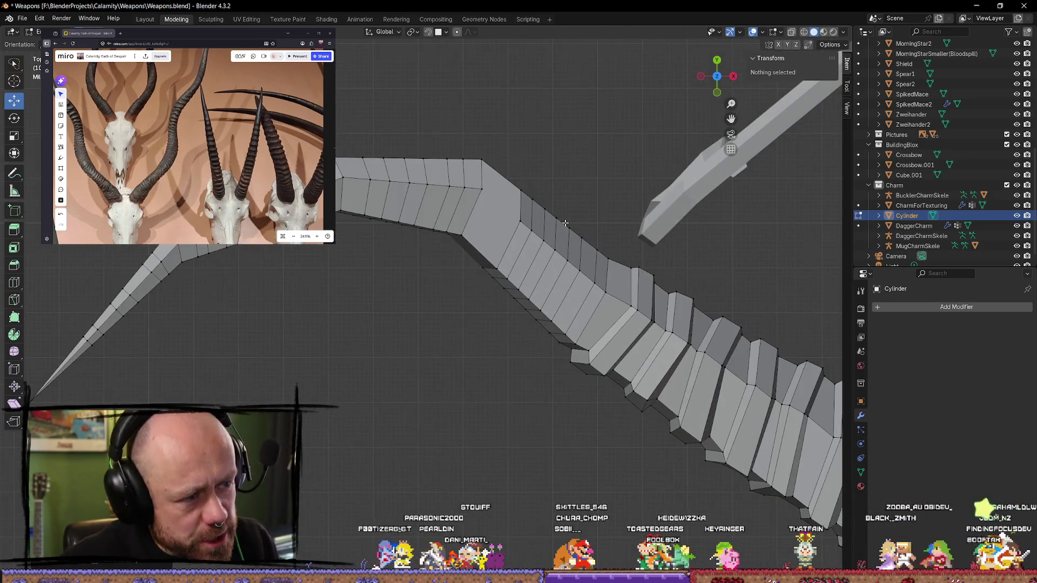
pyautogui.click(486, 204)
pyautogui.click(574, 185)
pyautogui.moveTo(574, 185)
pyautogui.mouseDown(button='middle')
pyautogui.moveTo(568, 162)
pyautogui.moveTo(651, 195)
pyautogui.mouseUp(button='middle')
pyautogui.press('KP_7')
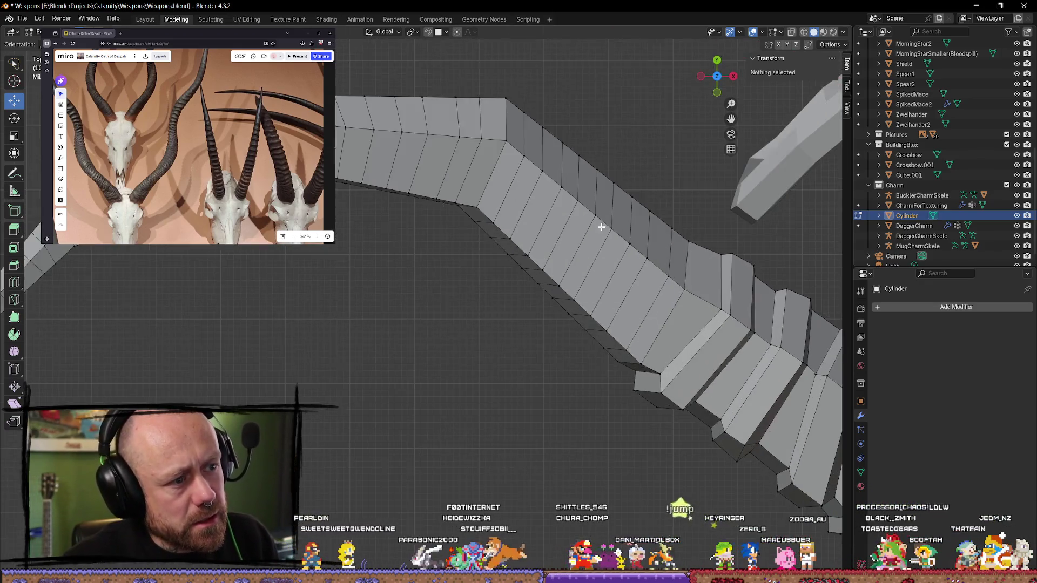
pyautogui.keyDown('alt'); pyautogui.click(496, 224); pyautogui.keyUp('alt')
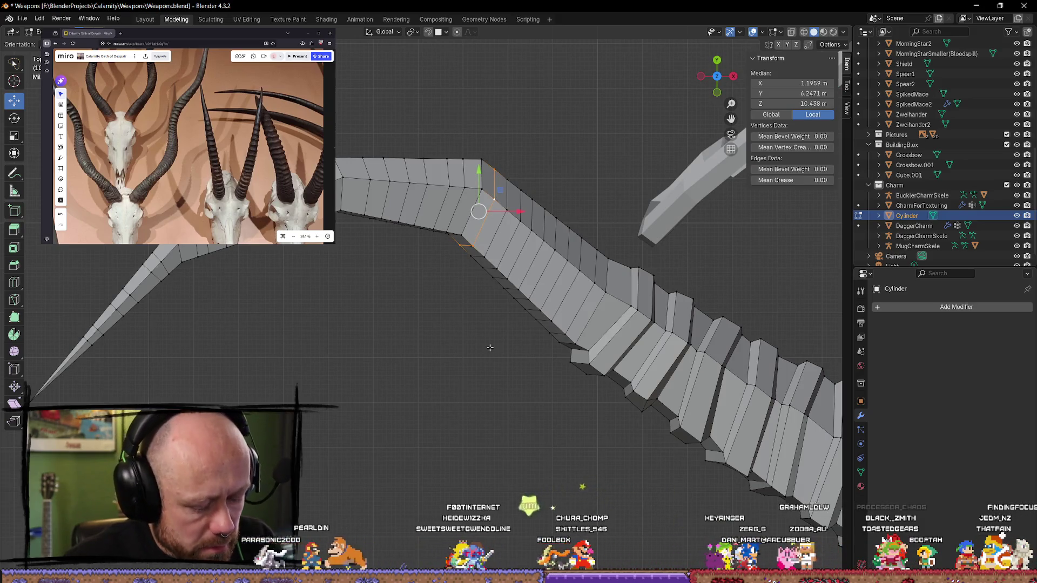
pyautogui.press('x')
pyautogui.click(453, 353)
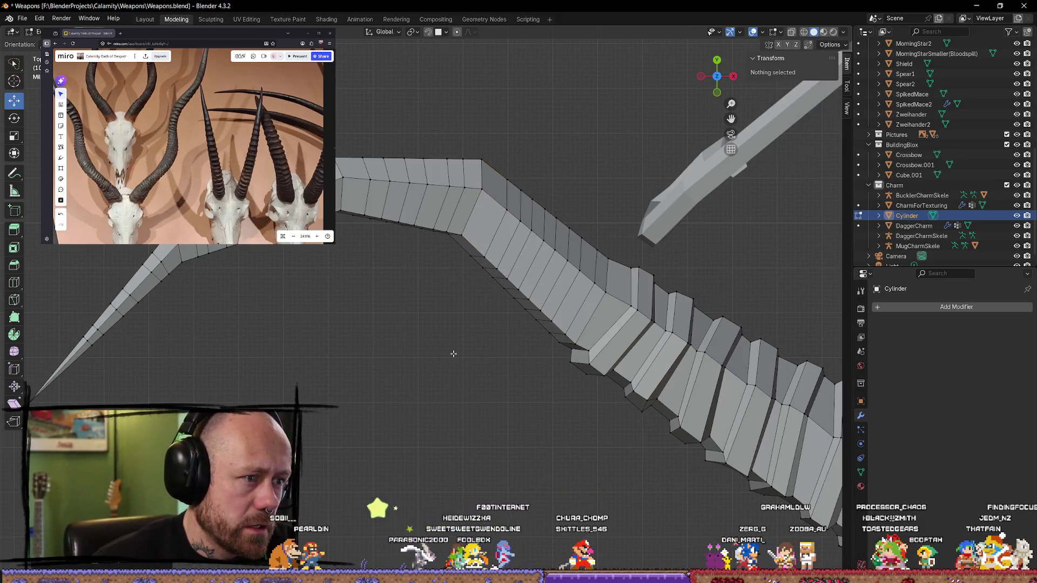
# Step: Dissolve the leftover edges near the bend
pyautogui.moveTo(449, 412)
pyautogui.mouseDown(button='middle')
pyautogui.moveTo(454, 366)
pyautogui.moveTo(583, 107)
pyautogui.mouseUp(button='middle')
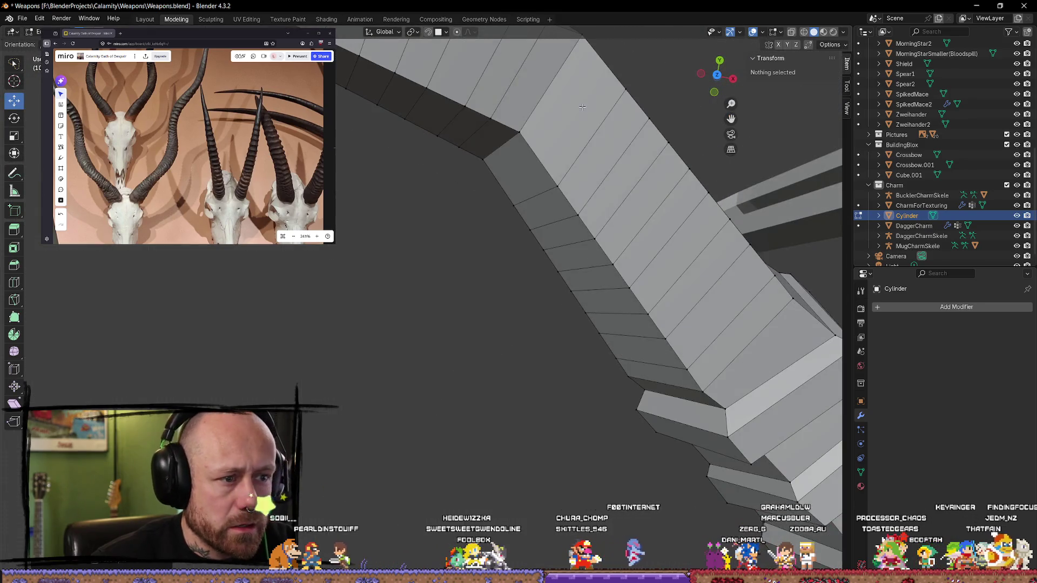
pyautogui.scroll(-6, 582, 169)
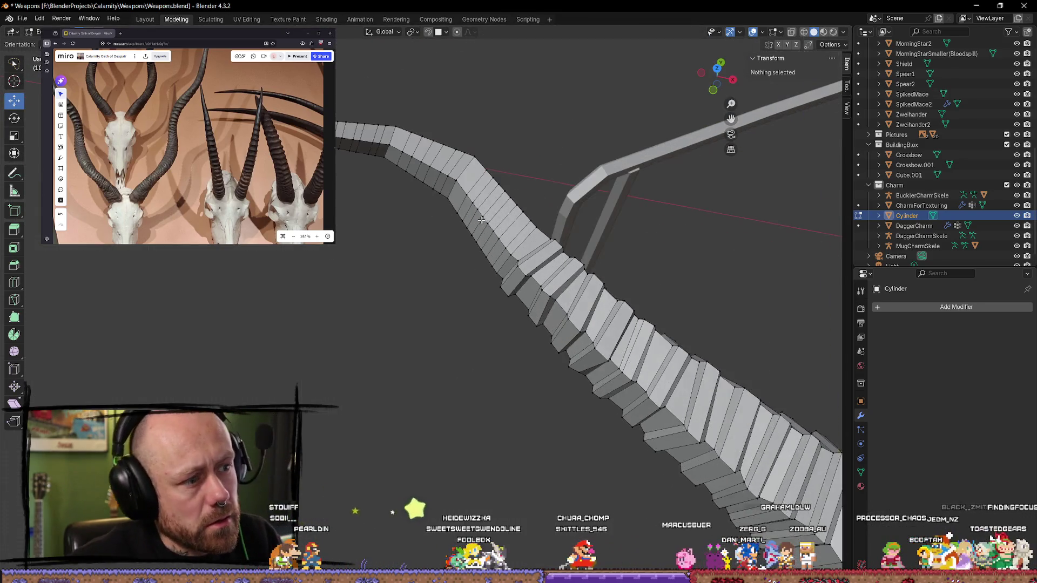
pyautogui.click(478, 183)
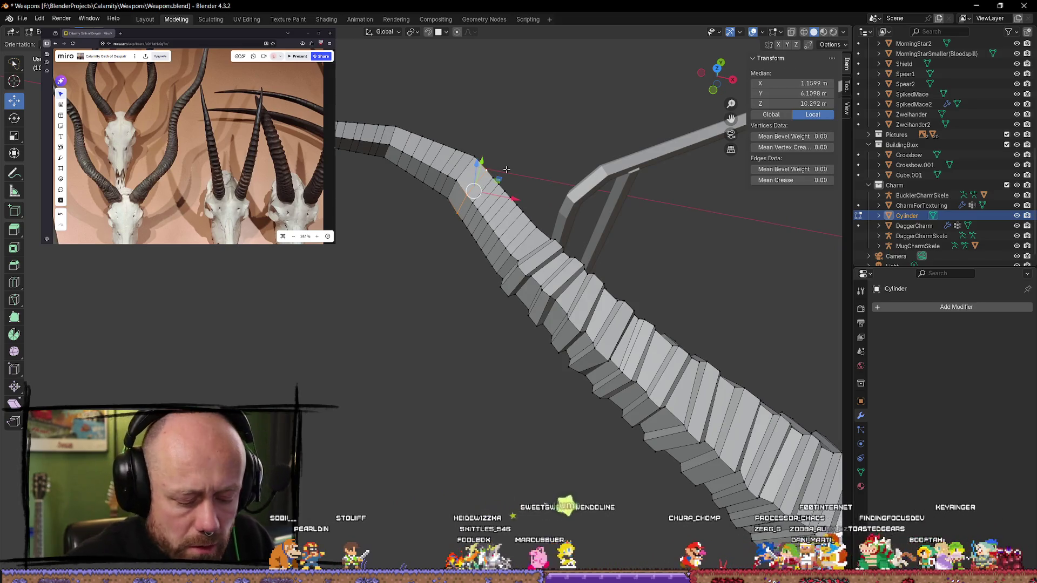
pyautogui.press('x')
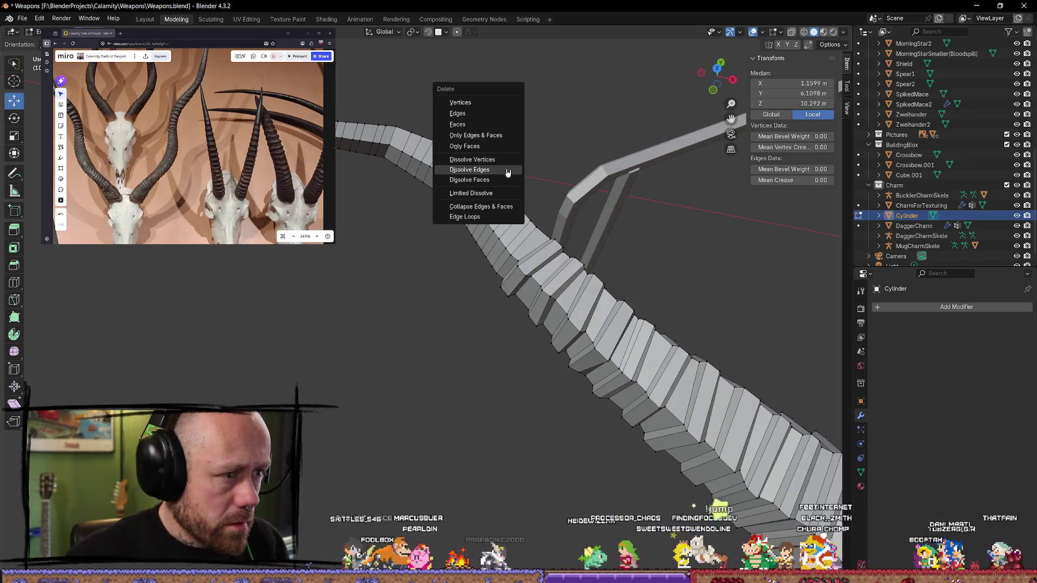
pyautogui.click(507, 172)
# Step: In top view, edge-slide a ridge loop down along the strip to a new spot
pyautogui.moveTo(502, 162); pyautogui.dragTo(481, 143, button='middle')
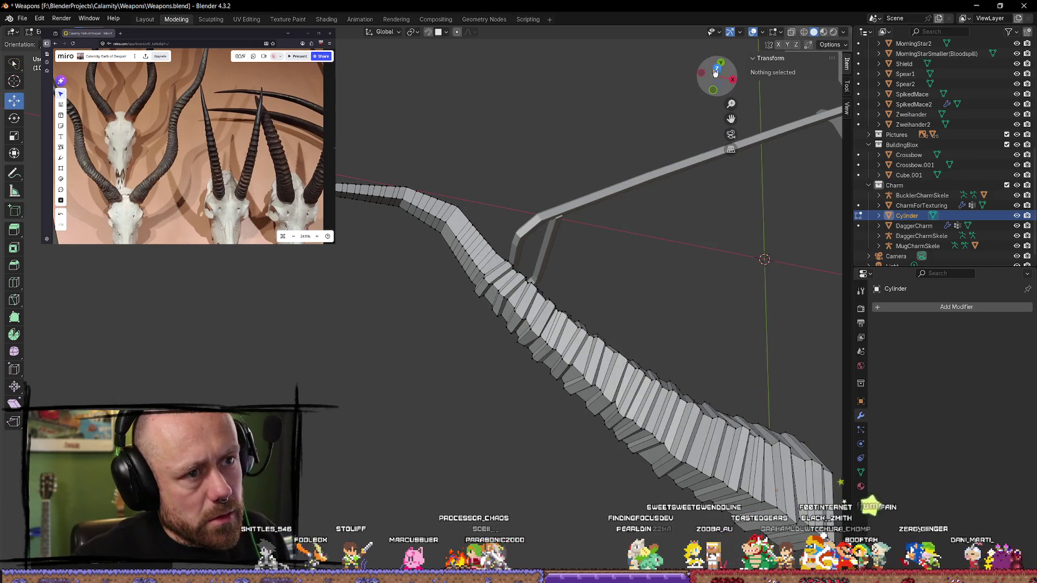
pyautogui.click(715, 70)
pyautogui.scroll(6, 558, 248)
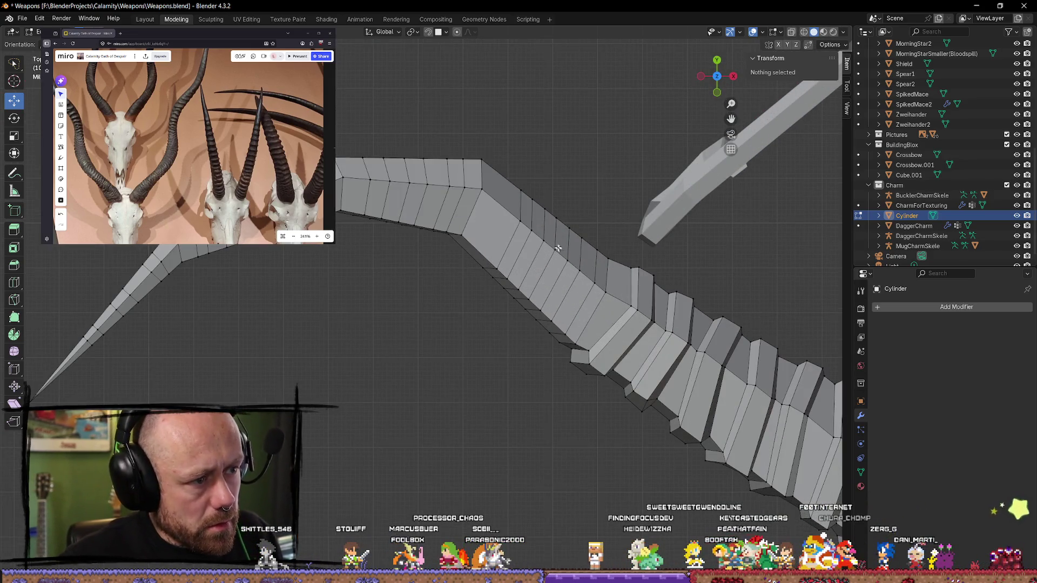
pyautogui.click(502, 232)
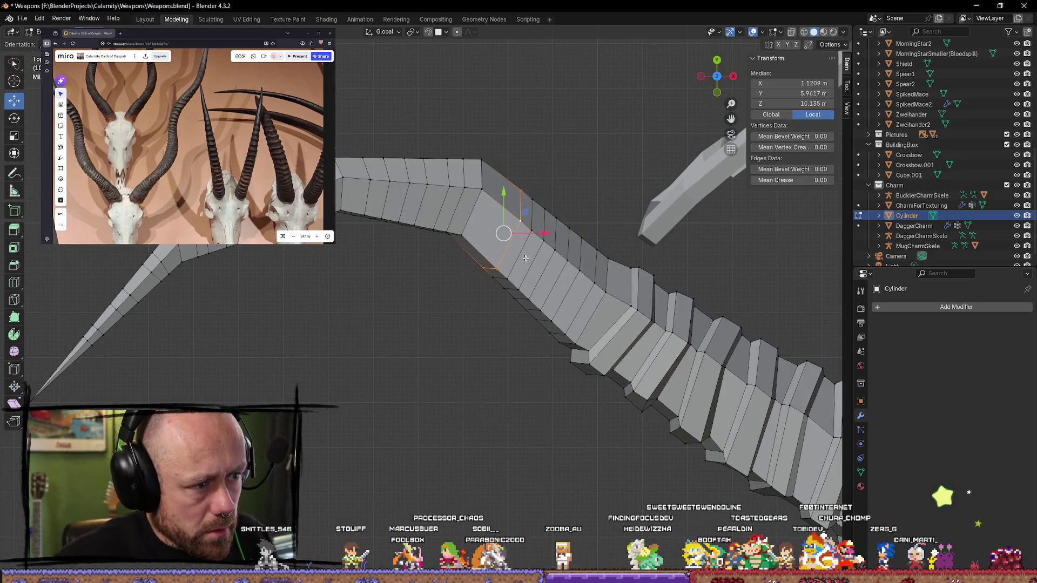
pyautogui.press('g')
pyautogui.press('g')
pyautogui.click(558, 287)
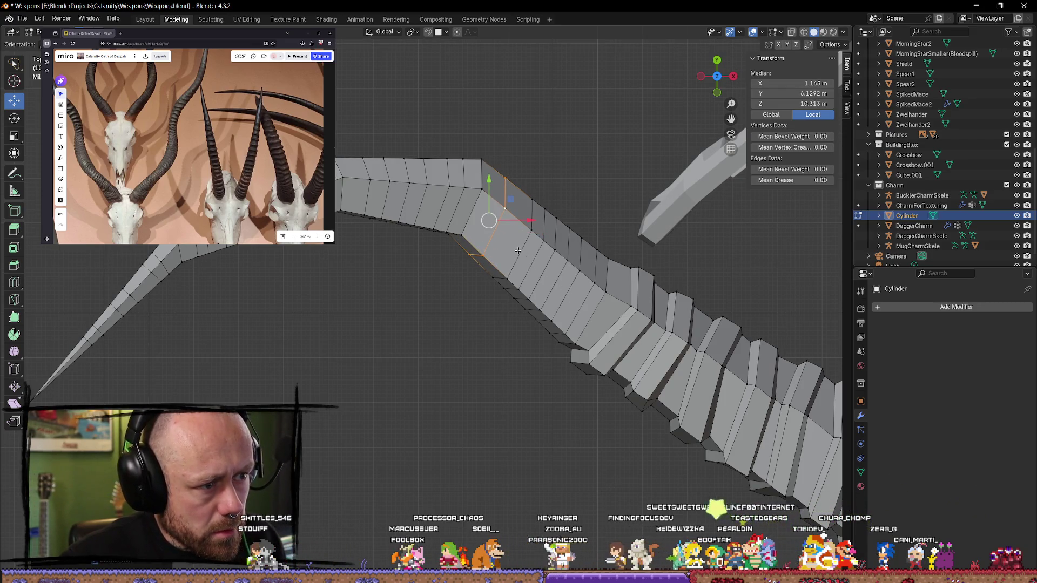
pyautogui.press('g')
pyautogui.press('g')
pyautogui.click(561, 282)
pyautogui.press('g')
pyautogui.press('g')
pyautogui.click(544, 274)
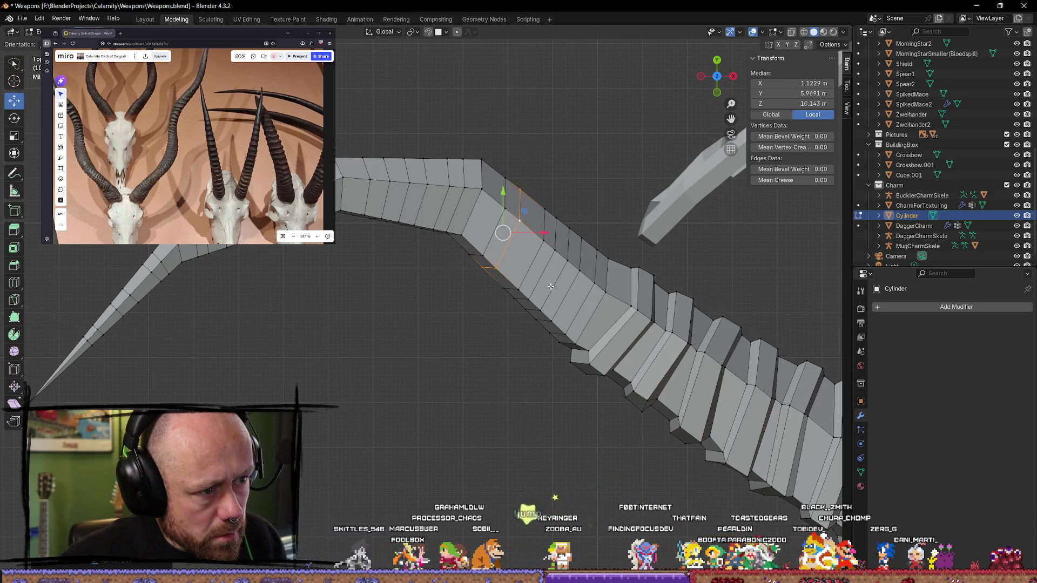
# Step: Fine-tune the ridge loop's position up and down the strip, then deselect it
pyautogui.press('g')
pyautogui.press('g')
pyautogui.click(589, 327)
pyautogui.press('g')
pyautogui.press('g')
pyautogui.click(559, 286)
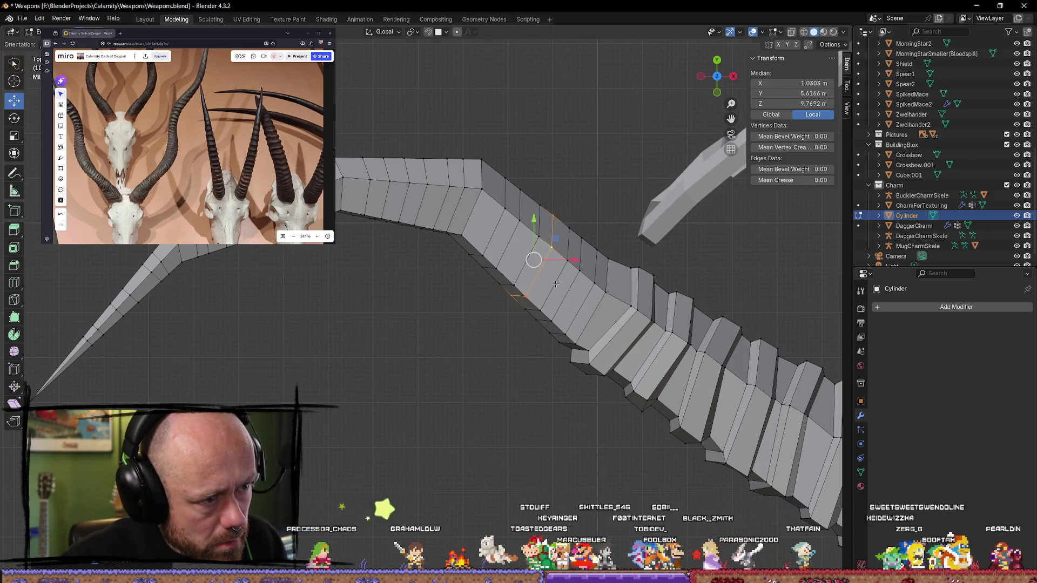
pyautogui.click(531, 382)
pyautogui.scroll(-6, 538, 374)
# Step: Frame the horn's upper bend from above and slide the loop nearest it along the horn
pyautogui.moveTo(533, 375); pyautogui.dragTo(582, 369, button='middle')
pyautogui.scroll(8, 540, 302)
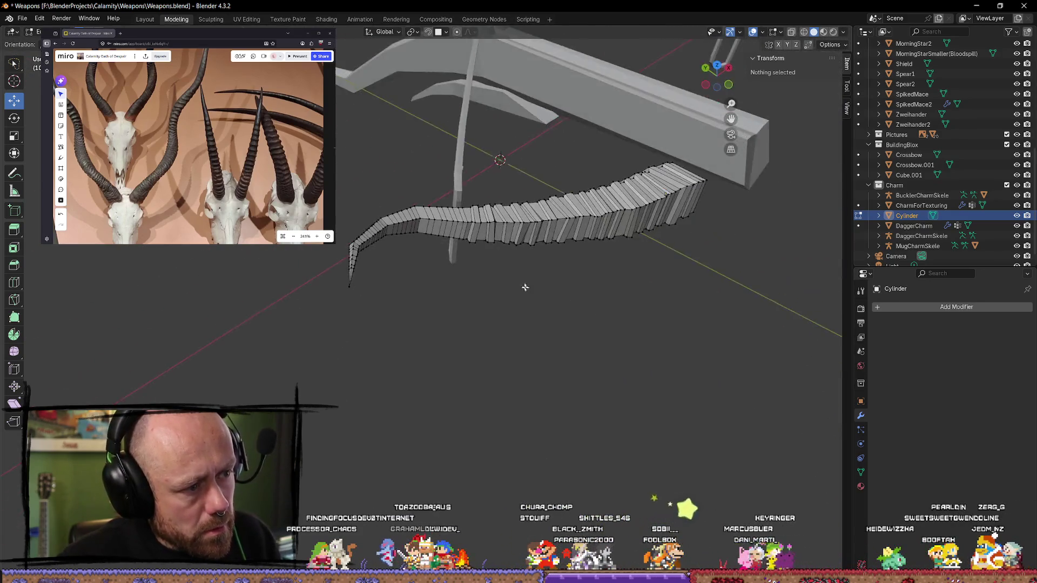
pyautogui.moveTo(417, 219)
pyautogui.mouseDown(button='middle')
pyautogui.moveTo(431, 261)
pyautogui.moveTo(503, 233)
pyautogui.mouseUp(button='middle')
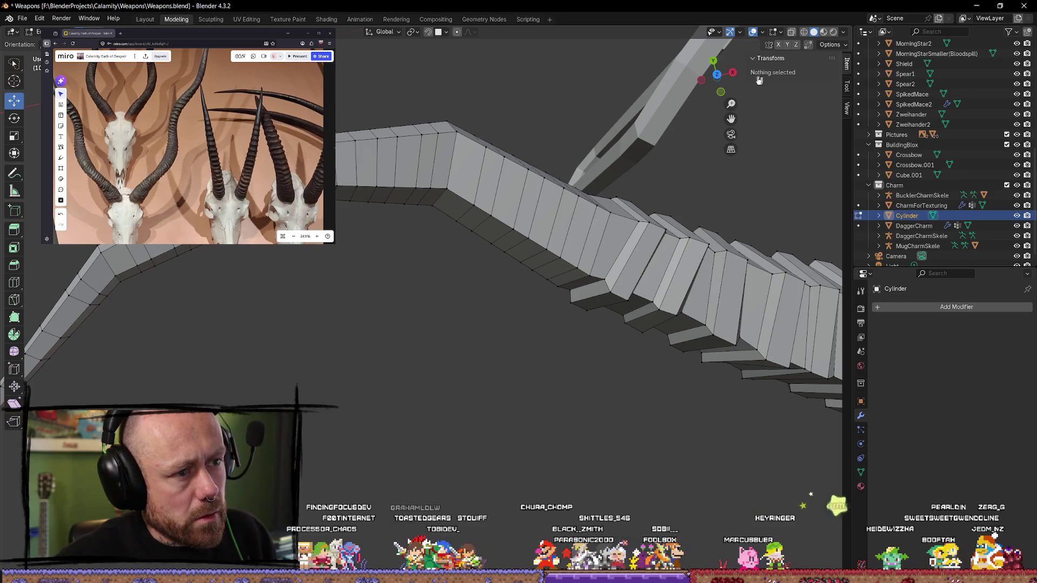
pyautogui.moveTo(717, 72); pyautogui.dragTo(702, 76)
pyautogui.scroll(5, 475, 231)
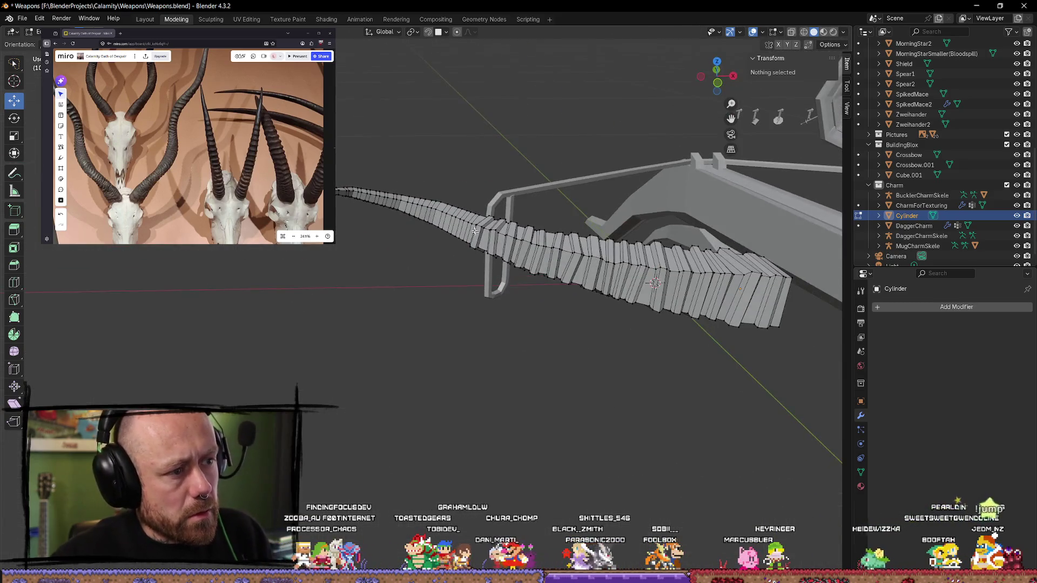
pyautogui.scroll(4, 474, 231)
pyautogui.scroll(4, 453, 298)
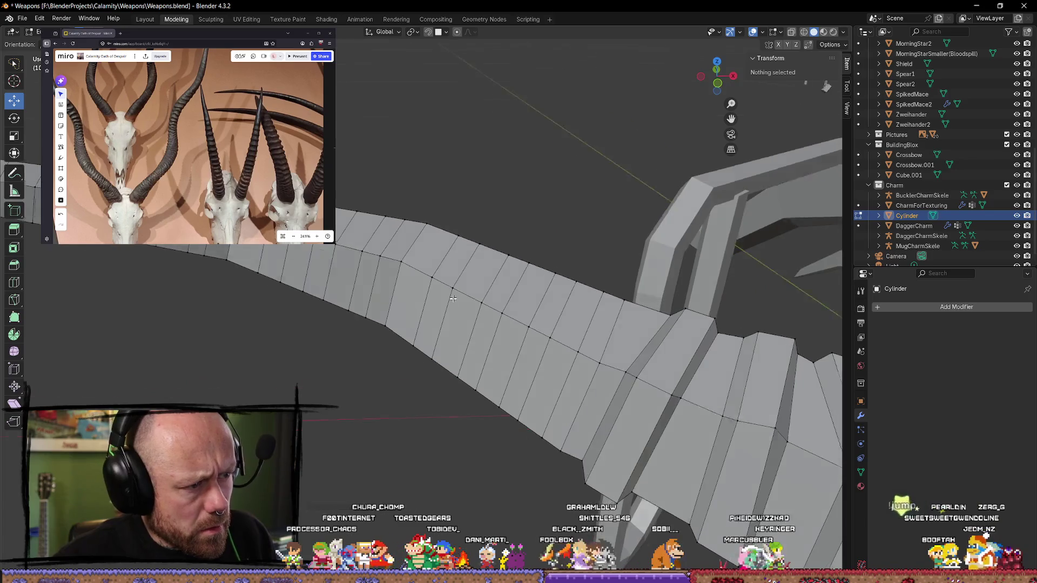
pyautogui.moveTo(453, 299); pyautogui.dragTo(432, 337, button='middle')
pyautogui.scroll(4, 429, 341)
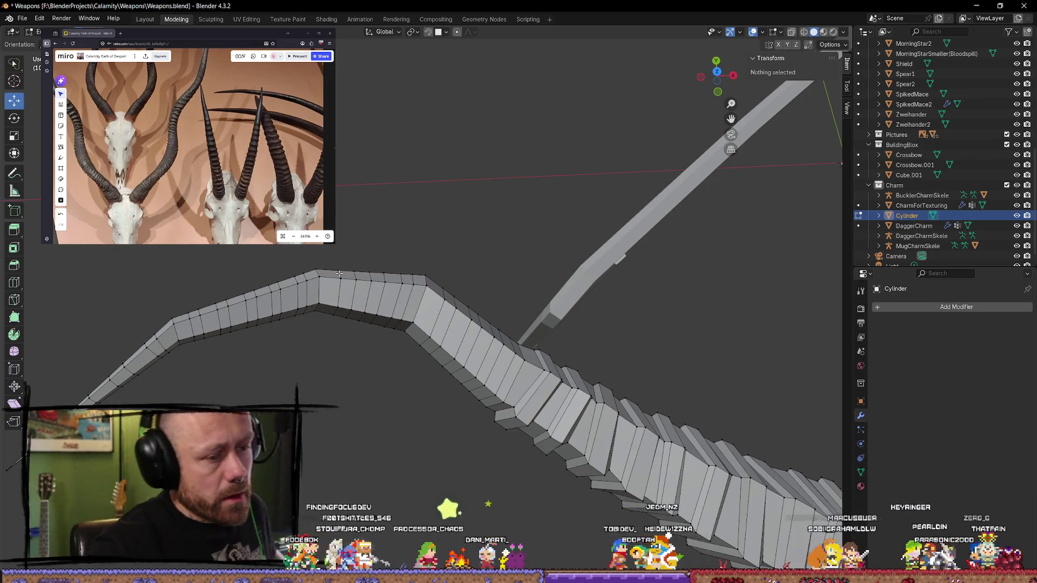
pyautogui.keyDown('alt'); pyautogui.click(422, 335); pyautogui.keyUp('alt')
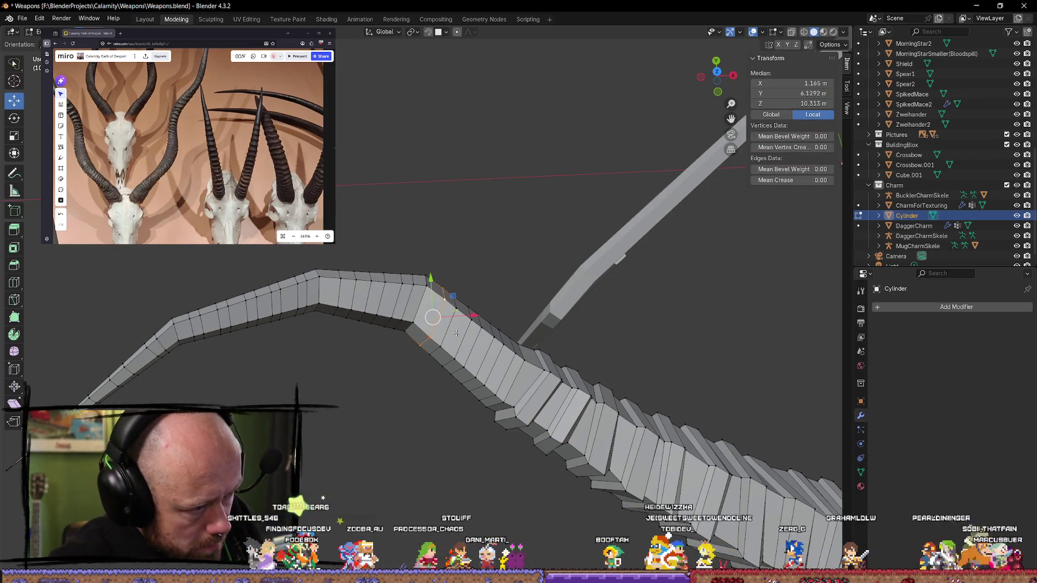
pyautogui.press('g')
pyautogui.press('g')
pyautogui.click(451, 346)
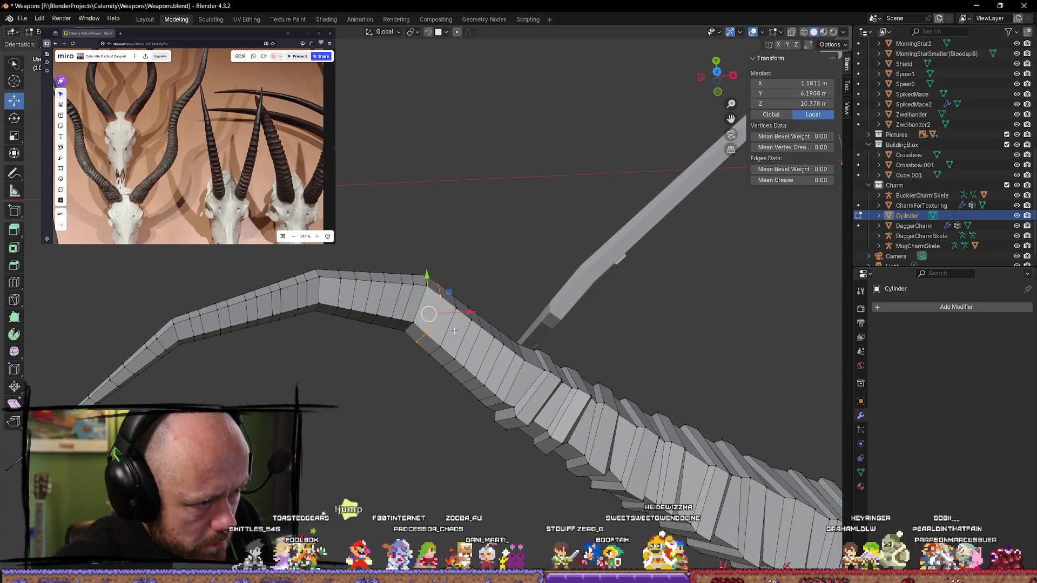
pyautogui.press('g')
pyautogui.press('g')
pyautogui.click(462, 380)
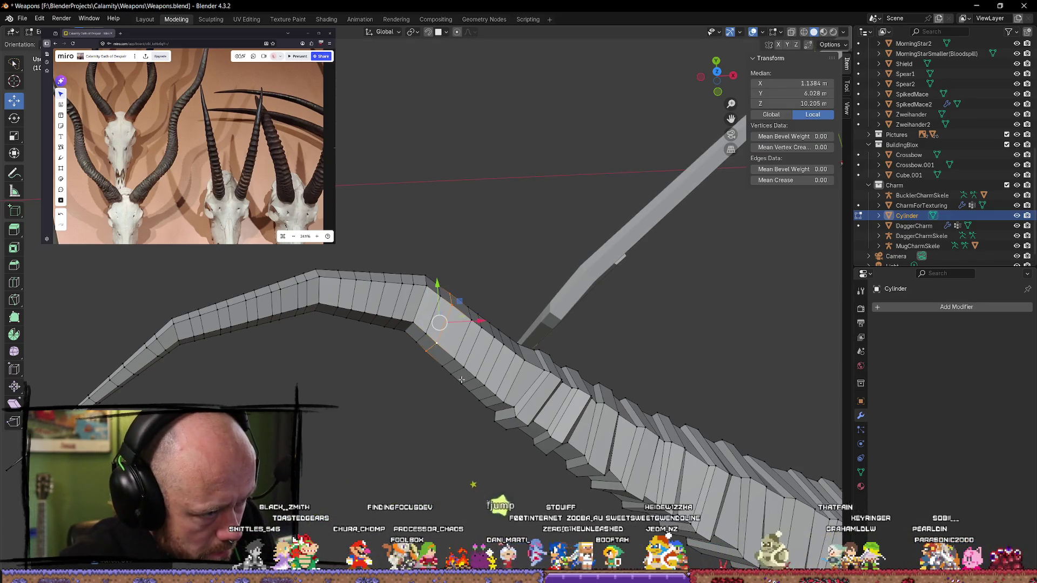
# Step: Keep sliding the bend loops into their final positions, then clear the selection
pyautogui.press('g')
pyautogui.press('g')
pyautogui.click(492, 394)
pyautogui.press('g')
pyautogui.press('g')
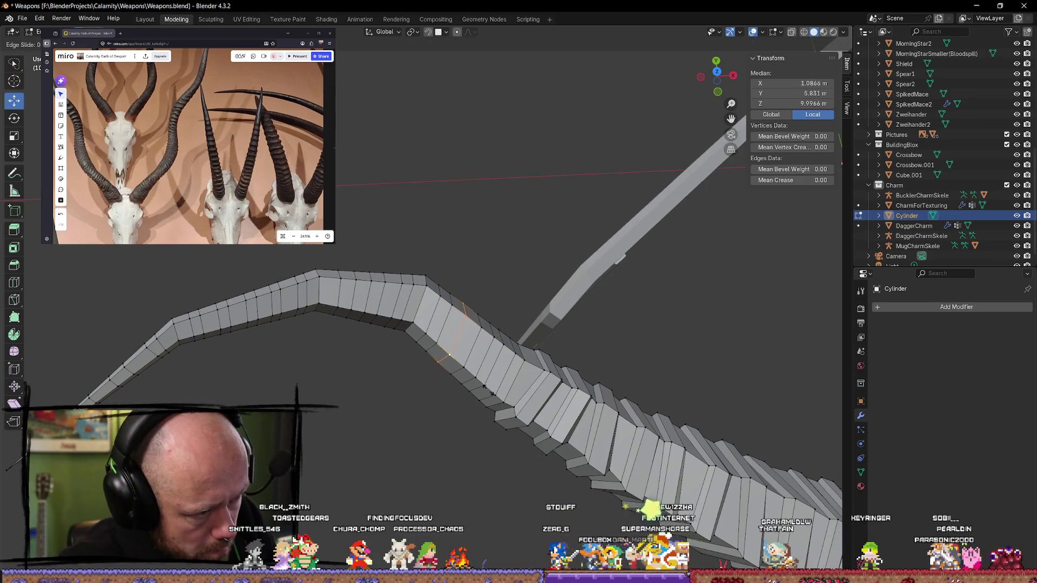
pyautogui.click(490, 381)
pyautogui.press('g')
pyautogui.press('g')
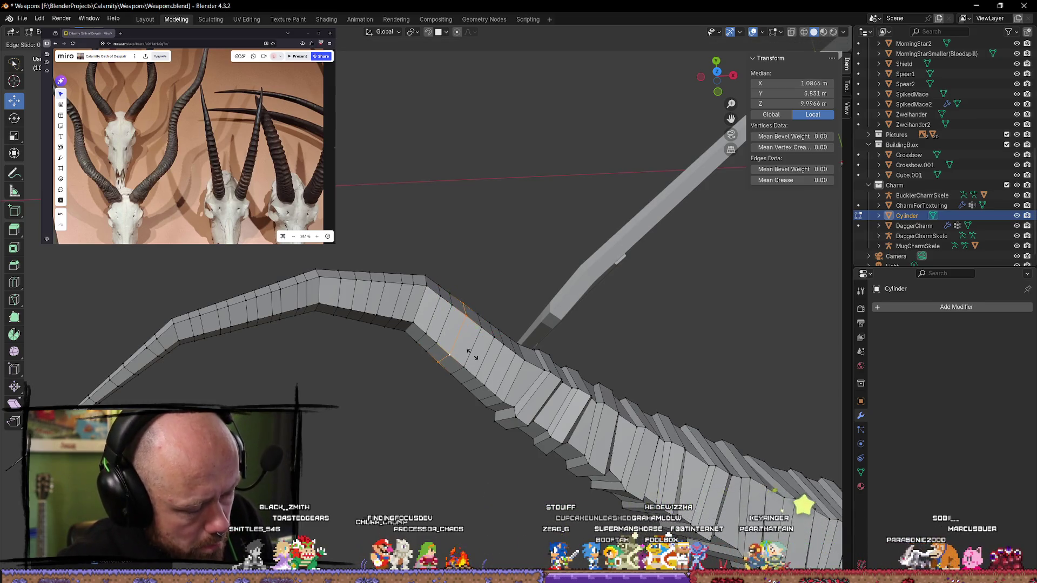
pyautogui.click(472, 354)
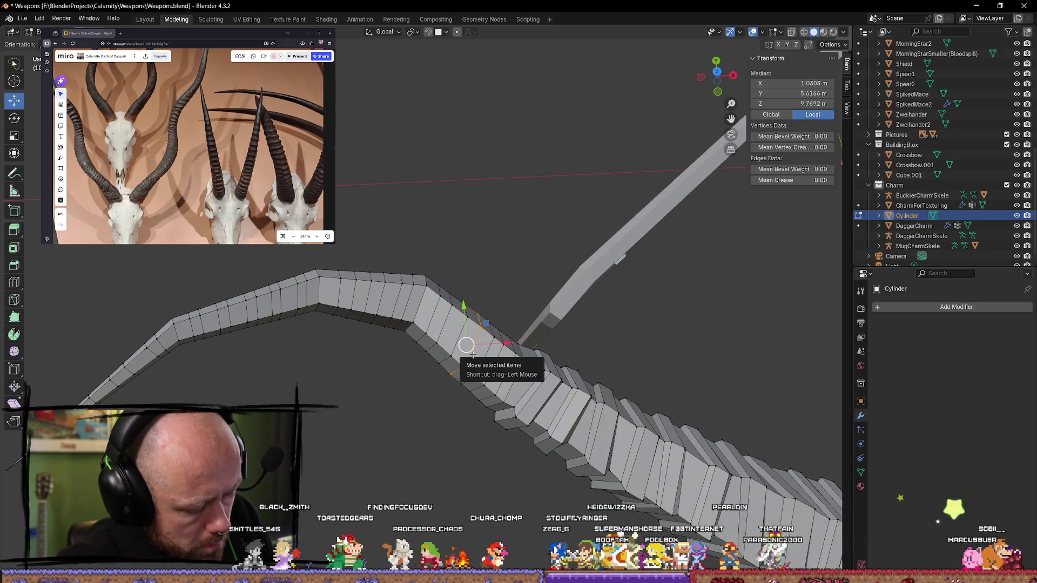
pyautogui.press('g')
pyautogui.press('g')
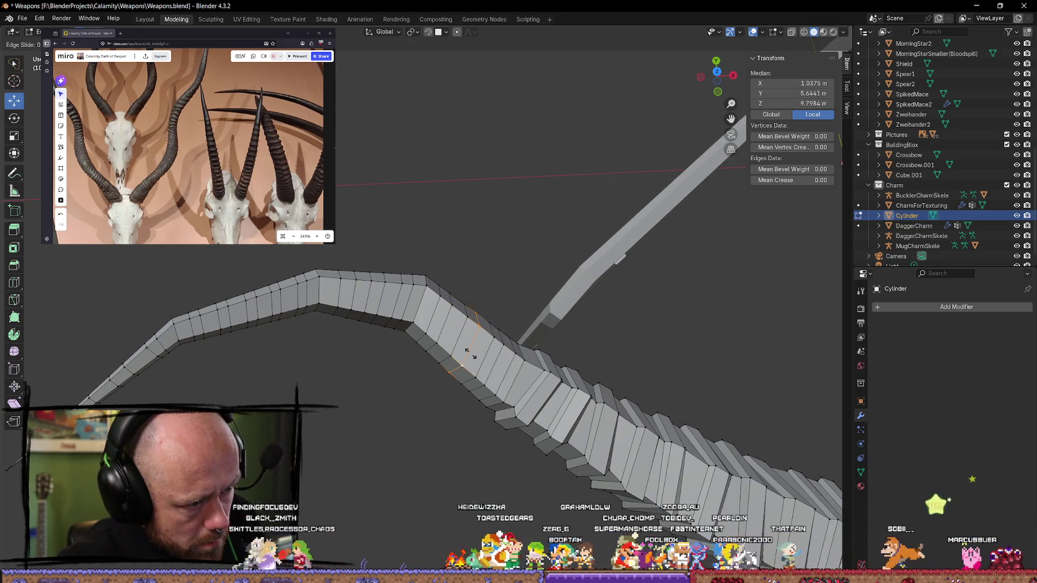
pyautogui.click(471, 354)
pyautogui.click(443, 440)
pyautogui.moveTo(443, 440); pyautogui.dragTo(440, 411, button='middle')
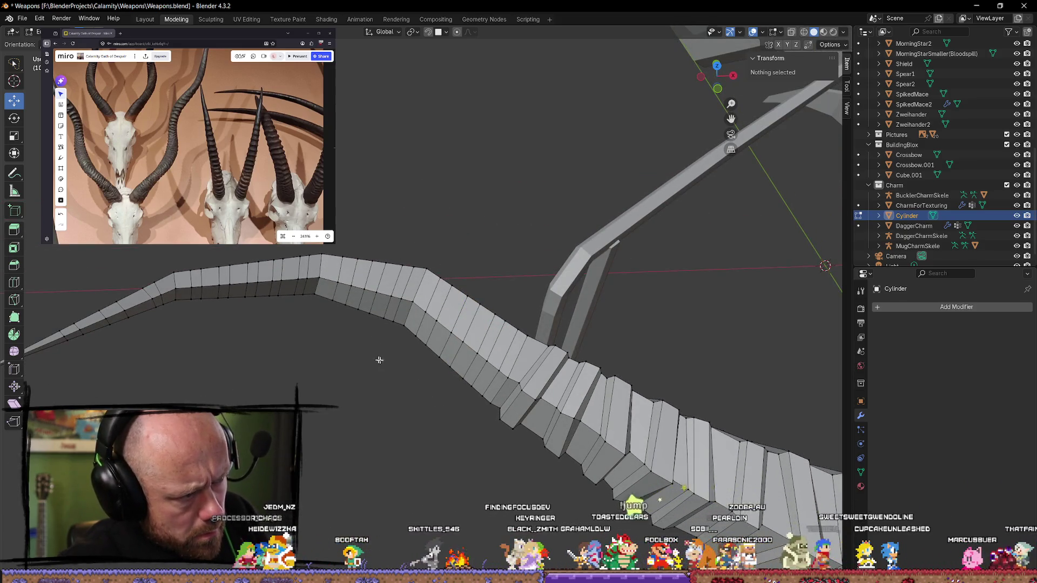
pyautogui.keyDown('alt'); pyautogui.click(442, 303); pyautogui.keyUp('alt')
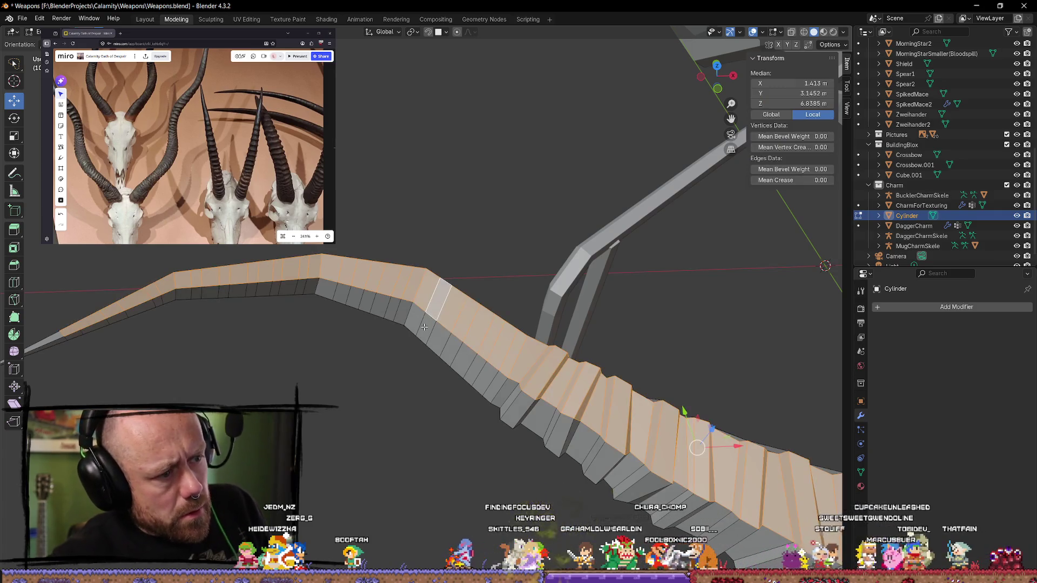
# Step: Select alternate face rings from the ribbed base along the horn toward the tip
pyautogui.click(421, 370)
pyautogui.keyDown('alt'); pyautogui.click(426, 326); pyautogui.keyUp('alt')
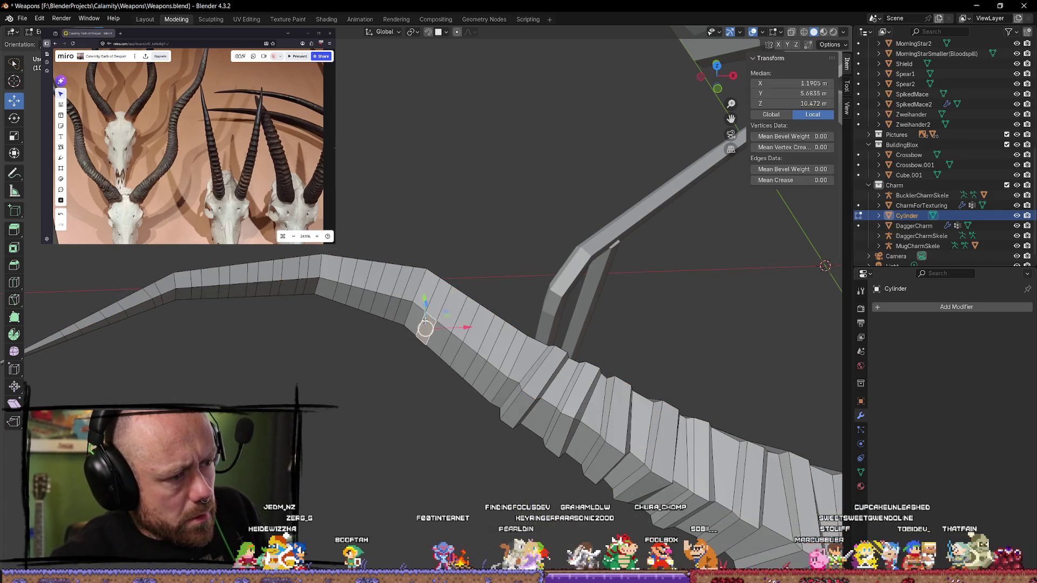
pyautogui.keyDown('alt'); pyautogui.keyDown('shift'); pyautogui.click(466, 329); pyautogui.keyUp('shift'); pyautogui.keyUp('alt')
pyautogui.keyDown('alt'); pyautogui.keyDown('shift'); pyautogui.click(478, 342); pyautogui.keyUp('shift'); pyautogui.keyUp('alt')
pyautogui.keyDown('alt'); pyautogui.keyDown('shift'); pyautogui.click(492, 352); pyautogui.keyUp('shift'); pyautogui.keyUp('alt')
pyautogui.keyDown('alt'); pyautogui.keyDown('shift'); pyautogui.click(507, 364); pyautogui.keyUp('shift'); pyautogui.keyUp('alt')
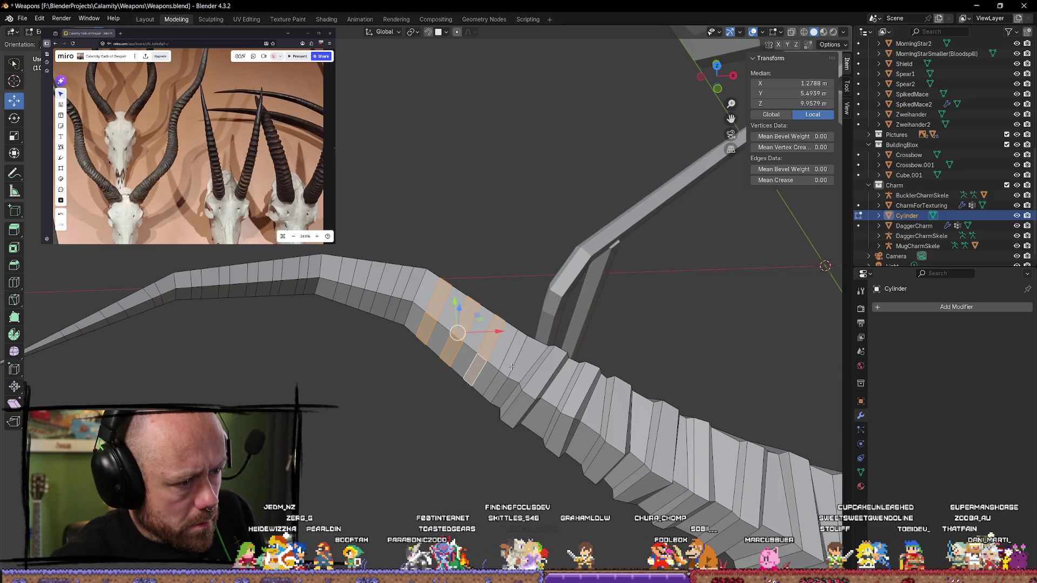
pyautogui.keyDown('alt'); pyautogui.keyDown('shift'); pyautogui.click(497, 381); pyautogui.keyUp('shift'); pyautogui.keyUp('alt')
pyautogui.keyDown('alt'); pyautogui.keyDown('shift'); pyautogui.click(393, 311); pyautogui.keyUp('shift'); pyautogui.keyUp('alt')
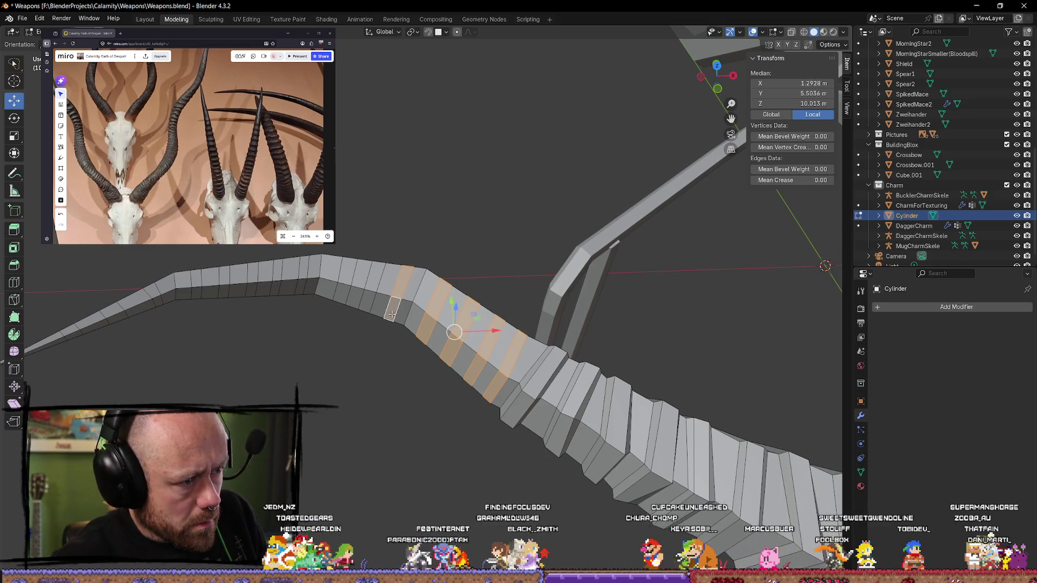
pyautogui.keyDown('alt'); pyautogui.keyDown('shift'); pyautogui.click(373, 283); pyautogui.keyUp('shift'); pyautogui.keyUp('alt')
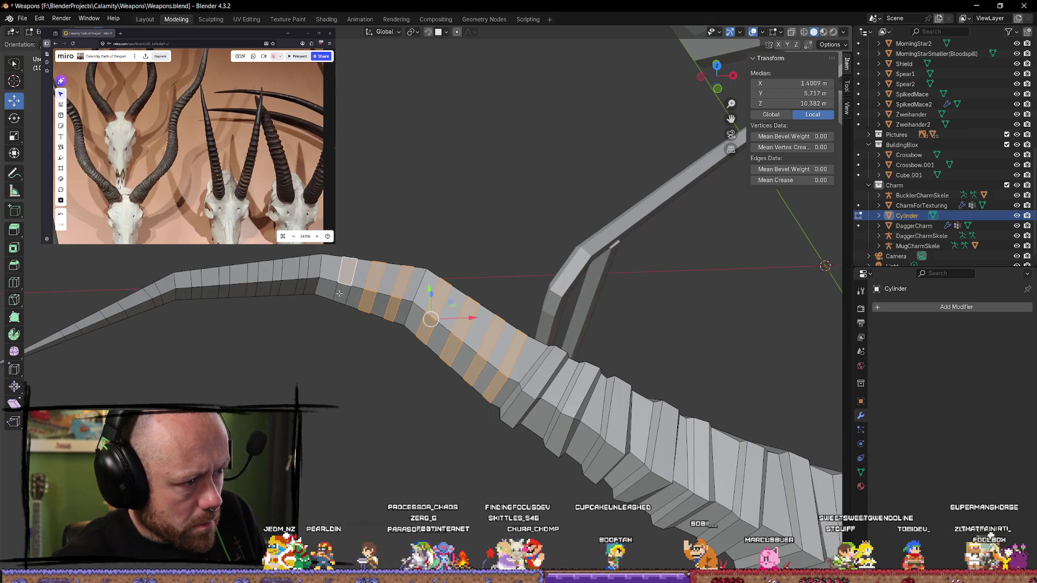
pyautogui.keyDown('alt'); pyautogui.keyDown('shift'); pyautogui.click(348, 284); pyautogui.keyUp('shift'); pyautogui.keyUp('alt')
pyautogui.keyDown('alt'); pyautogui.keyDown('shift'); pyautogui.click(301, 287); pyautogui.keyUp('shift'); pyautogui.keyUp('alt')
pyautogui.keyDown('alt'); pyautogui.keyDown('shift'); pyautogui.click(274, 280); pyautogui.keyUp('shift'); pyautogui.keyUp('alt')
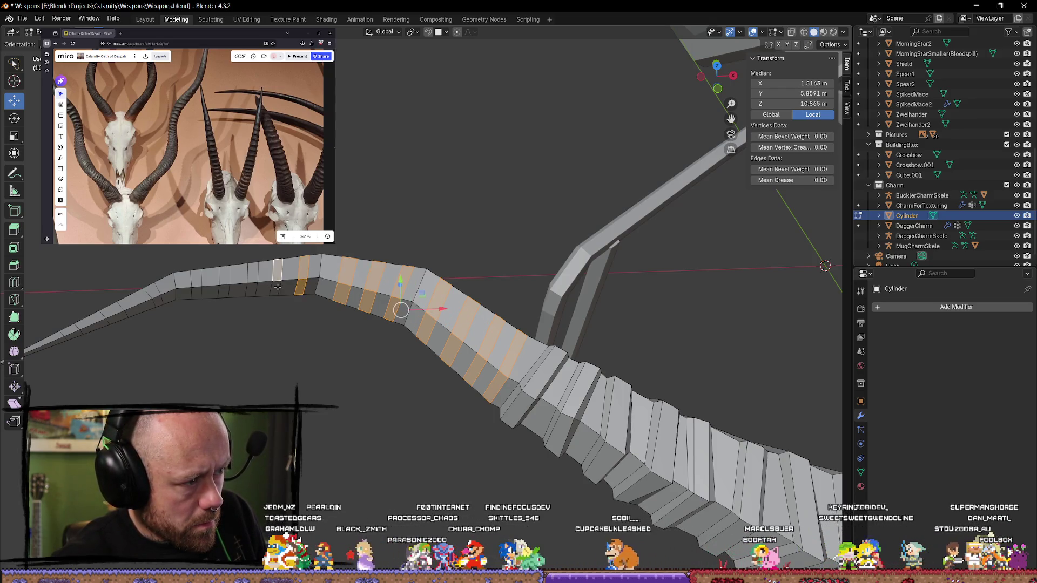
pyautogui.keyDown('alt'); pyautogui.keyDown('shift'); pyautogui.click(251, 290); pyautogui.keyUp('shift'); pyautogui.keyUp('alt')
pyautogui.keyDown('alt'); pyautogui.keyDown('shift'); pyautogui.click(224, 289); pyautogui.keyUp('shift'); pyautogui.keyUp('alt')
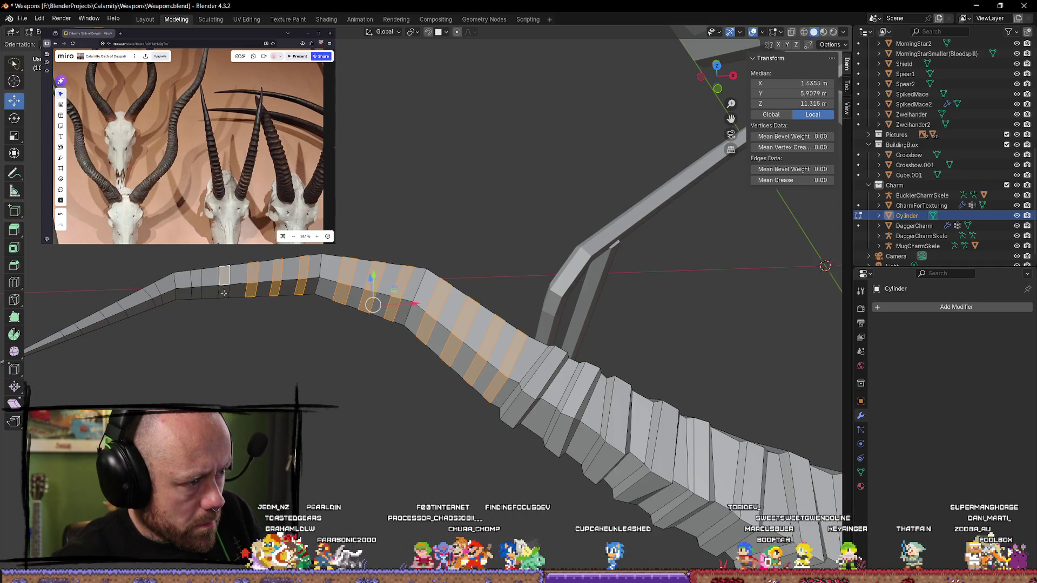
pyautogui.keyDown('alt'); pyautogui.keyDown('shift'); pyautogui.click(196, 281); pyautogui.keyUp('shift'); pyautogui.keyUp('alt')
pyautogui.keyDown('shift'); pyautogui.click(223, 291); pyautogui.keyUp('shift')
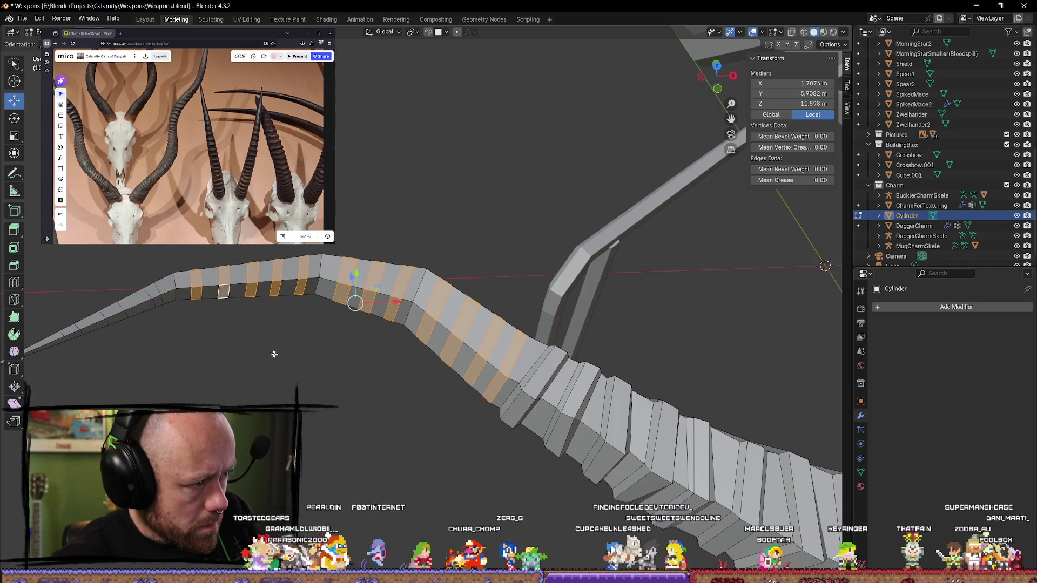
pyautogui.keyDown('alt'); pyautogui.keyDown('shift'); pyautogui.click(108, 314); pyautogui.keyUp('shift'); pyautogui.keyUp('alt')
pyautogui.keyDown('alt'); pyautogui.keyDown('shift'); pyautogui.click(77, 334); pyautogui.keyUp('shift'); pyautogui.keyUp('alt')
pyautogui.keyDown('alt'); pyautogui.keyDown('shift'); pyautogui.click(69, 330); pyautogui.keyUp('shift'); pyautogui.keyUp('alt')
# Step: Add further alternate face rings toward the tip, correcting which ring is selected near the end
pyautogui.moveTo(199, 363)
pyautogui.mouseDown(button='middle')
pyautogui.moveTo(270, 370)
pyautogui.moveTo(407, 416)
pyautogui.moveTo(606, 410)
pyautogui.moveTo(337, 293)
pyautogui.mouseUp(button='middle')
pyautogui.keyDown('alt'); pyautogui.keyDown('shift'); pyautogui.click(337, 292); pyautogui.keyUp('shift'); pyautogui.keyUp('alt')
pyautogui.keyDown('alt'); pyautogui.keyDown('shift'); pyautogui.click(363, 295); pyautogui.keyUp('shift'); pyautogui.keyUp('alt')
pyautogui.keyDown('alt'); pyautogui.keyDown('shift'); pyautogui.click(385, 290); pyautogui.keyUp('shift'); pyautogui.keyUp('alt')
pyautogui.keyDown('alt'); pyautogui.keyDown('shift'); pyautogui.click(412, 285); pyautogui.keyUp('shift'); pyautogui.keyUp('alt')
pyautogui.moveTo(446, 356); pyautogui.dragTo(354, 321, button='middle')
pyautogui.keyDown('alt'); pyautogui.keyDown('shift'); pyautogui.click(353, 321); pyautogui.keyUp('shift'); pyautogui.keyUp('alt')
pyautogui.keyDown('alt'); pyautogui.keyDown('shift'); pyautogui.click(370, 315); pyautogui.keyUp('shift'); pyautogui.keyUp('alt')
pyautogui.keyDown('alt'); pyautogui.keyDown('shift'); pyautogui.click(392, 306); pyautogui.keyUp('shift'); pyautogui.keyUp('alt')
pyautogui.keyDown('alt'); pyautogui.keyDown('shift'); pyautogui.click(416, 298); pyautogui.keyUp('shift'); pyautogui.keyUp('alt')
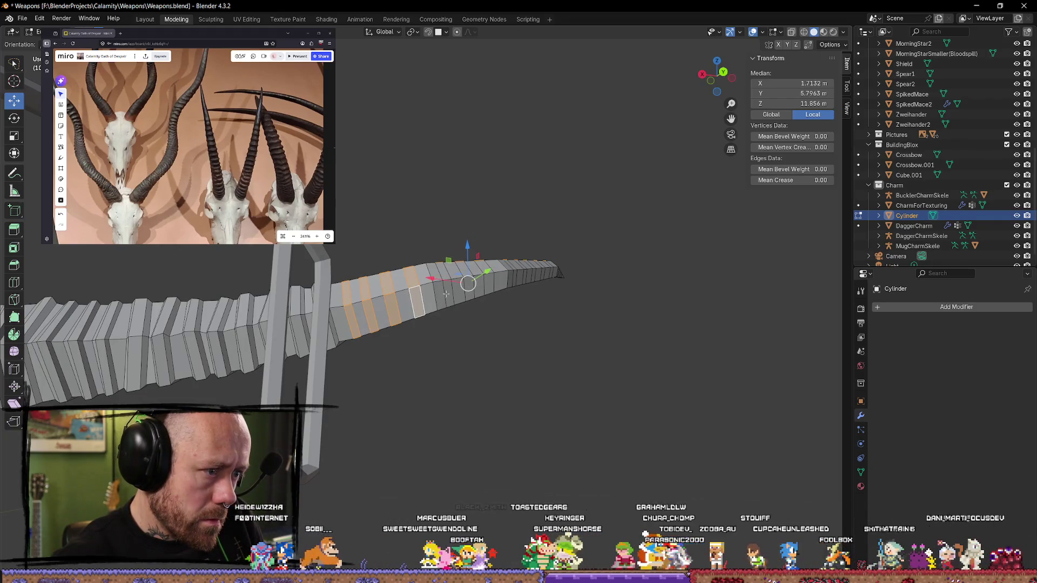
pyautogui.keyDown('alt'); pyautogui.keyDown('shift'); pyautogui.click(448, 285); pyautogui.keyUp('shift'); pyautogui.keyUp('alt')
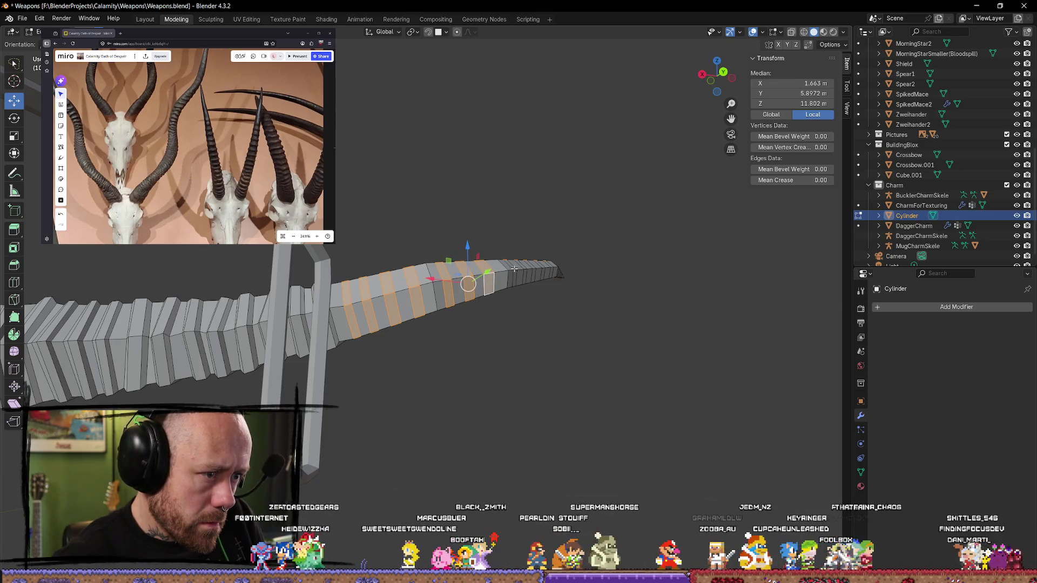
pyautogui.moveTo(608, 298)
pyautogui.mouseDown(button='middle')
pyautogui.moveTo(562, 324)
pyautogui.moveTo(529, 282)
pyautogui.mouseUp(button='middle')
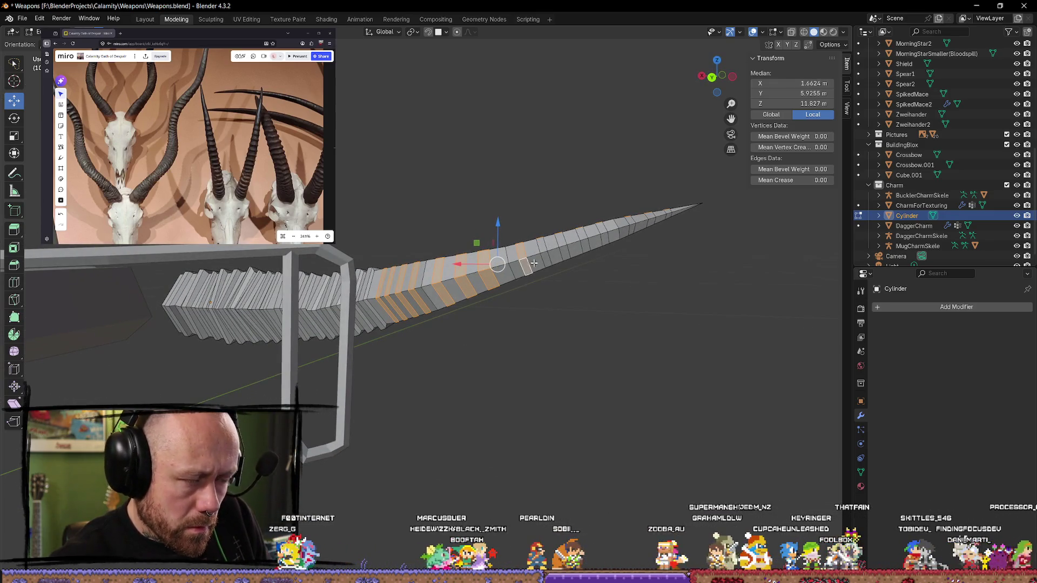
pyautogui.click(602, 227)
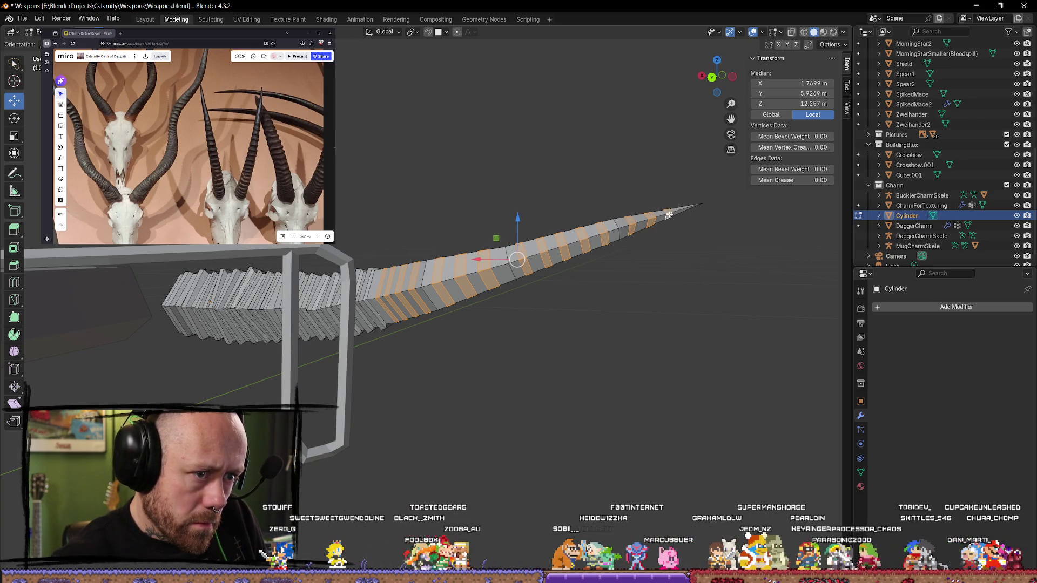
# Step: Add the remaining alternate rings on the bent section and bring up the Alt+E extrude menu
pyautogui.moveTo(547, 328)
pyautogui.mouseDown(button='middle')
pyautogui.moveTo(542, 197)
pyautogui.moveTo(456, 352)
pyautogui.moveTo(399, 334)
pyautogui.mouseUp(button='middle')
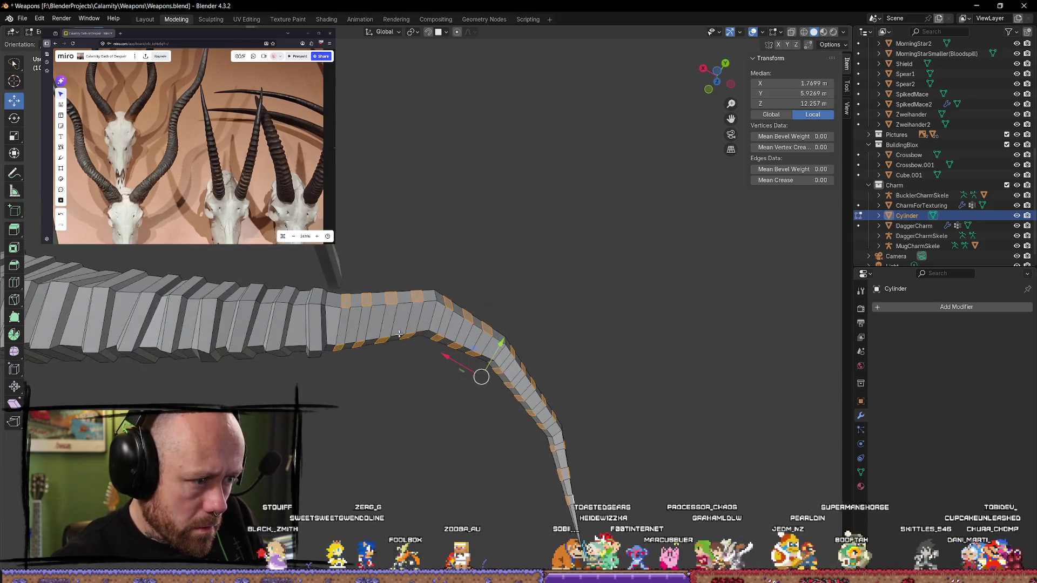
pyautogui.keyDown('alt'); pyautogui.keyDown('shift'); pyautogui.click(365, 321); pyautogui.keyUp('shift'); pyautogui.keyUp('alt')
pyautogui.keyDown('alt'); pyautogui.keyDown('shift'); pyautogui.click(388, 319); pyautogui.keyUp('shift'); pyautogui.keyUp('alt')
pyautogui.keyDown('alt'); pyautogui.keyDown('shift'); pyautogui.click(415, 319); pyautogui.keyUp('shift'); pyautogui.keyUp('alt')
pyautogui.keyDown('alt'); pyautogui.keyDown('shift'); pyautogui.click(448, 326); pyautogui.keyUp('shift'); pyautogui.keyUp('alt')
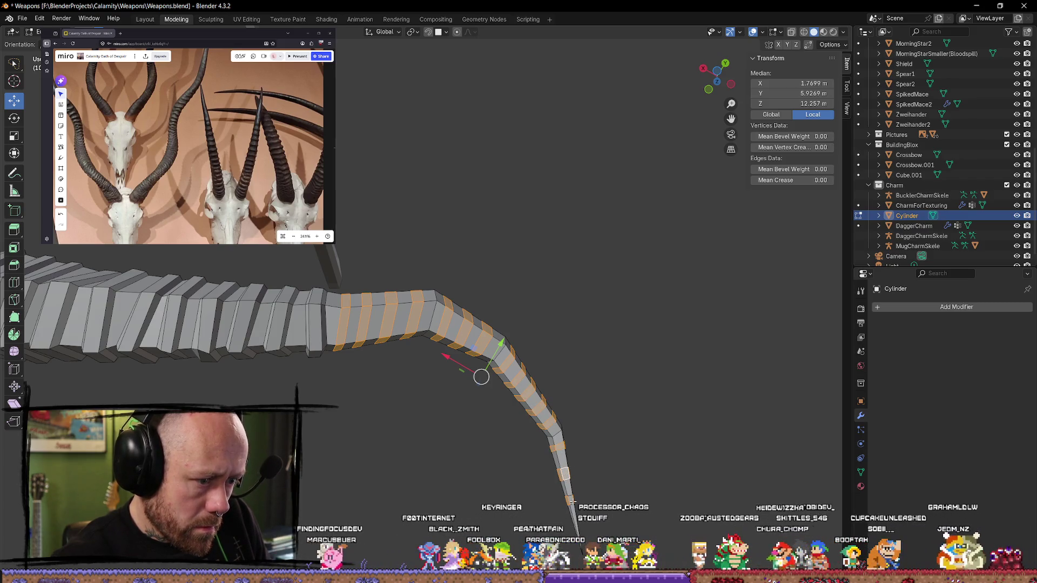
pyautogui.moveTo(604, 398)
pyautogui.mouseDown(button='middle')
pyautogui.moveTo(562, 354)
pyautogui.moveTo(354, 500)
pyautogui.moveTo(389, 364)
pyautogui.moveTo(533, 349)
pyautogui.mouseUp(button='middle')
pyautogui.scroll(3, 392, 345)
pyautogui.hotkey('alt', 'e')
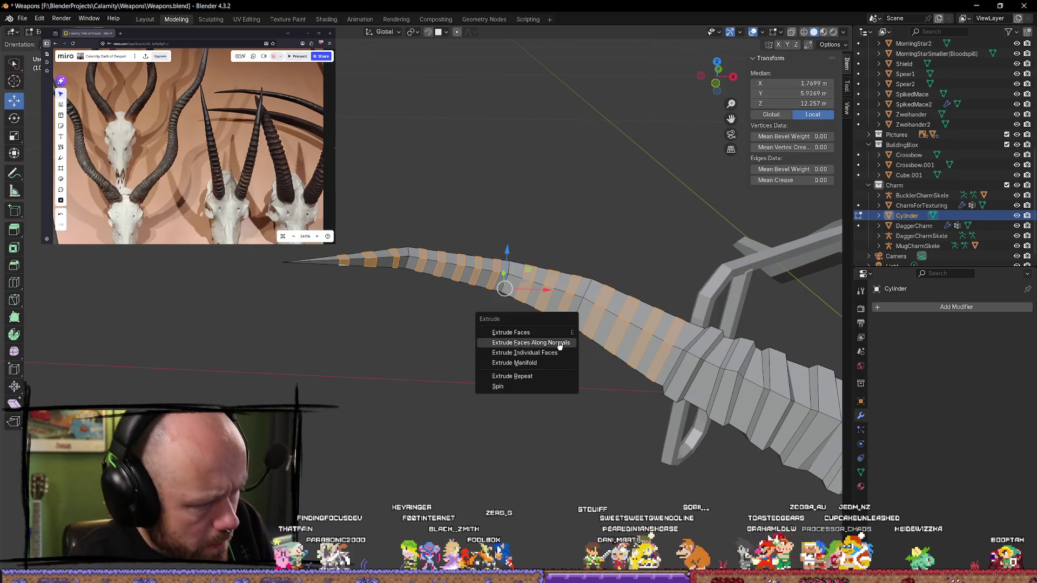
pyautogui.click(555, 343)
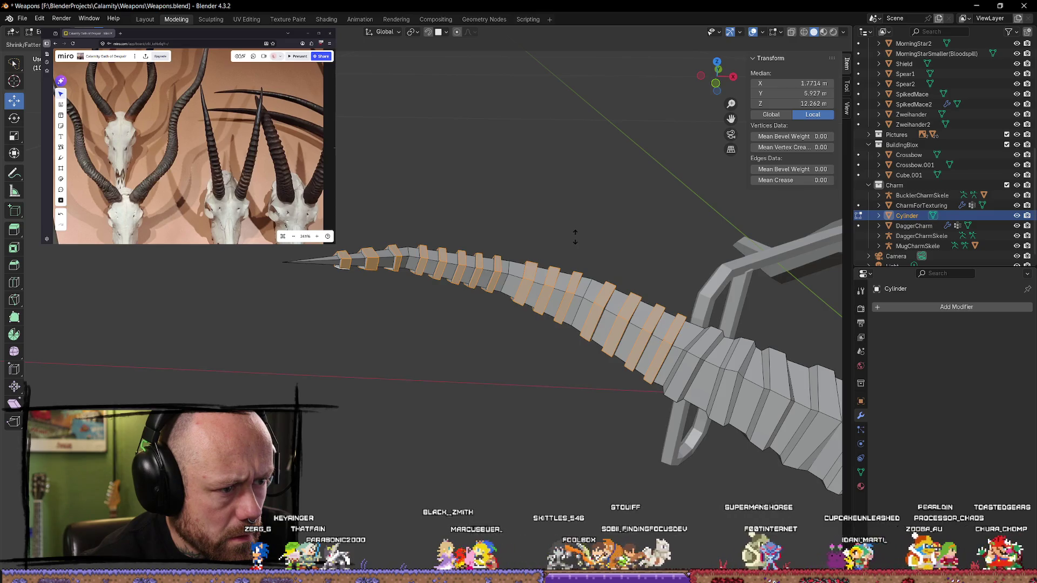
pyautogui.click(575, 238)
pyautogui.moveTo(583, 362)
pyautogui.mouseDown(button='middle')
pyautogui.moveTo(574, 338)
pyautogui.moveTo(548, 328)
pyautogui.moveTo(745, 358)
pyautogui.moveTo(708, 398)
pyautogui.moveTo(637, 378)
pyautogui.moveTo(579, 385)
pyautogui.mouseUp(button='middle')
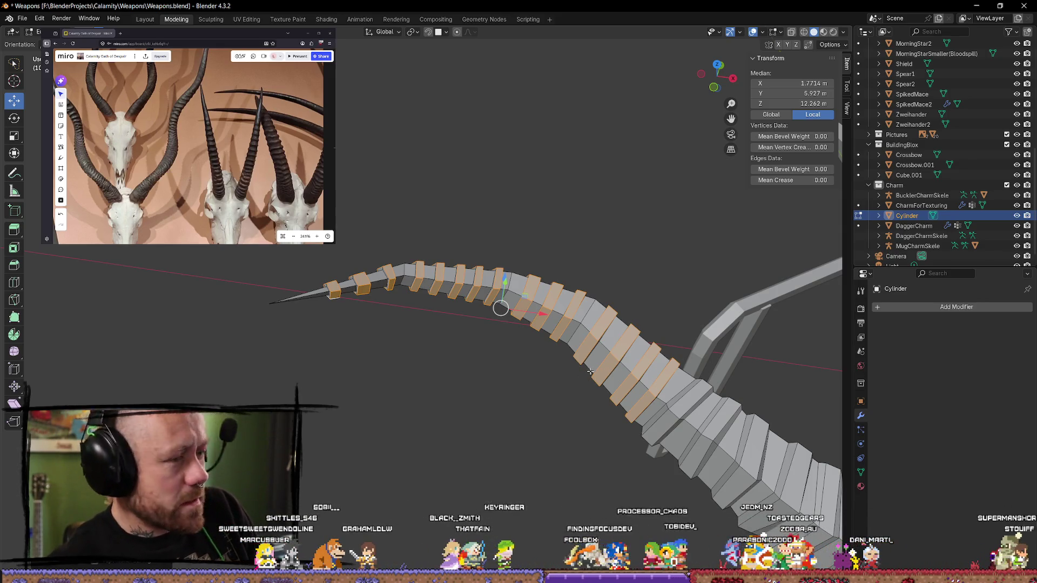
pyautogui.hotkey('ctrl', 'z')
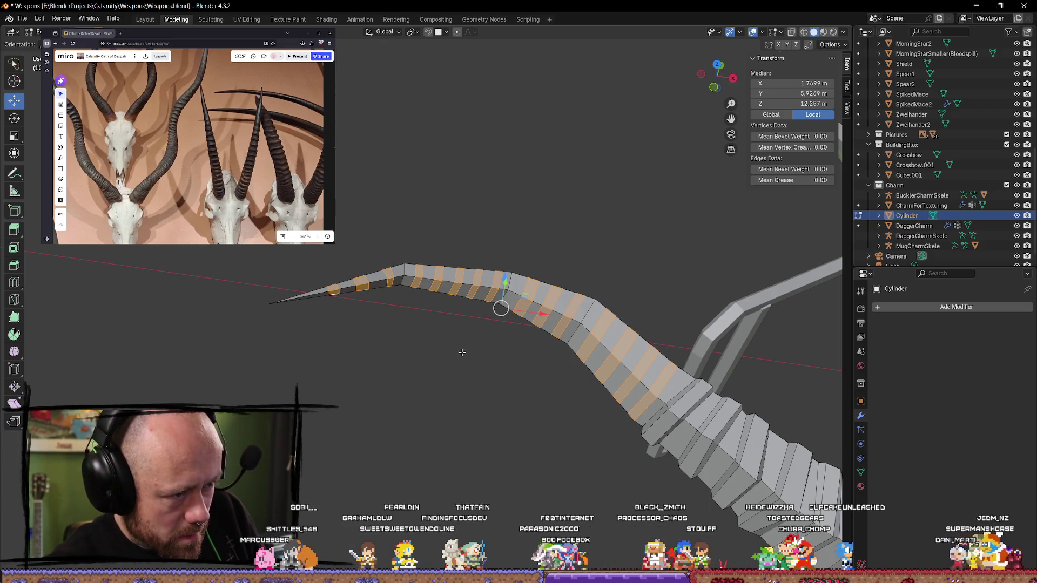
pyautogui.press('a')
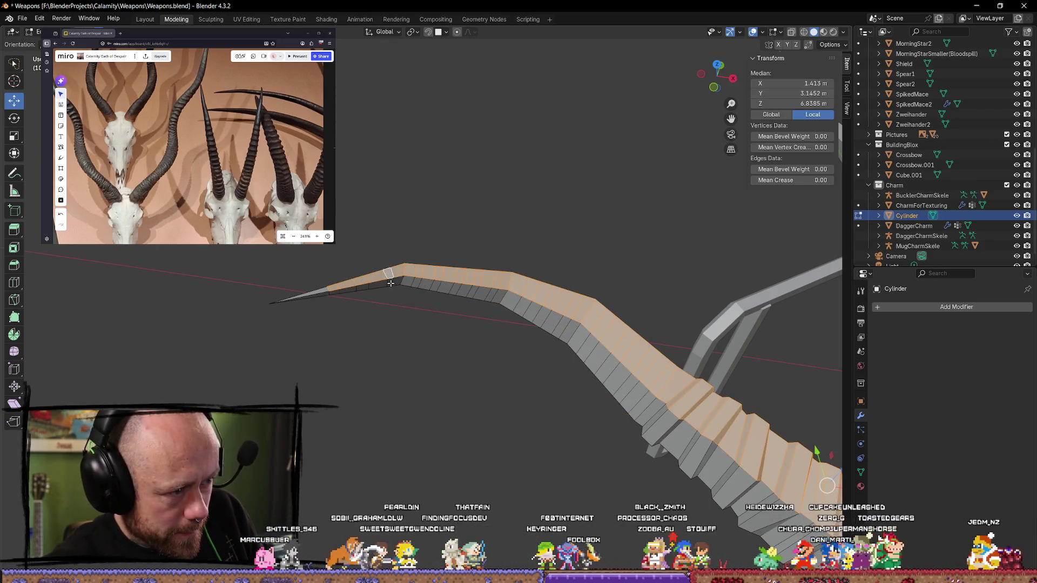
# Step: Clear the selection, then pick alternating face loops from the horn's bend along its middle section
pyautogui.hotkey('alt', 'a')
pyautogui.keyDown('alt'); pyautogui.click(420, 272); pyautogui.keyUp('alt')
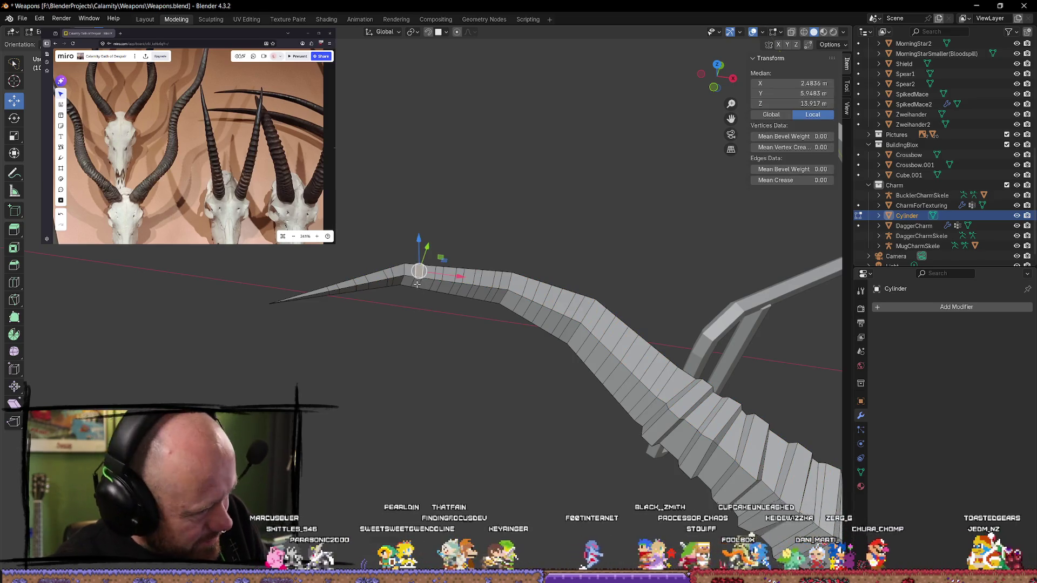
pyautogui.click(441, 306)
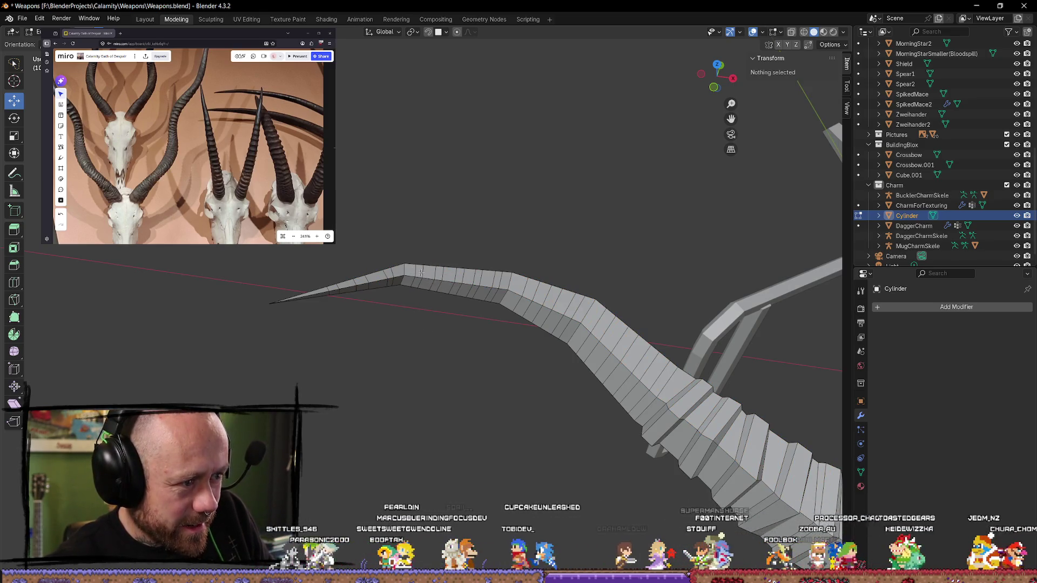
pyautogui.keyDown('alt'); pyautogui.click(432, 281); pyautogui.keyUp('alt')
pyautogui.keyDown('alt'); pyautogui.keyDown('shift'); pyautogui.click(437, 282); pyautogui.keyUp('shift'); pyautogui.keyUp('alt')
pyautogui.keyDown('alt'); pyautogui.keyDown('shift'); pyautogui.click(457, 282); pyautogui.keyUp('shift'); pyautogui.keyUp('alt')
pyautogui.keyDown('alt'); pyautogui.keyDown('shift'); pyautogui.click(476, 283); pyautogui.keyUp('shift'); pyautogui.keyUp('alt')
pyautogui.keyDown('alt'); pyautogui.keyDown('shift'); pyautogui.click(492, 281); pyautogui.keyUp('shift'); pyautogui.keyUp('alt')
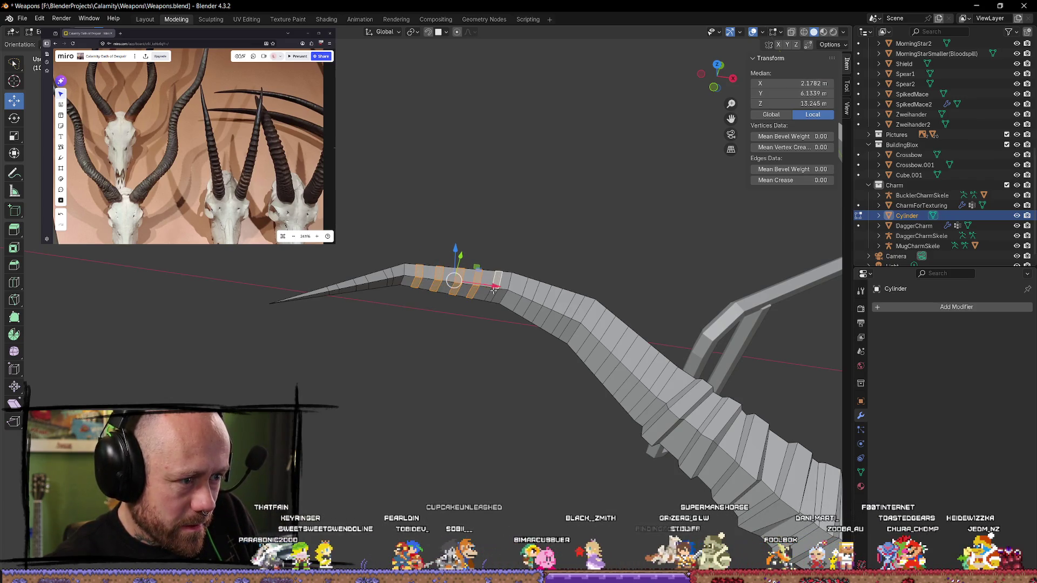
pyautogui.keyDown('alt'); pyautogui.keyDown('shift'); pyautogui.click(532, 293); pyautogui.keyUp('shift'); pyautogui.keyUp('alt')
pyautogui.keyDown('alt'); pyautogui.keyDown('shift'); pyautogui.click(548, 302); pyautogui.keyUp('shift'); pyautogui.keyUp('alt')
pyautogui.keyDown('alt'); pyautogui.keyDown('shift'); pyautogui.click(560, 311); pyautogui.keyUp('shift'); pyautogui.keyUp('alt')
pyautogui.keyDown('alt'); pyautogui.keyDown('shift'); pyautogui.click(575, 320); pyautogui.keyUp('shift'); pyautogui.keyUp('alt')
pyautogui.keyDown('alt'); pyautogui.keyDown('shift'); pyautogui.click(594, 319); pyautogui.keyUp('shift'); pyautogui.keyUp('alt')
pyautogui.keyDown('alt'); pyautogui.keyDown('shift'); pyautogui.click(606, 336); pyautogui.keyUp('shift'); pyautogui.keyUp('alt')
pyautogui.keyDown('alt'); pyautogui.keyDown('shift'); pyautogui.click(619, 355); pyautogui.keyUp('shift'); pyautogui.keyUp('alt')
pyautogui.keyDown('alt'); pyautogui.keyDown('shift'); pyautogui.click(631, 381); pyautogui.keyUp('shift'); pyautogui.keyUp('alt')
pyautogui.keyDown('alt'); pyautogui.keyDown('shift'); pyautogui.click(648, 392); pyautogui.keyUp('shift'); pyautogui.keyUp('alt')
# Step: From a new angle, add more alternating face rings near the bend and along the horn
pyautogui.moveTo(648, 392)
pyautogui.mouseDown(button='middle')
pyautogui.moveTo(588, 389)
pyautogui.moveTo(555, 357)
pyautogui.mouseUp(button='middle')
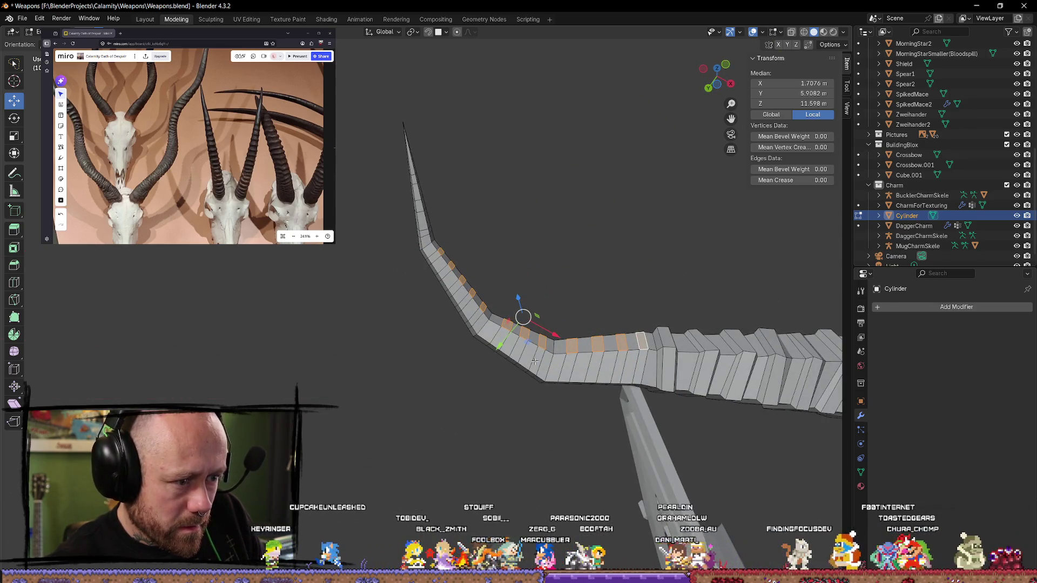
pyautogui.keyDown('alt'); pyautogui.keyDown('shift'); pyautogui.click(500, 337); pyautogui.keyUp('shift'); pyautogui.keyUp('alt')
pyautogui.keyDown('alt'); pyautogui.keyDown('shift'); pyautogui.click(465, 297); pyautogui.keyUp('shift'); pyautogui.keyUp('alt')
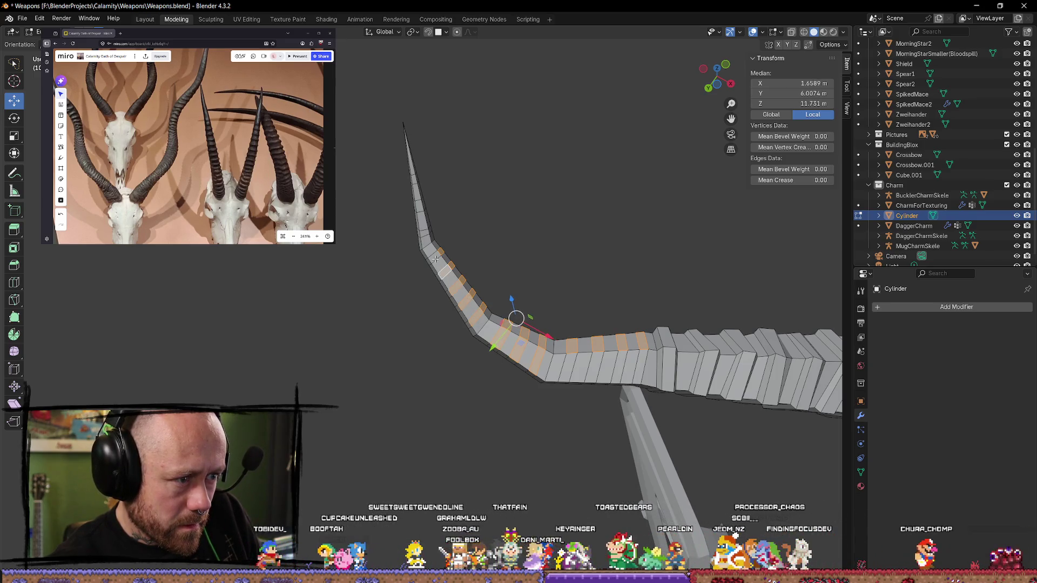
pyautogui.keyDown('alt'); pyautogui.keyDown('shift'); pyautogui.click(568, 367); pyautogui.keyUp('shift'); pyautogui.keyUp('alt')
pyautogui.keyDown('alt'); pyautogui.keyDown('shift'); pyautogui.click(603, 366); pyautogui.keyUp('shift'); pyautogui.keyUp('alt')
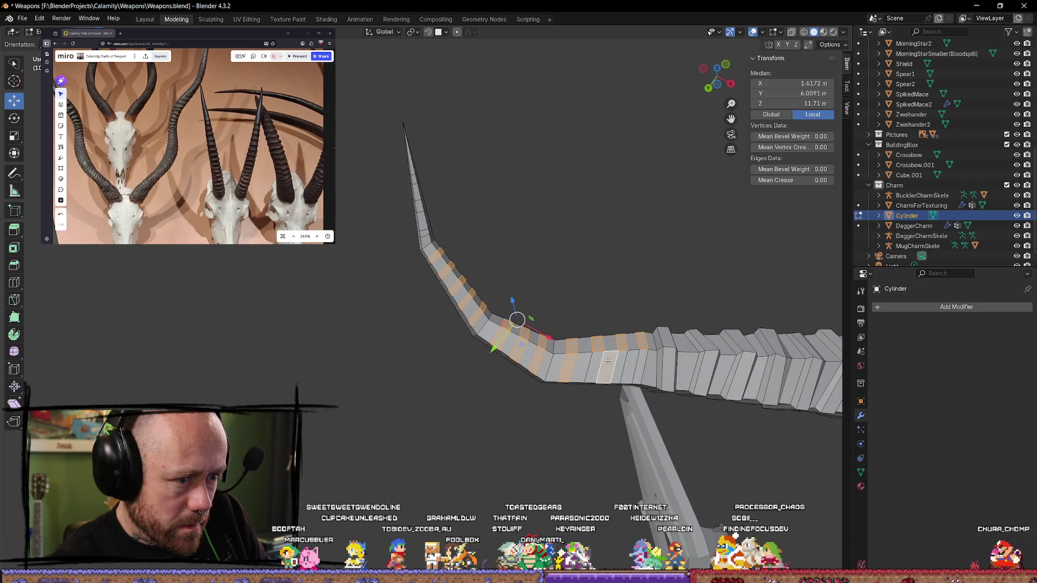
pyautogui.keyDown('alt'); pyautogui.keyDown('shift'); pyautogui.click(620, 368); pyautogui.keyUp('shift'); pyautogui.keyUp('alt')
pyautogui.keyDown('alt'); pyautogui.keyDown('shift'); pyautogui.click(640, 367); pyautogui.keyUp('shift'); pyautogui.keyUp('alt')
# Step: Add the alternating face rings along the narrow section up to the tip
pyautogui.moveTo(491, 370)
pyautogui.mouseDown(button='middle')
pyautogui.moveTo(621, 338)
pyautogui.moveTo(672, 414)
pyautogui.mouseUp(button='middle')
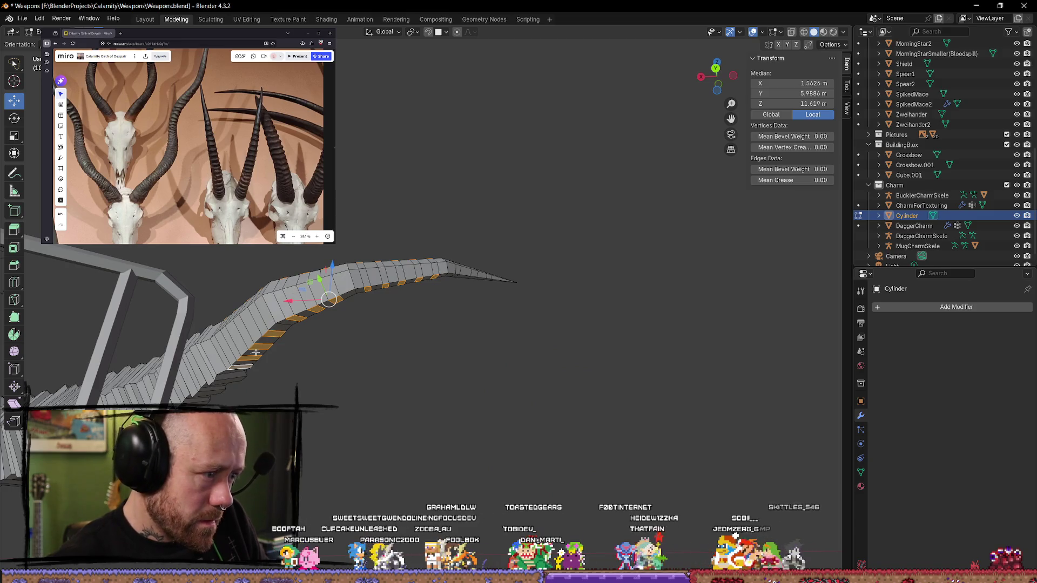
pyautogui.keyDown('alt'); pyautogui.keyDown('shift'); pyautogui.click(224, 357); pyautogui.keyUp('shift'); pyautogui.keyUp('alt')
pyautogui.keyDown('alt'); pyautogui.keyDown('shift'); pyautogui.click(231, 344); pyautogui.keyUp('shift'); pyautogui.keyUp('alt')
pyautogui.keyDown('alt'); pyautogui.keyDown('shift'); pyautogui.click(244, 330); pyautogui.keyUp('shift'); pyautogui.keyUp('alt')
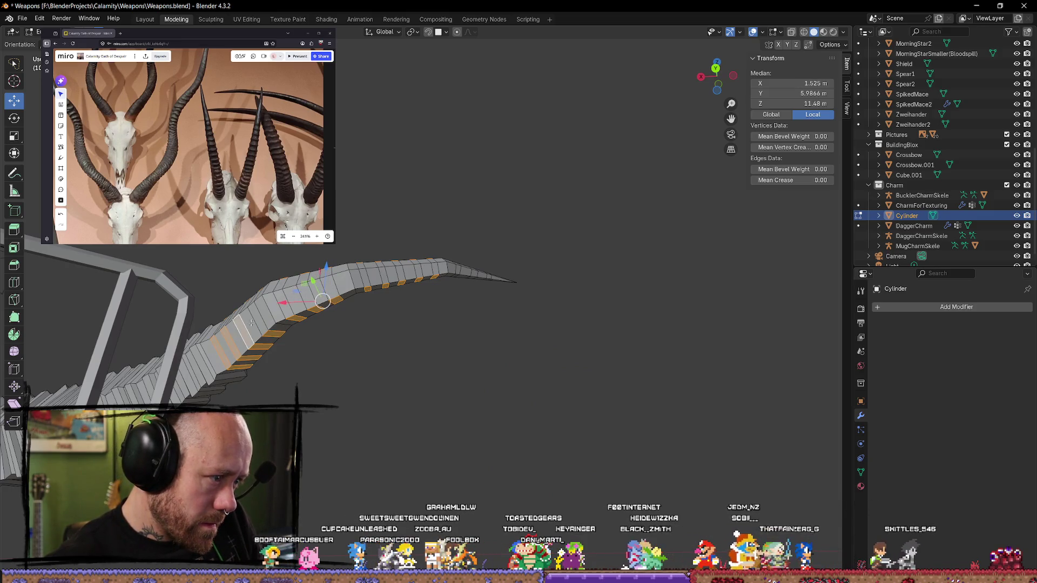
pyautogui.keyDown('alt'); pyautogui.keyDown('shift'); pyautogui.click(259, 317); pyautogui.keyUp('shift'); pyautogui.keyUp('alt')
pyautogui.keyDown('alt'); pyautogui.keyDown('shift'); pyautogui.click(284, 306); pyautogui.keyUp('shift'); pyautogui.keyUp('alt')
pyautogui.keyDown('alt'); pyautogui.keyDown('shift'); pyautogui.click(306, 298); pyautogui.keyUp('shift'); pyautogui.keyUp('alt')
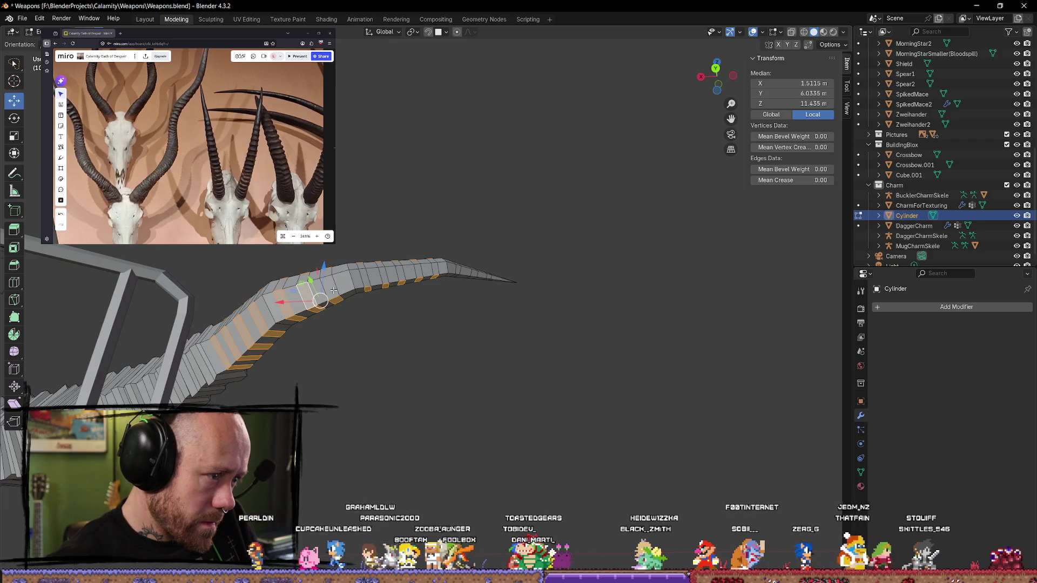
pyautogui.keyDown('alt'); pyautogui.keyDown('shift'); pyautogui.click(329, 290); pyautogui.keyUp('shift'); pyautogui.keyUp('alt')
pyautogui.keyDown('alt'); pyautogui.keyDown('shift'); pyautogui.click(382, 275); pyautogui.keyUp('shift'); pyautogui.keyUp('alt')
pyautogui.keyDown('alt'); pyautogui.keyDown('shift'); pyautogui.click(401, 272); pyautogui.keyUp('shift'); pyautogui.keyUp('alt')
pyautogui.keyDown('alt'); pyautogui.keyDown('shift'); pyautogui.click(418, 270); pyautogui.keyUp('shift'); pyautogui.keyUp('alt')
pyautogui.keyDown('alt'); pyautogui.keyDown('shift'); pyautogui.click(438, 270); pyautogui.keyUp('shift'); pyautogui.keyUp('alt')
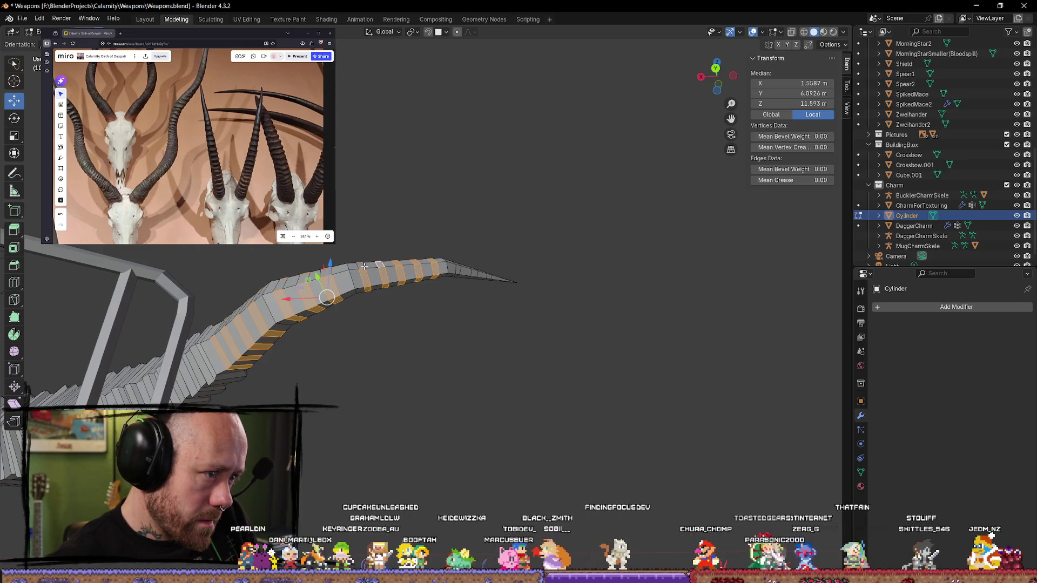
# Step: Add the remaining alternating face rings near the horn's base
pyautogui.moveTo(362, 266)
pyautogui.mouseDown(button='middle')
pyautogui.moveTo(405, 348)
pyautogui.moveTo(182, 307)
pyautogui.mouseUp(button='middle')
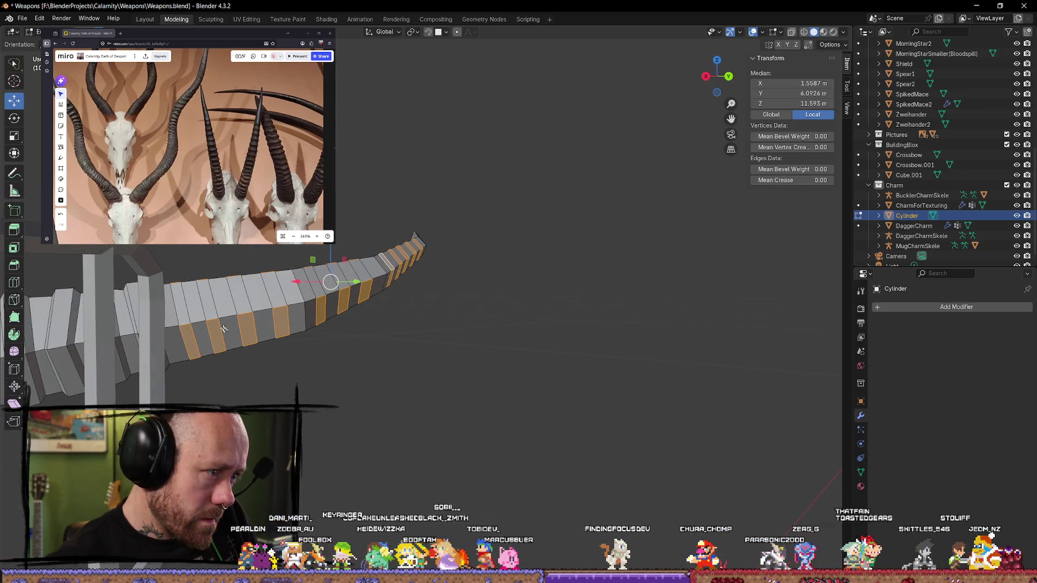
pyautogui.keyDown('shift'); pyautogui.click(183, 317); pyautogui.keyUp('shift')
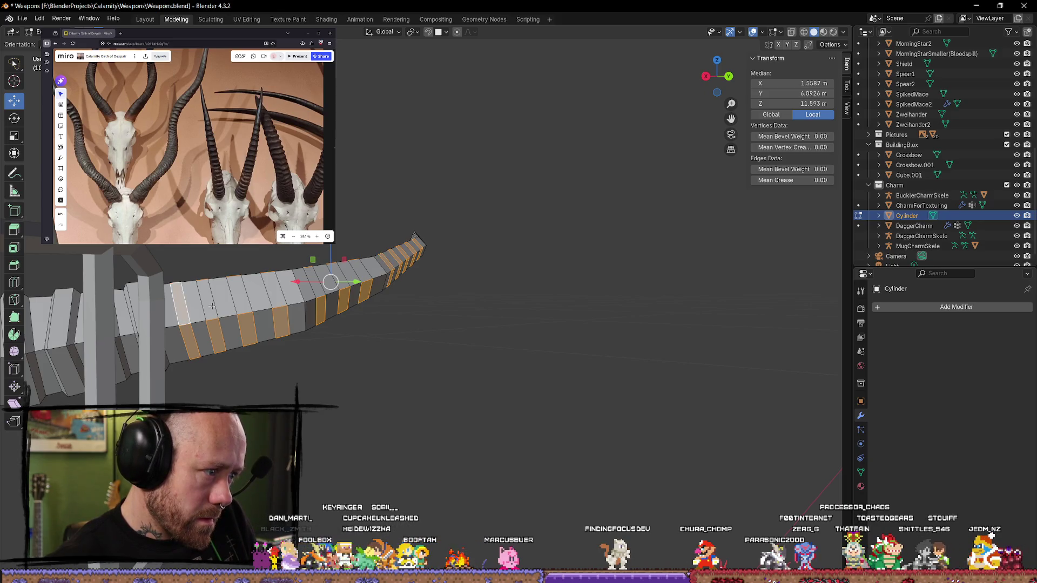
pyautogui.keyDown('shift'); pyautogui.click(239, 295); pyautogui.keyUp('shift')
pyautogui.keyDown('shift'); pyautogui.click(274, 290); pyautogui.keyUp('shift')
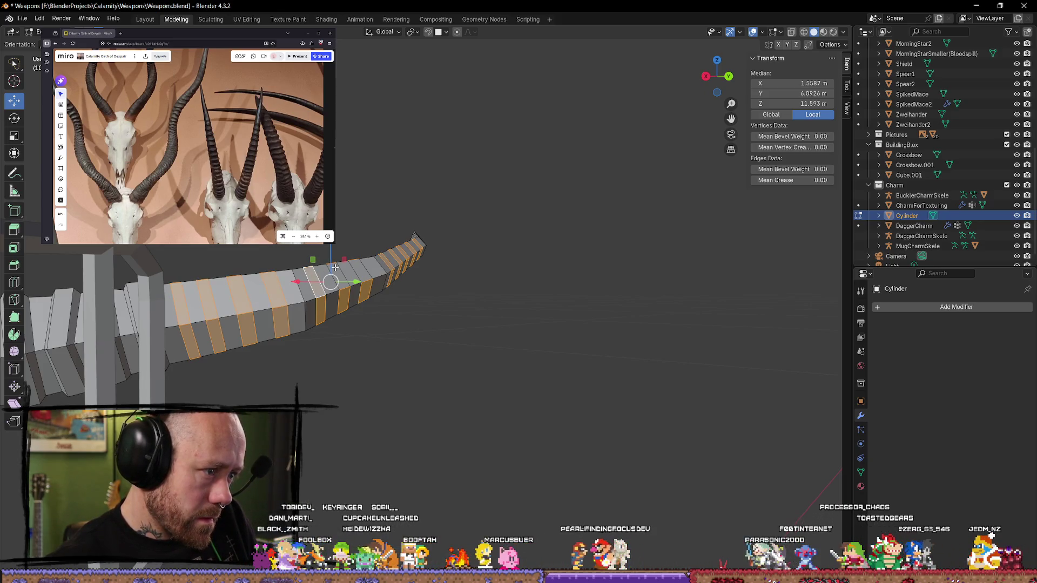
pyautogui.moveTo(398, 326)
pyautogui.mouseDown(button='middle')
pyautogui.moveTo(352, 371)
pyautogui.moveTo(545, 359)
pyautogui.moveTo(747, 431)
pyautogui.moveTo(576, 351)
pyautogui.mouseUp(button='middle')
pyautogui.hotkey('alt', 'e')
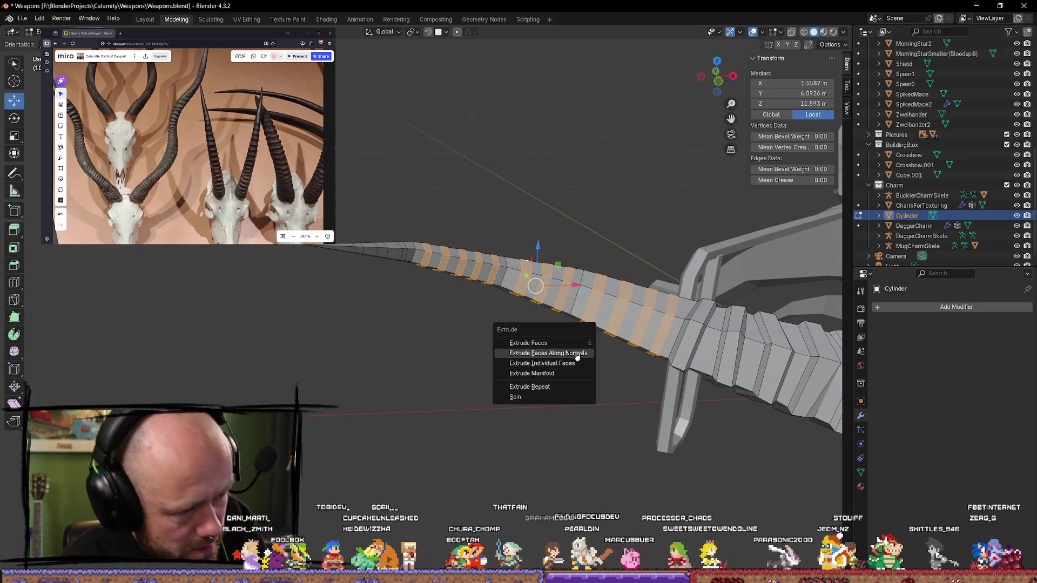
# Step: Extrude the selected rings outward along their normals into raised ridges, deselect, then switch to Unreal Engine
pyautogui.click(577, 352)
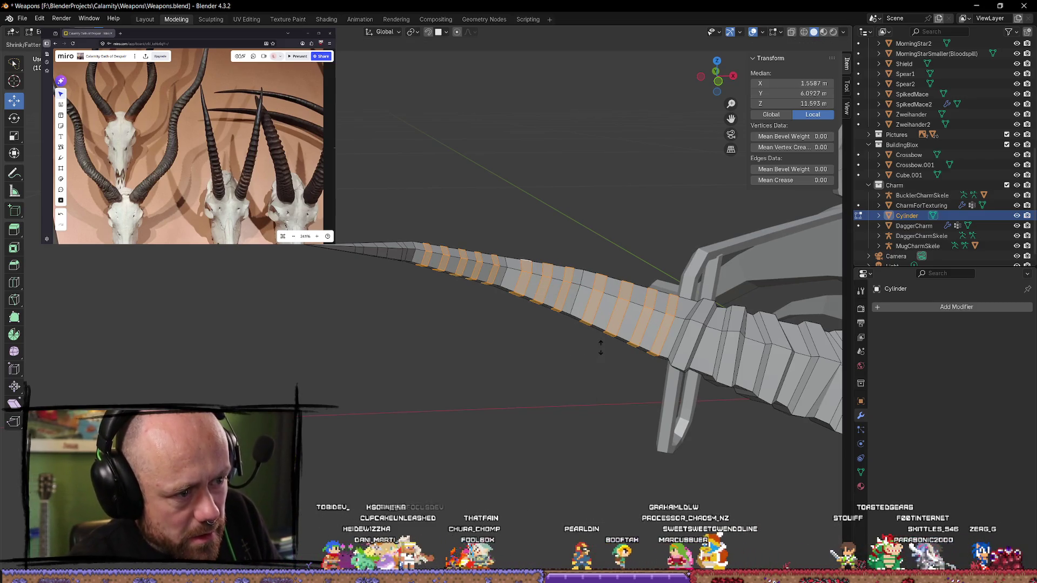
pyautogui.click(581, 264)
pyautogui.hotkey('alt', 'a')
pyautogui.moveTo(549, 363)
pyautogui.mouseDown(button='middle')
pyautogui.moveTo(549, 393)
pyautogui.moveTo(618, 431)
pyautogui.moveTo(713, 398)
pyautogui.moveTo(727, 446)
pyautogui.moveTo(583, 456)
pyautogui.moveTo(497, 382)
pyautogui.moveTo(493, 299)
pyautogui.moveTo(504, 331)
pyautogui.mouseUp(button='middle')
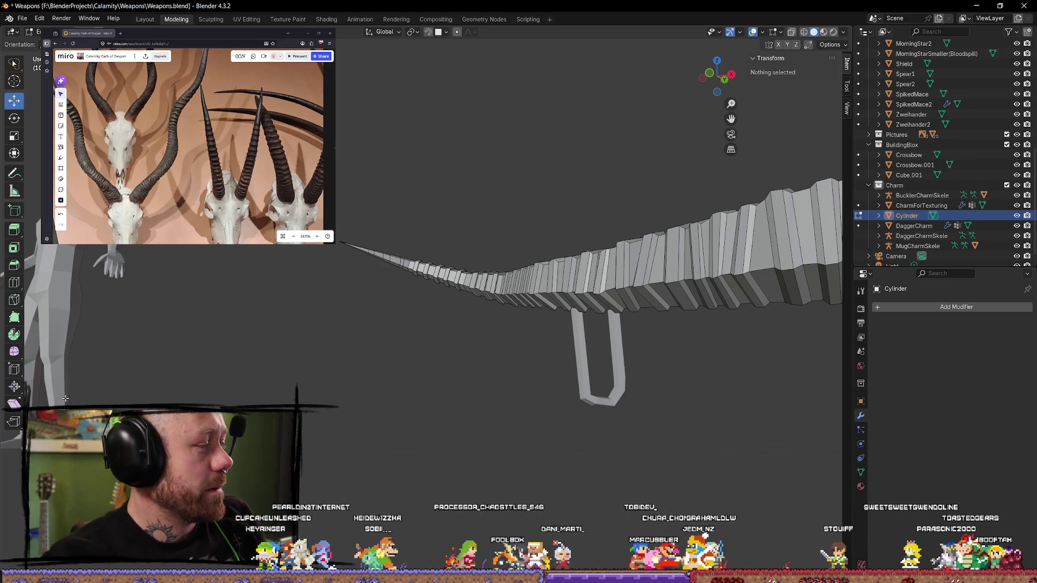
pyautogui.hotkey('alt', 'Tab')
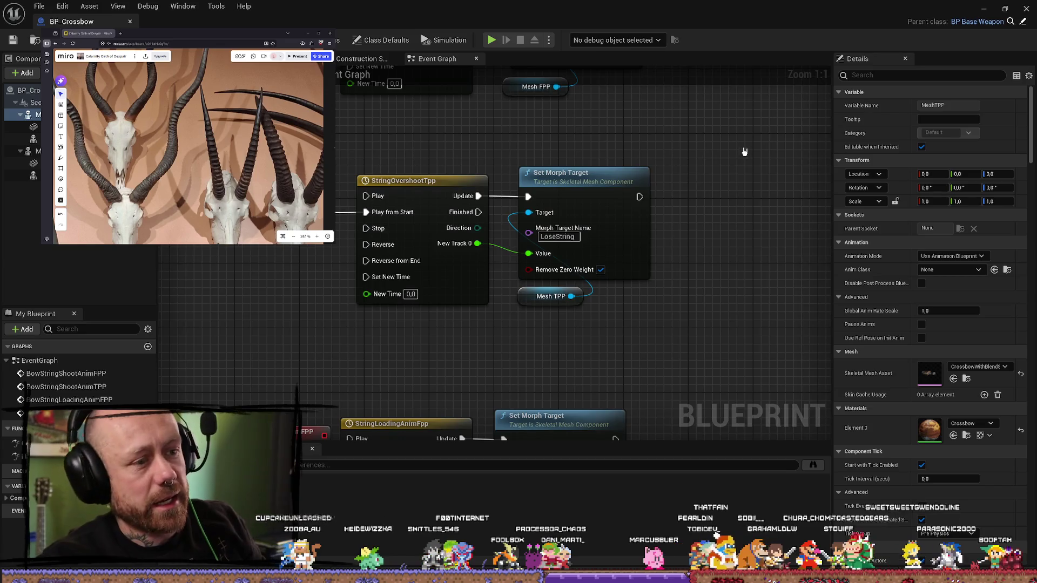
# Step: Zoom and pan around the BP_Crossbow event graph to review its nodes
pyautogui.scroll(-7, 744, 151)
pyautogui.scroll(3, 754, 215)
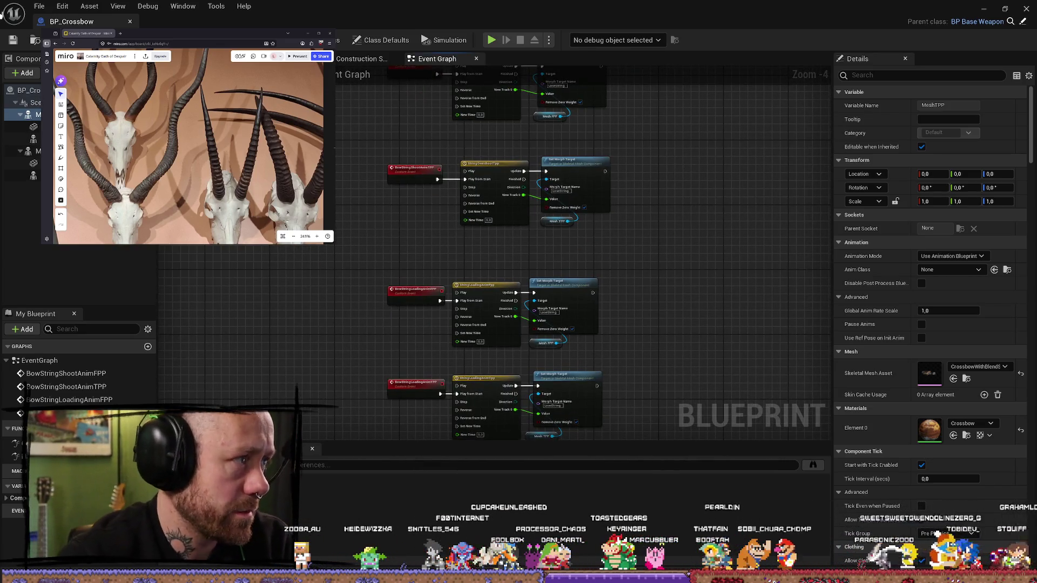
pyautogui.moveTo(769, 211)
pyautogui.mouseDown(button='right')
pyautogui.moveTo(727, 202)
pyautogui.moveTo(724, 225)
pyautogui.moveTo(754, 230)
pyautogui.mouseUp(button='right')
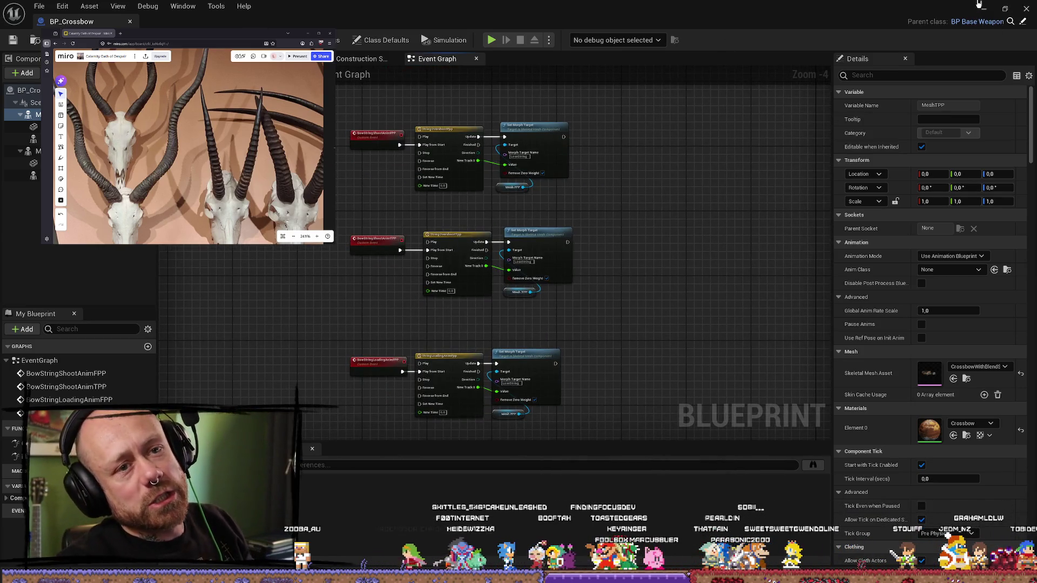
# Step: Minimize the blueprint, fly into the village level, then return to Blender's horn and crossbow
pyautogui.click(981, 6)
pyautogui.moveTo(570, 273)
pyautogui.mouseDown(button='right')
pyautogui.moveTo(595, 252)
pyautogui.moveTo(573, 254)
pyautogui.moveTo(541, 232)
pyautogui.moveTo(548, 288)
pyautogui.mouseUp(button='right')
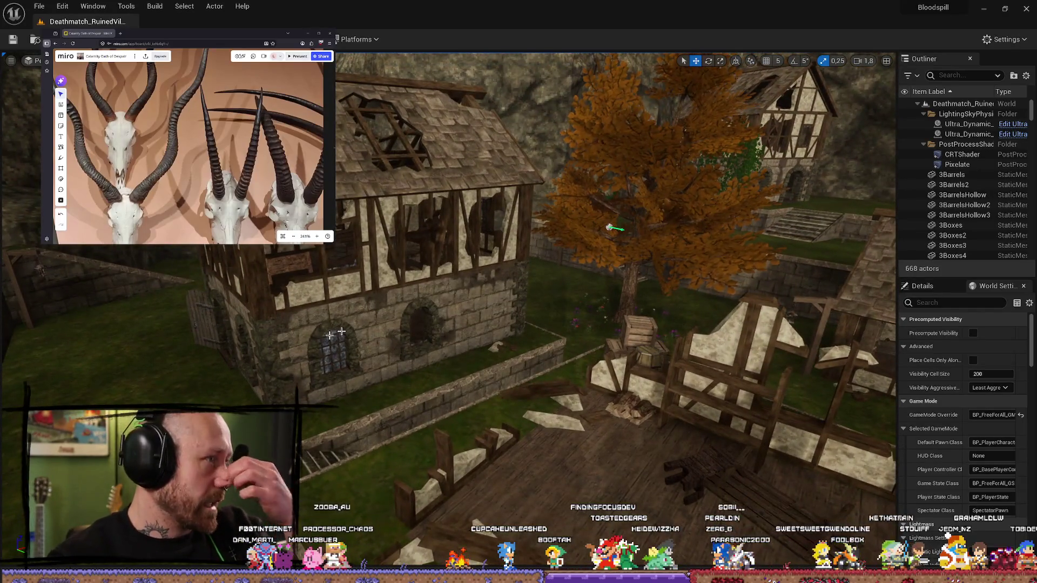
pyautogui.hotkey('alt', 'Tab')
pyautogui.moveTo(416, 351)
pyautogui.mouseDown(button='middle')
pyautogui.moveTo(444, 328)
pyautogui.moveTo(468, 358)
pyautogui.moveTo(496, 309)
pyautogui.moveTo(484, 293)
pyautogui.moveTo(525, 204)
pyautogui.moveTo(676, 313)
pyautogui.moveTo(374, 321)
pyautogui.mouseUp(button='middle')
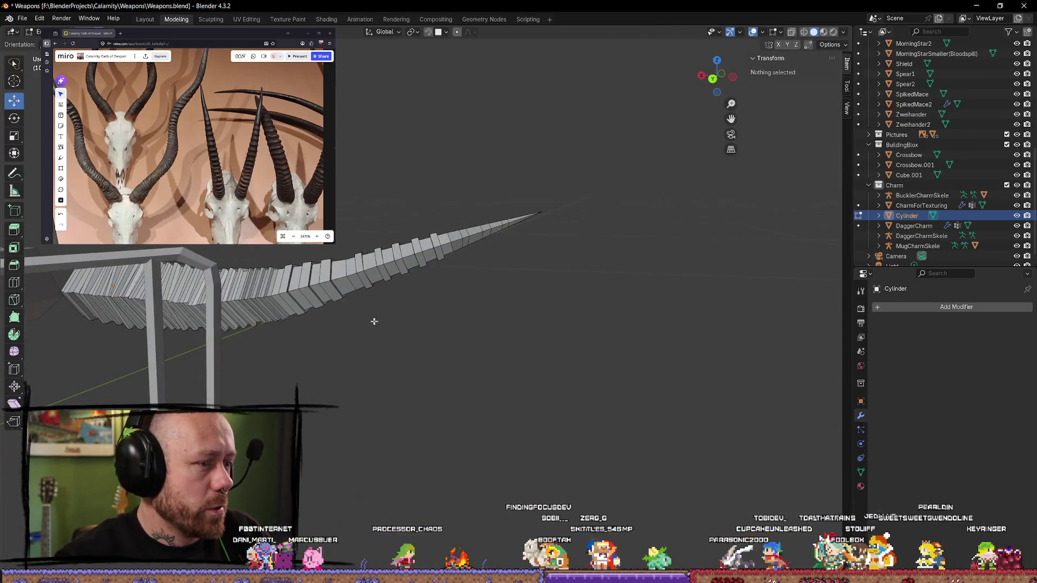
# Step: Frame the view on a horn face and orbit to see the whole curved horn
pyautogui.click(291, 285)
pyautogui.press('KP_Decimal')
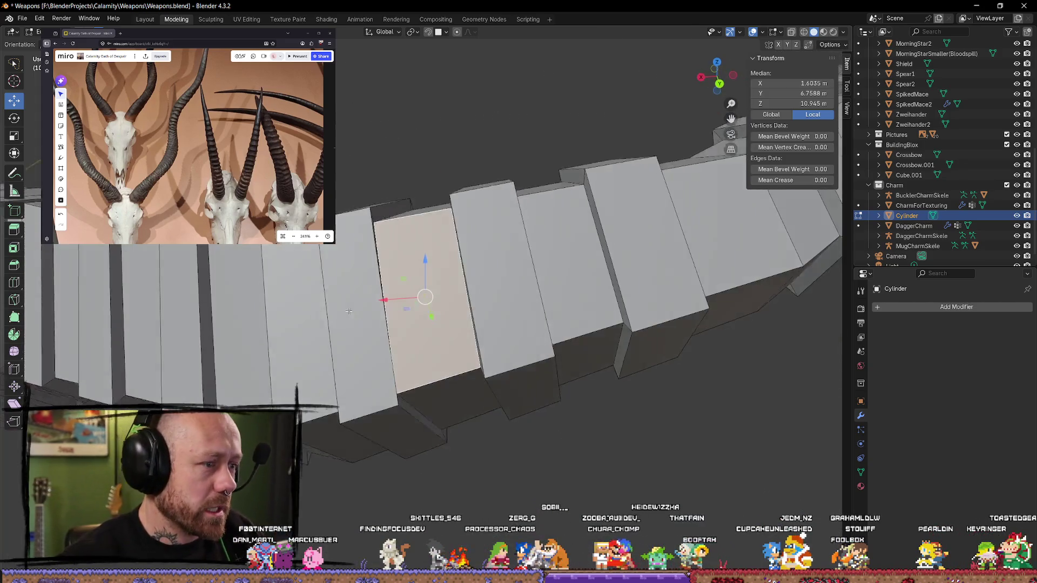
pyautogui.scroll(-4, 348, 312)
pyautogui.moveTo(364, 303)
pyautogui.mouseDown(button='middle')
pyautogui.moveTo(391, 341)
pyautogui.moveTo(503, 347)
pyautogui.moveTo(509, 414)
pyautogui.moveTo(551, 393)
pyautogui.moveTo(526, 376)
pyautogui.mouseUp(button='middle')
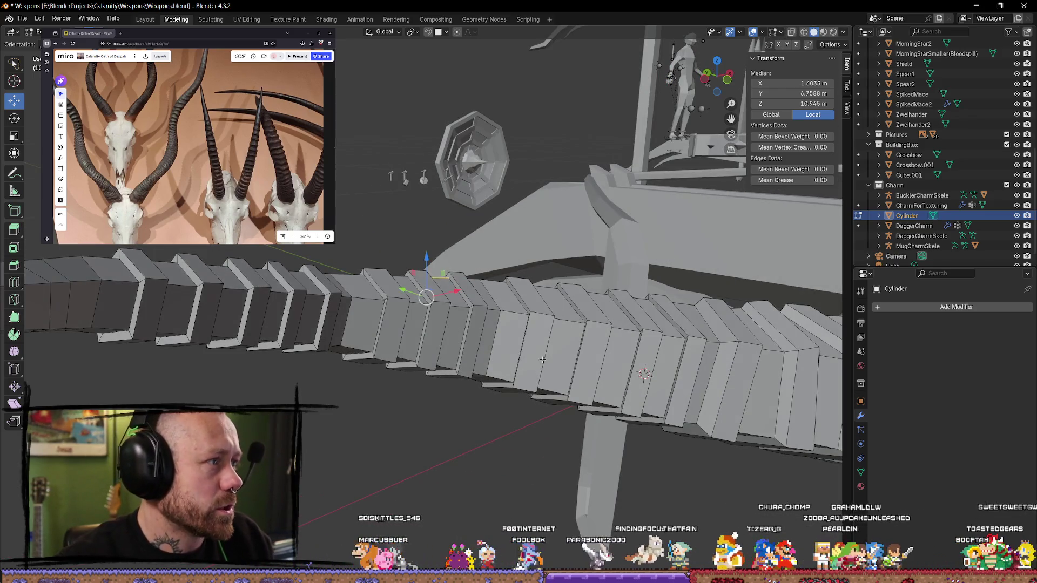
# Step: Edge-slide a ridge edge loop near the bend to a new position, twice
pyautogui.keyDown('alt'); pyautogui.click(542, 360); pyautogui.keyUp('alt')
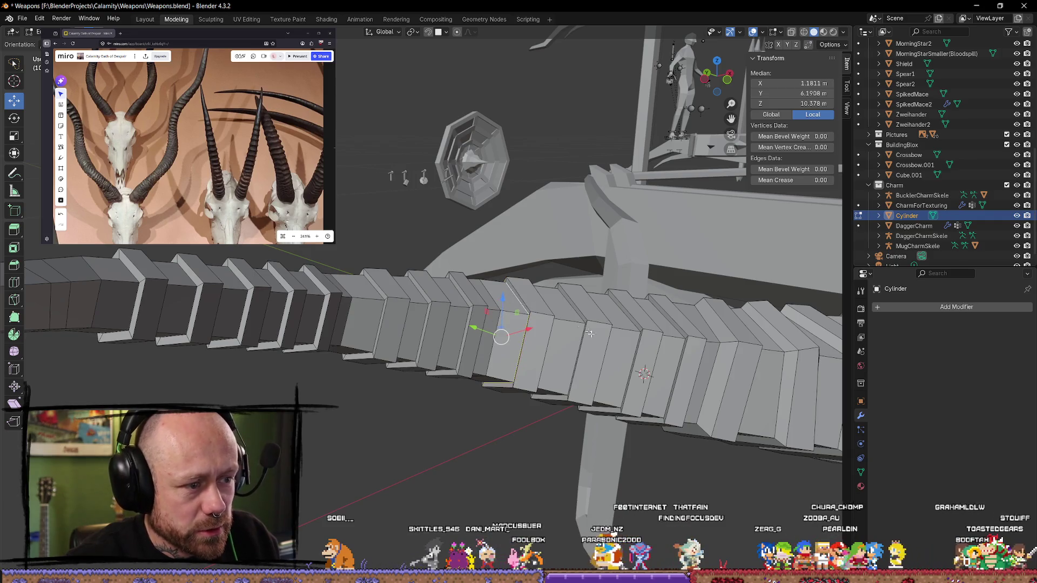
pyautogui.moveTo(590, 333); pyautogui.dragTo(556, 352, button='middle')
pyautogui.keyDown('alt'); pyautogui.click(526, 341); pyautogui.keyUp('alt')
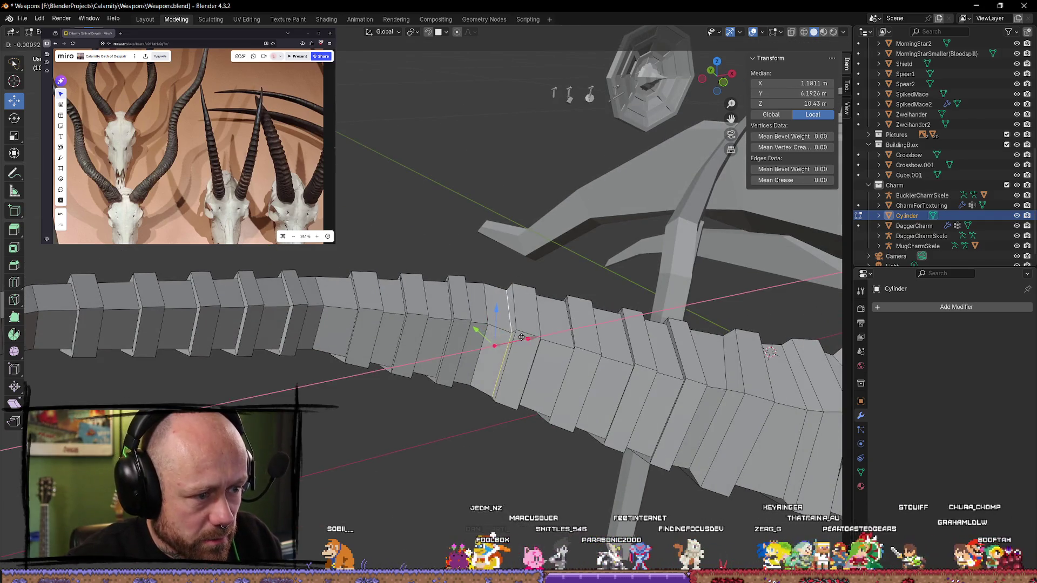
pyautogui.press('g')
pyautogui.press('g')
pyautogui.click(549, 348)
pyautogui.moveTo(548, 349)
pyautogui.mouseDown(button='middle')
pyautogui.moveTo(472, 351)
pyautogui.moveTo(545, 374)
pyautogui.mouseUp(button='middle')
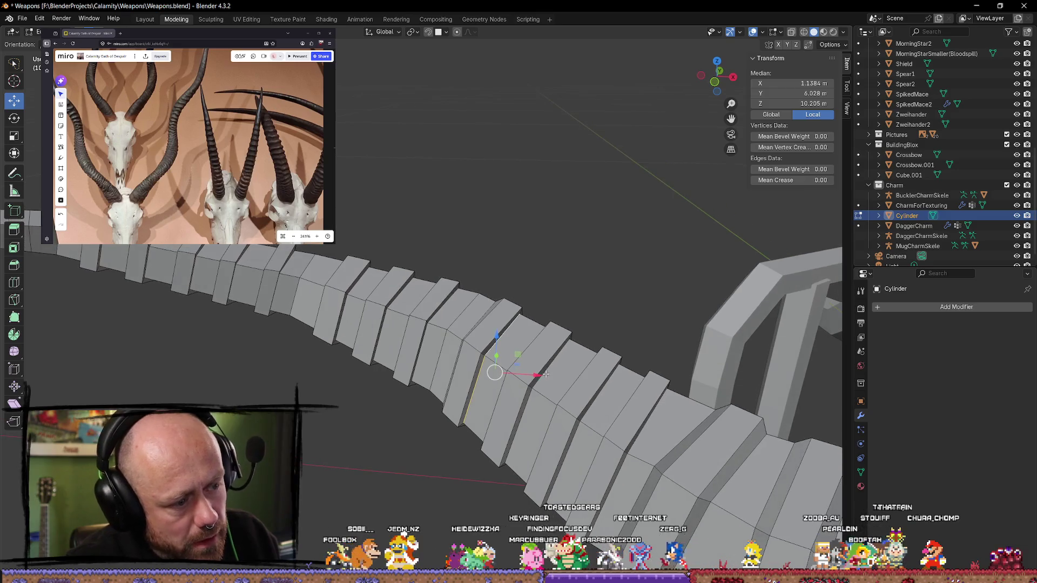
pyautogui.press('g')
pyautogui.press('g')
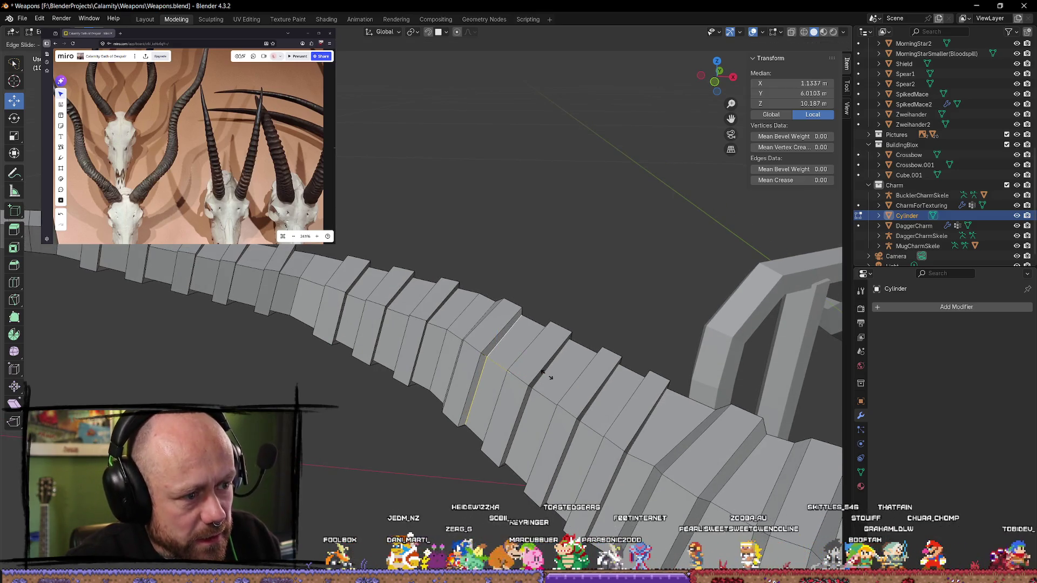
pyautogui.click(546, 374)
pyautogui.moveTo(546, 374); pyautogui.dragTo(490, 298, button='middle')
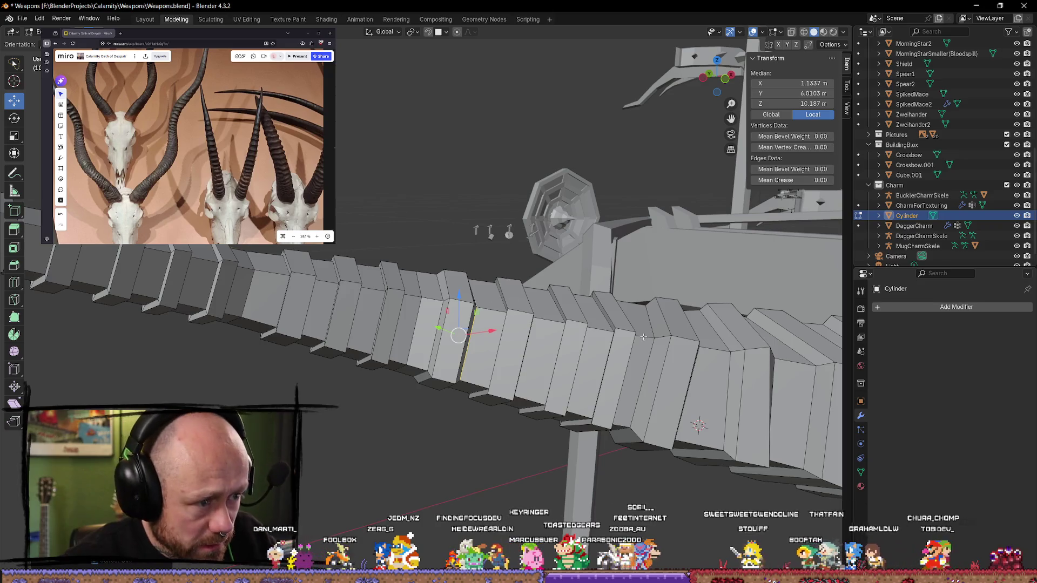
# Step: Slide another edge loop further along, then pick single top edges of ridges
pyautogui.keyDown('alt'); pyautogui.click(611, 328); pyautogui.keyUp('alt')
pyautogui.press('g')
pyautogui.press('g')
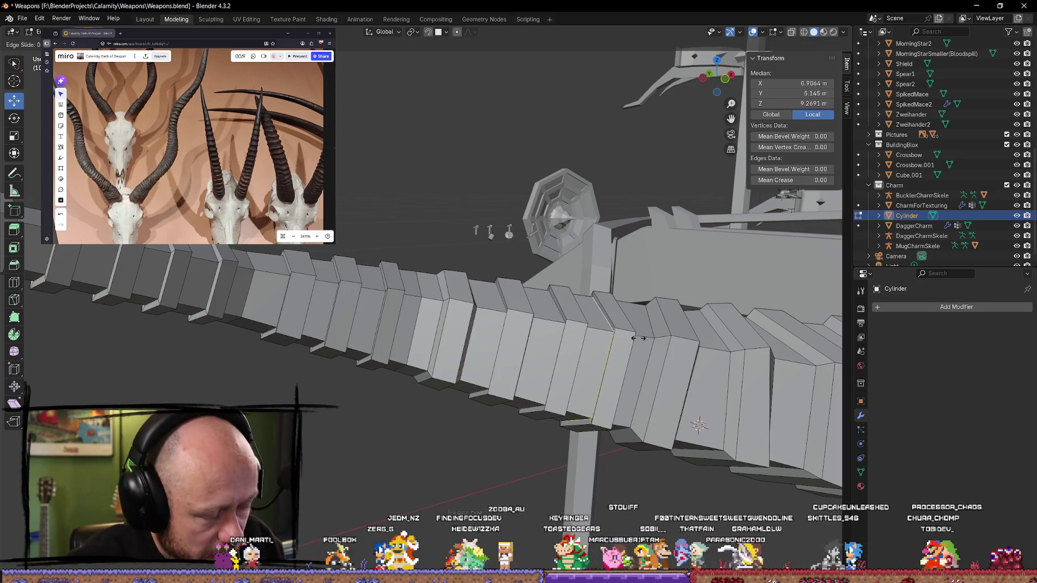
pyautogui.click(634, 338)
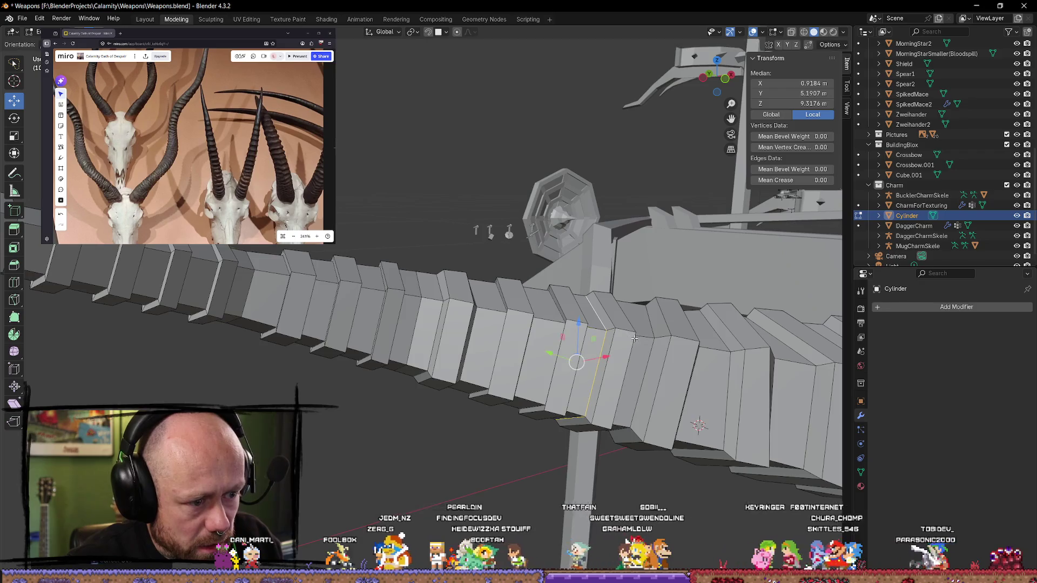
pyautogui.moveTo(589, 351); pyautogui.dragTo(535, 357, button='middle')
pyautogui.click(552, 333)
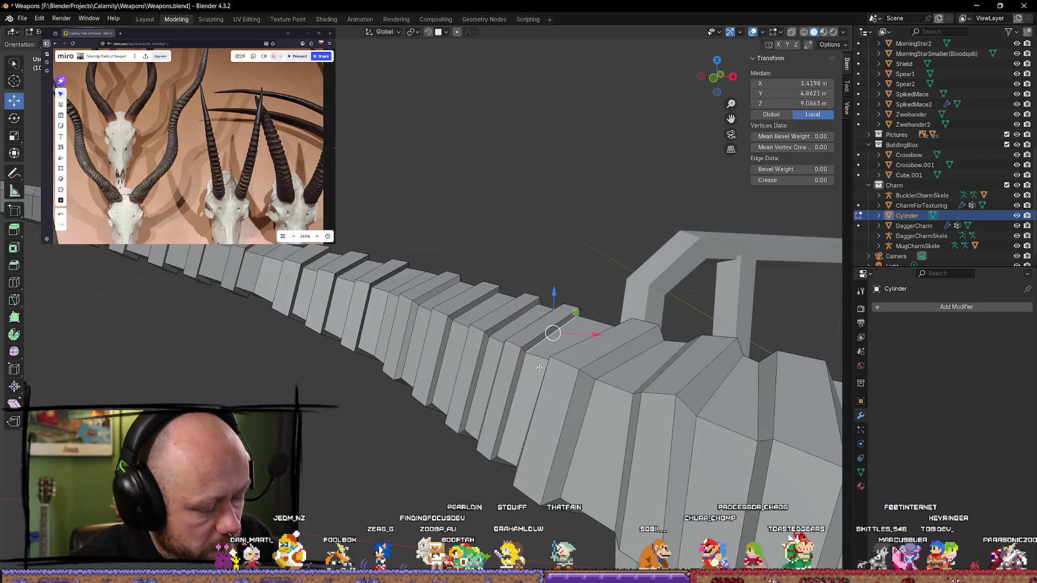
pyautogui.keyDown('shift'); pyautogui.click(576, 351); pyautogui.keyUp('shift')
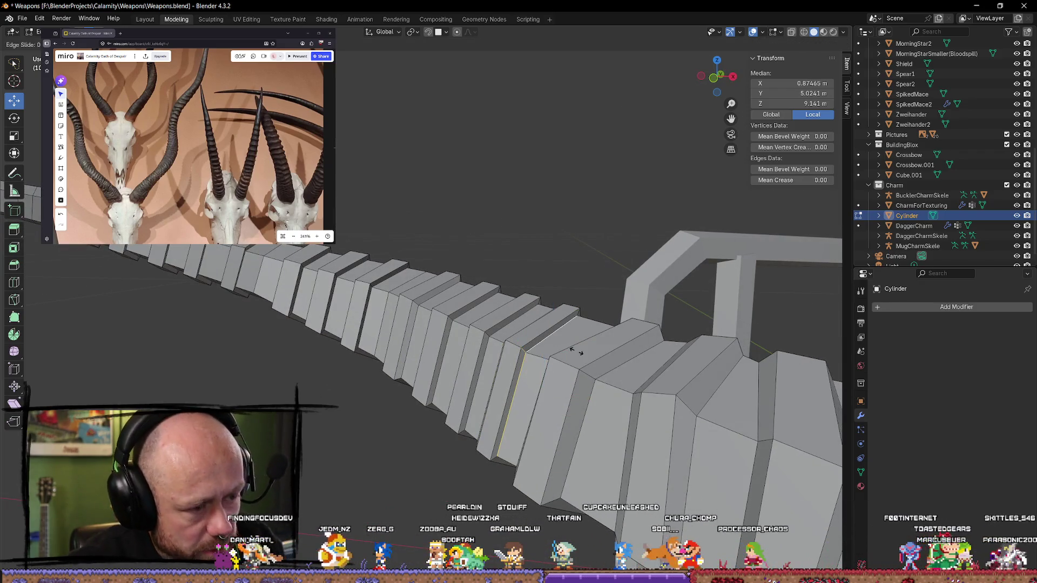
pyautogui.keyDown('shift'); pyautogui.click(576, 351); pyautogui.keyUp('shift')
pyautogui.moveTo(576, 351)
pyautogui.mouseDown(button='middle')
pyautogui.moveTo(555, 402)
pyautogui.moveTo(557, 371)
pyautogui.moveTo(526, 348)
pyautogui.moveTo(521, 358)
pyautogui.moveTo(574, 424)
pyautogui.moveTo(496, 276)
pyautogui.moveTo(555, 289)
pyautogui.moveTo(532, 280)
pyautogui.moveTo(520, 250)
pyautogui.mouseUp(button='middle')
# Step: Edge-slide another ridge edge loop on the horn
pyautogui.click(497, 263)
pyautogui.click(553, 290)
pyautogui.press('g')
pyautogui.press('g')
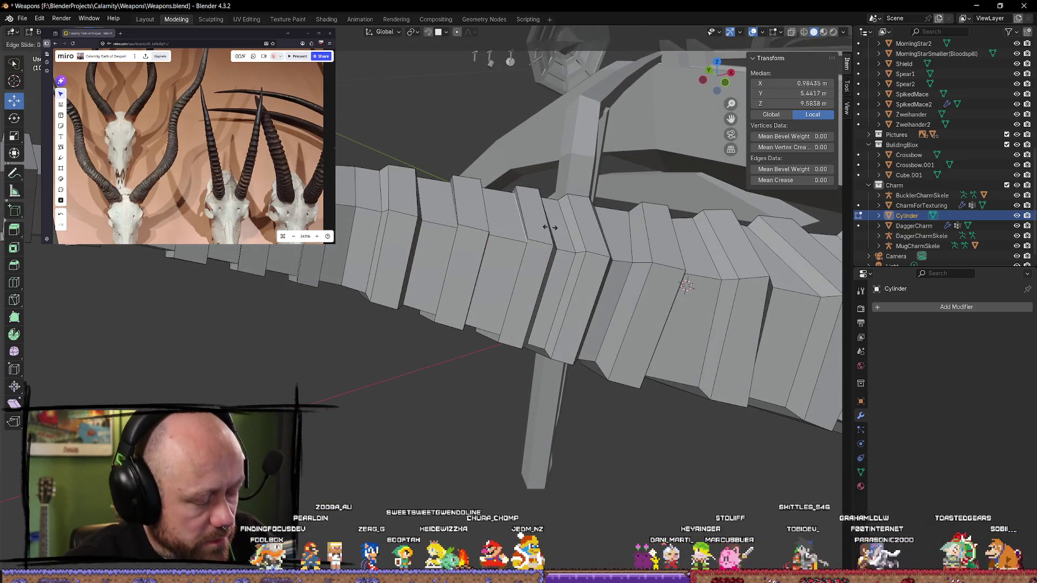
pyautogui.click(544, 226)
pyautogui.moveTo(546, 226); pyautogui.dragTo(517, 253, button='middle')
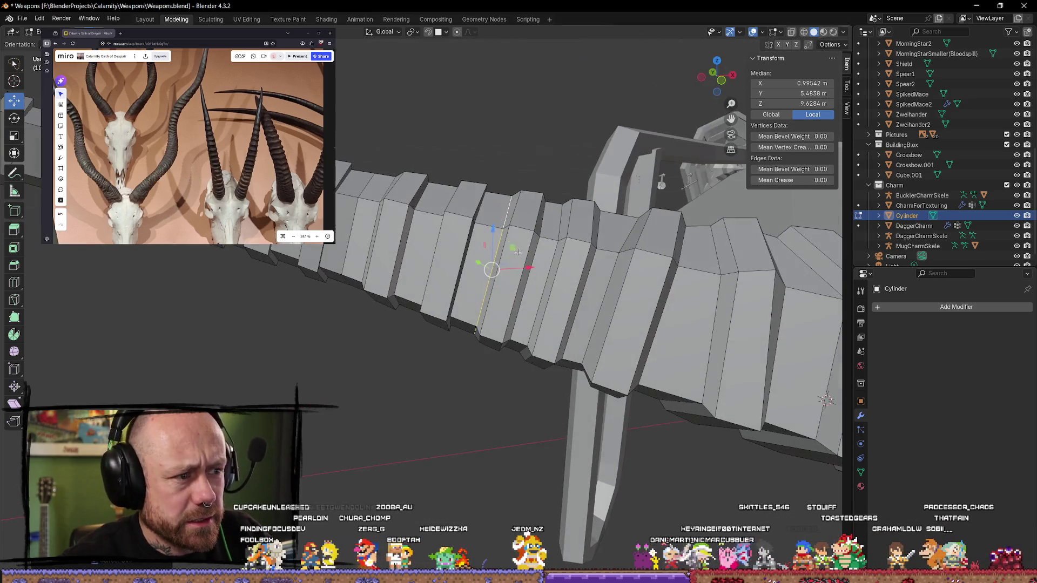
# Step: Edge-slide two neighbouring ridge edge loops to even their spacing
pyautogui.keyDown('alt'); pyautogui.click(482, 208); pyautogui.keyUp('alt')
pyautogui.keyDown('alt'); pyautogui.click(489, 225); pyautogui.keyUp('alt')
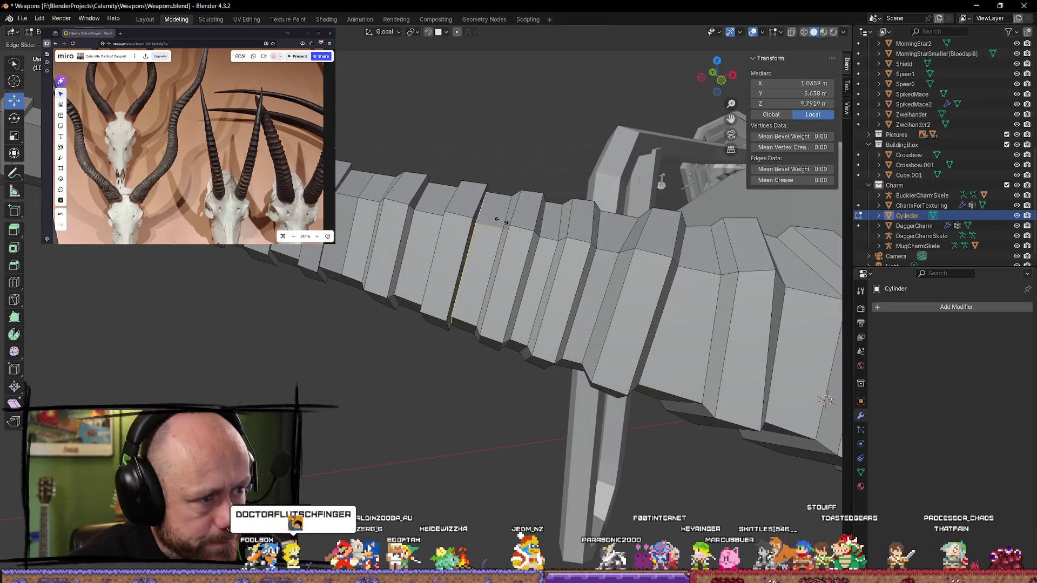
pyautogui.moveTo(478, 251); pyautogui.dragTo(484, 236, button='middle')
pyautogui.moveTo(468, 202); pyautogui.dragTo(458, 196, button='middle')
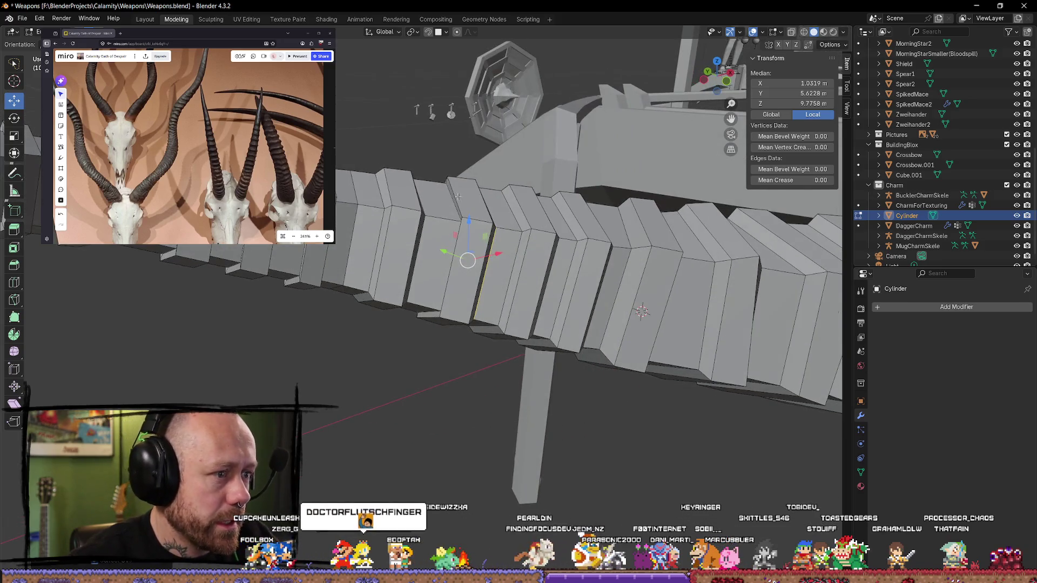
pyautogui.press('g')
pyautogui.press('g')
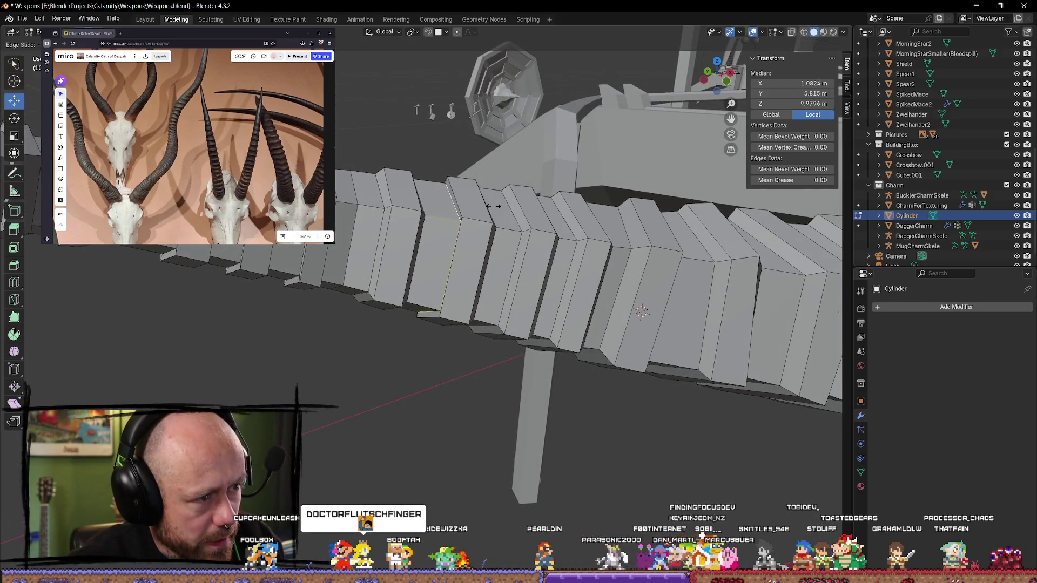
pyautogui.click(488, 206)
pyautogui.moveTo(486, 208)
pyautogui.mouseDown(button='middle')
pyautogui.moveTo(454, 238)
pyautogui.moveTo(463, 212)
pyautogui.moveTo(426, 216)
pyautogui.moveTo(413, 197)
pyautogui.mouseUp(button='middle')
pyautogui.keyDown('alt'); pyautogui.click(464, 209); pyautogui.keyUp('alt')
pyautogui.press('g')
pyautogui.press('g')
pyautogui.click(466, 209)
# Step: Slide a single ridge edge, then clear the selection
pyautogui.keyDown('alt'); pyautogui.click(410, 191); pyautogui.keyUp('alt')
pyautogui.click(407, 191)
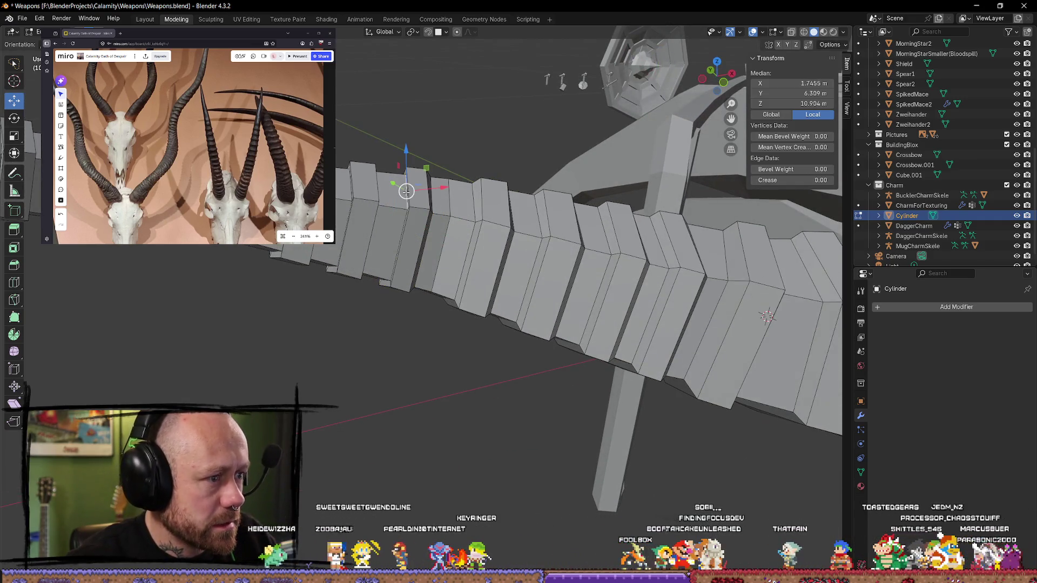
pyautogui.press('g')
pyautogui.press('g')
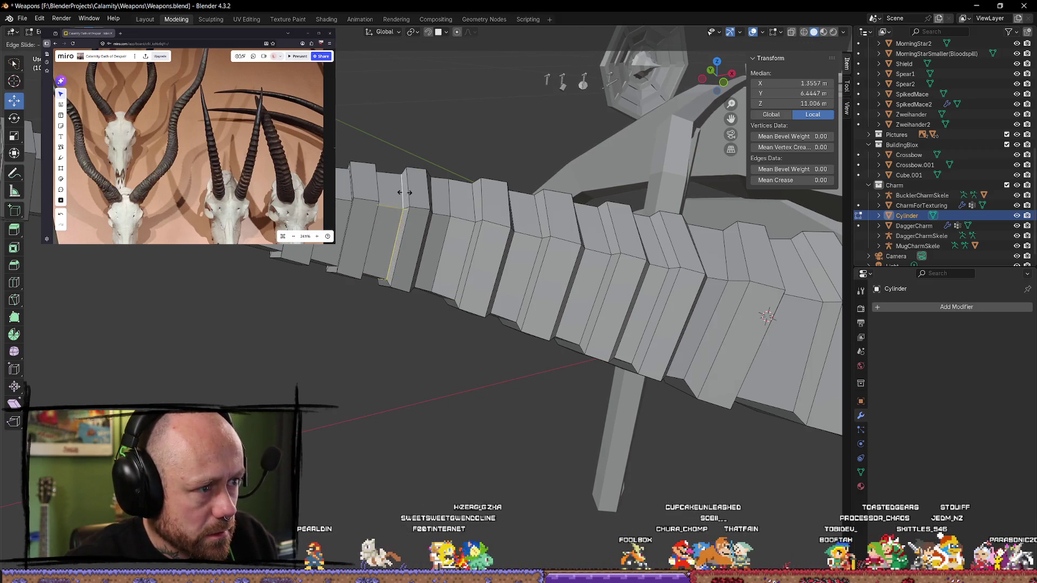
pyautogui.click(404, 192)
pyautogui.moveTo(351, 263); pyautogui.dragTo(398, 239, button='middle')
pyautogui.click(410, 388)
pyautogui.moveTo(409, 388)
pyautogui.mouseDown(button='middle')
pyautogui.moveTo(431, 220)
pyautogui.moveTo(385, 316)
pyautogui.moveTo(448, 299)
pyautogui.mouseUp(button='middle')
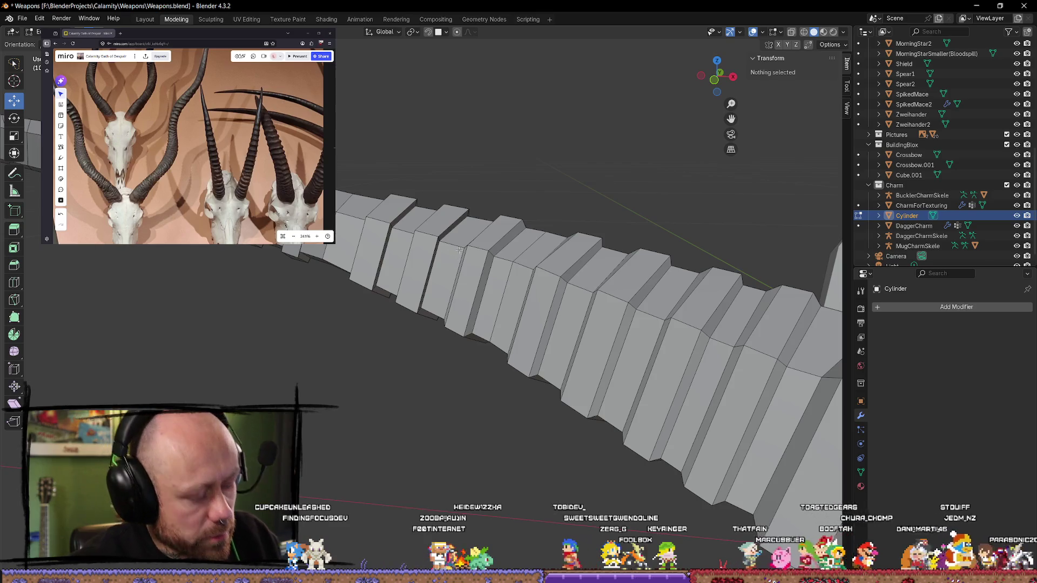
# Step: Slide another ridge edge in three small increments and centre the view on it
pyautogui.click(460, 233)
pyautogui.press('g')
pyautogui.press('g')
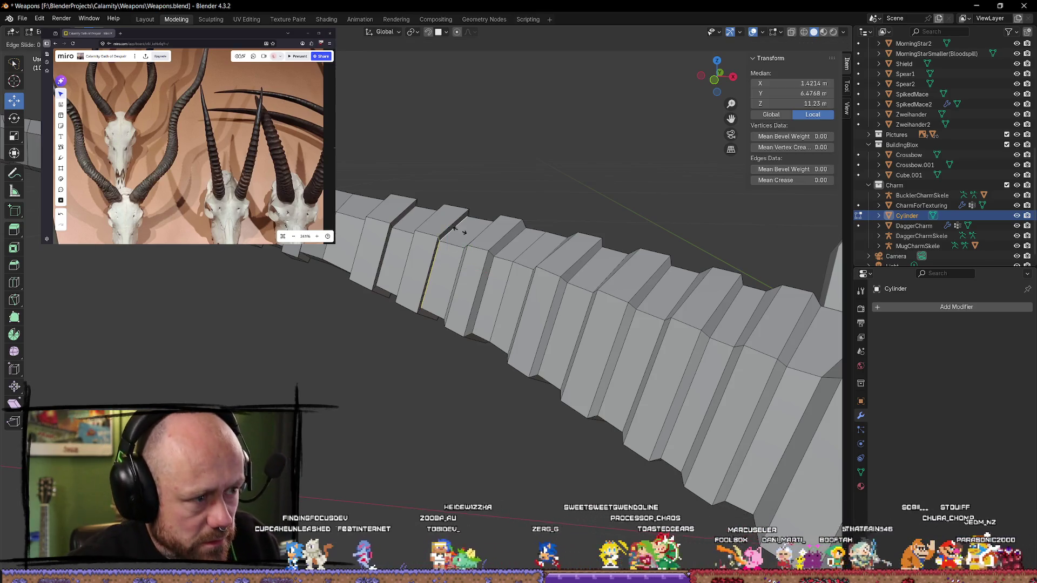
pyautogui.click(460, 232)
pyautogui.moveTo(460, 232); pyautogui.dragTo(385, 235, button='middle')
pyautogui.press('g')
pyautogui.press('g')
pyautogui.click(471, 238)
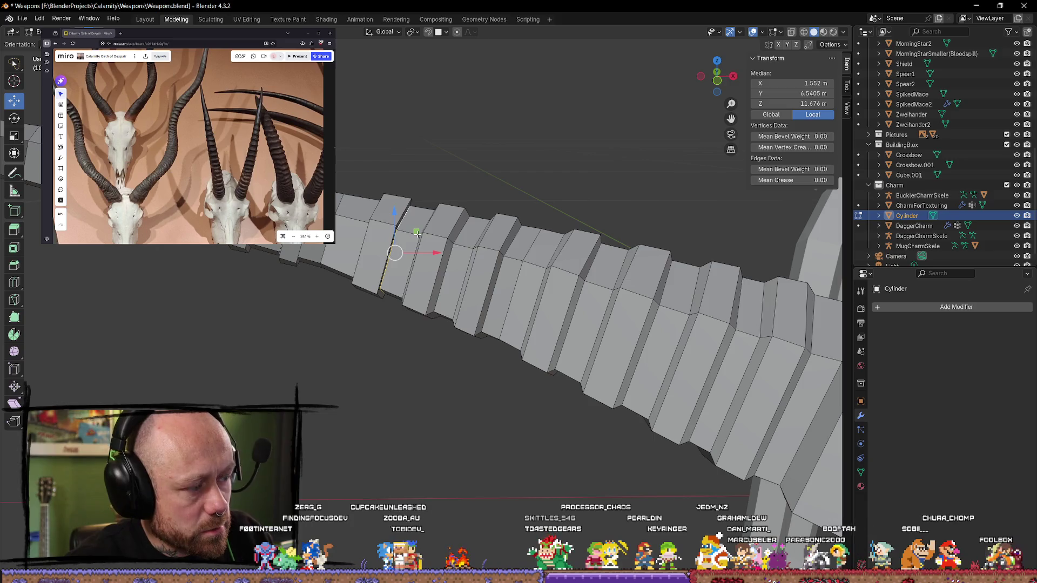
pyautogui.press('g')
pyautogui.press('g')
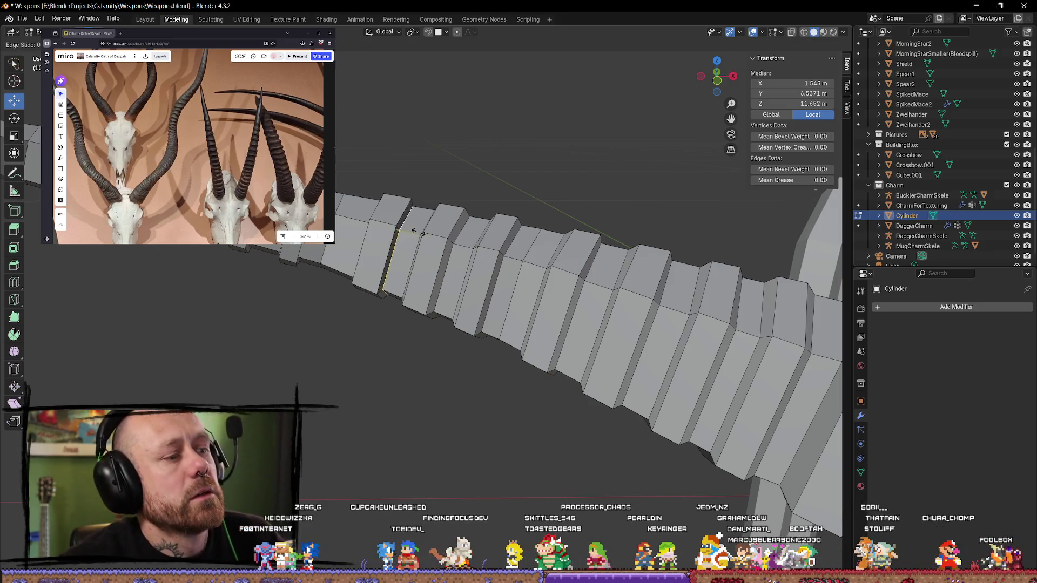
pyautogui.click(419, 232)
pyautogui.moveTo(419, 232)
pyautogui.mouseDown(button='middle')
pyautogui.moveTo(400, 258)
pyautogui.moveTo(556, 297)
pyautogui.moveTo(549, 231)
pyautogui.moveTo(725, 296)
pyautogui.moveTo(487, 169)
pyautogui.mouseUp(button='middle')
pyautogui.press('KP_Decimal')
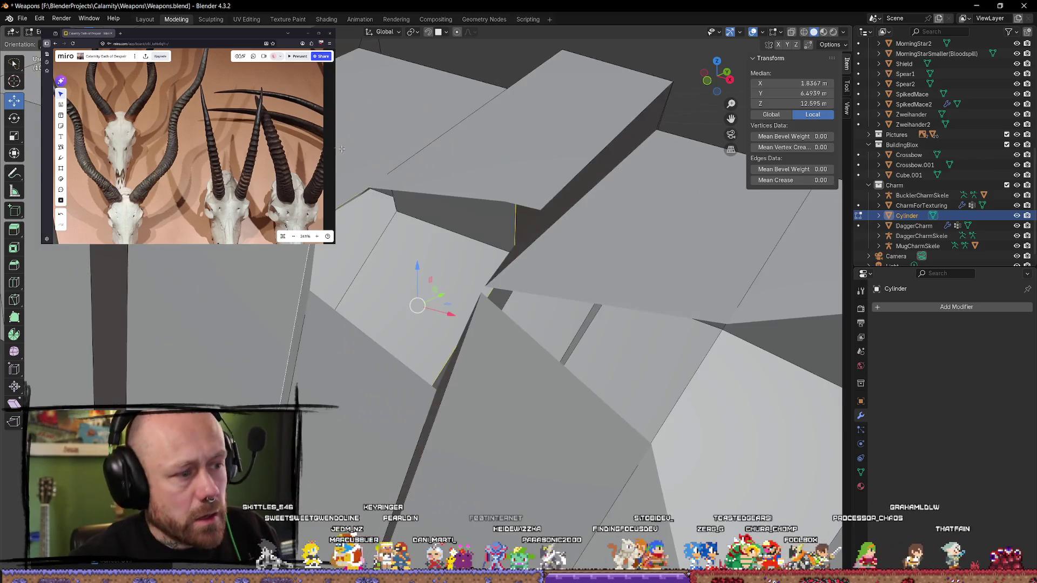
# Step: Edge-slide the lower edge run of a ridge into a cleaner position
pyautogui.scroll(-3, 351, 175)
pyautogui.scroll(3, 351, 175)
pyautogui.scroll(1, 472, 271)
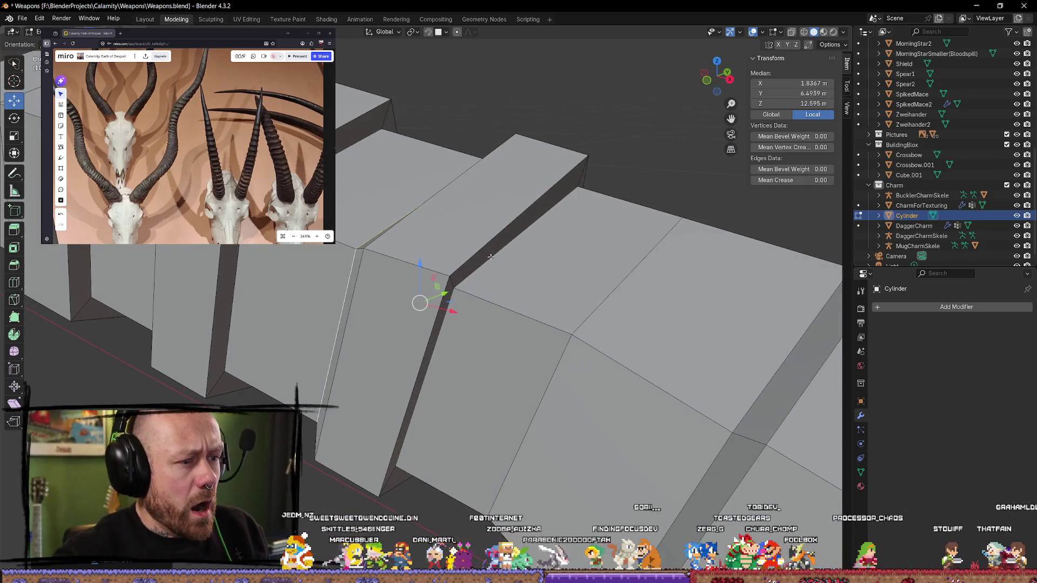
pyautogui.click(472, 271)
pyautogui.keyDown('alt'); pyautogui.click(495, 292); pyautogui.keyUp('alt')
pyautogui.press('g')
pyautogui.press('g')
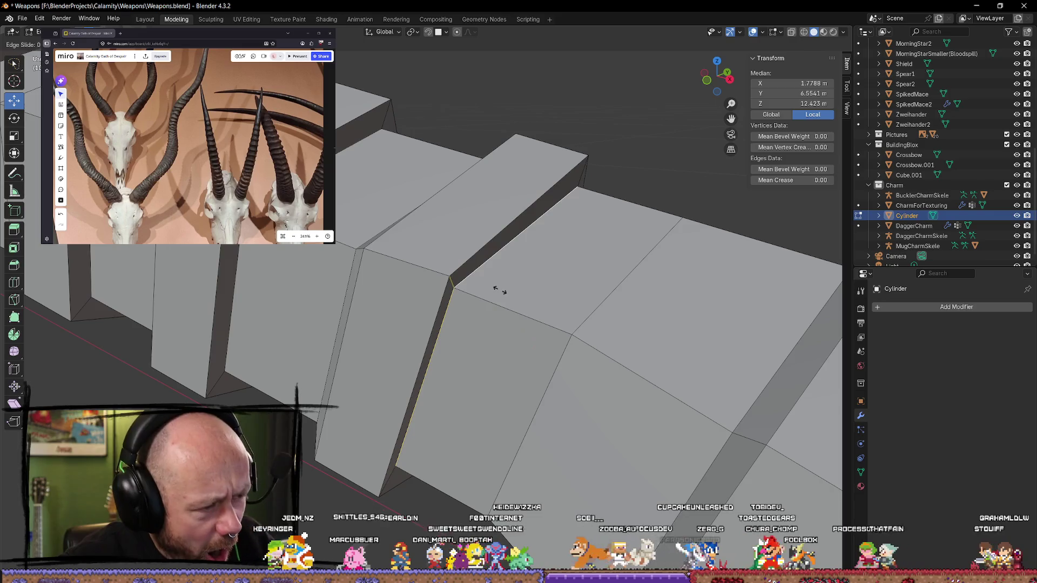
pyautogui.click(504, 293)
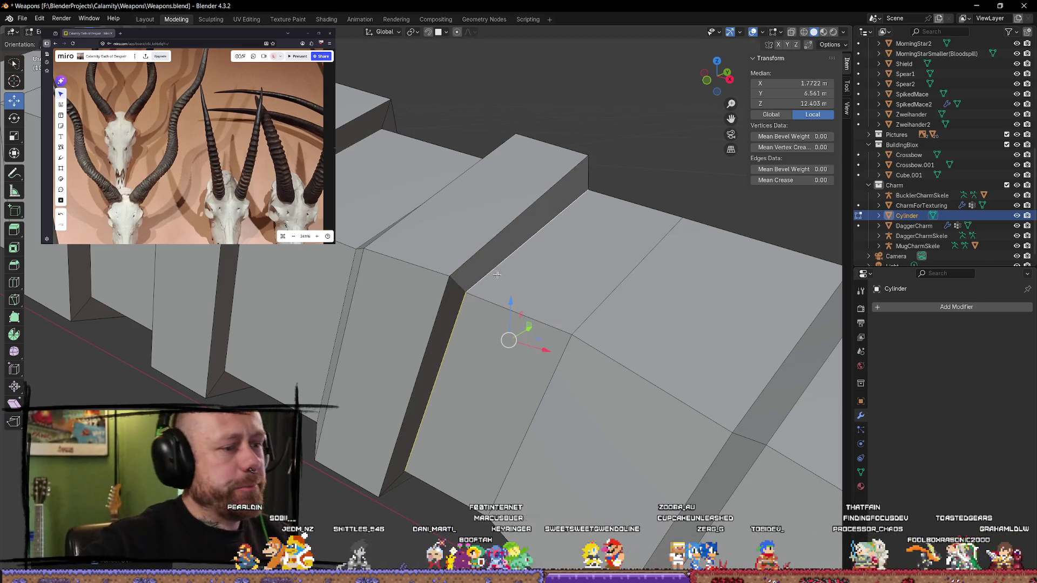
pyautogui.scroll(-5, 490, 278)
pyautogui.moveTo(490, 279); pyautogui.dragTo(517, 202, button='middle')
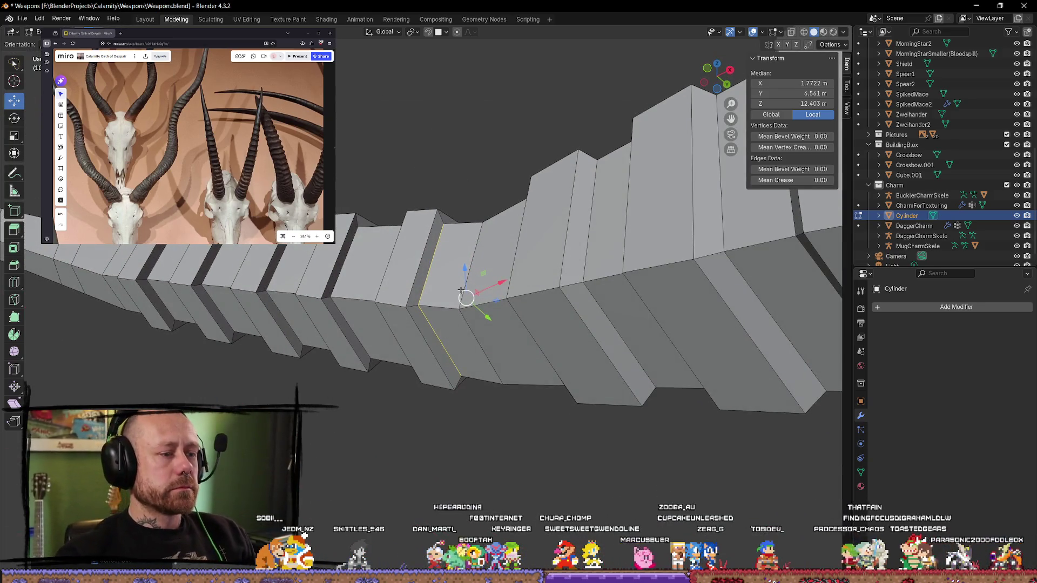
# Step: Try a vertex slide on a ridge corner, cancel it, deselect all and return to Object Mode
pyautogui.click(459, 296)
pyautogui.moveTo(470, 301)
pyautogui.mouseDown(button='middle')
pyautogui.moveTo(479, 374)
pyautogui.moveTo(443, 346)
pyautogui.mouseUp(button='middle')
pyautogui.click(432, 350)
pyautogui.hotkey('shift', 'v')
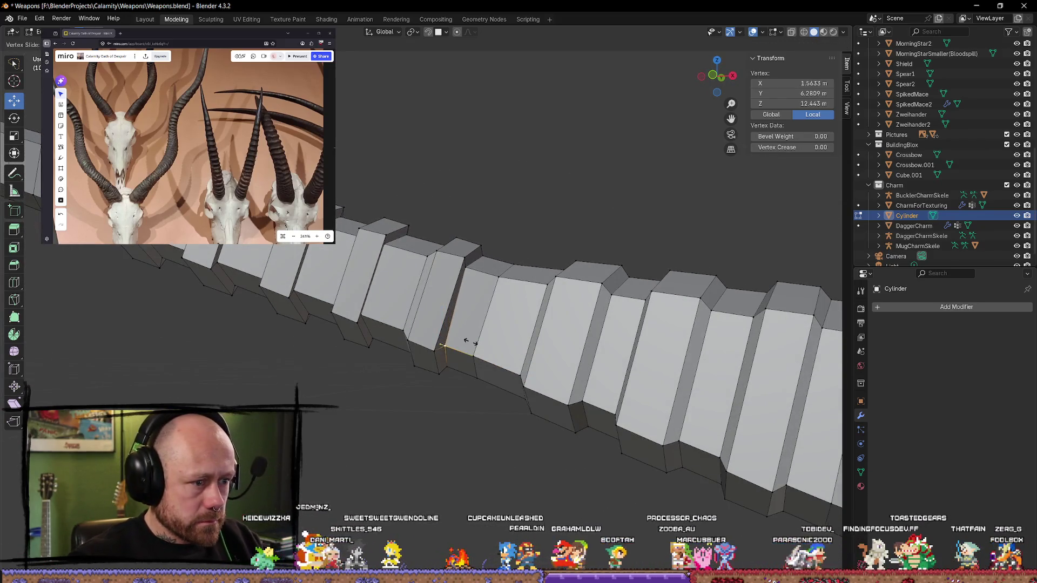
pyautogui.press('Escape')
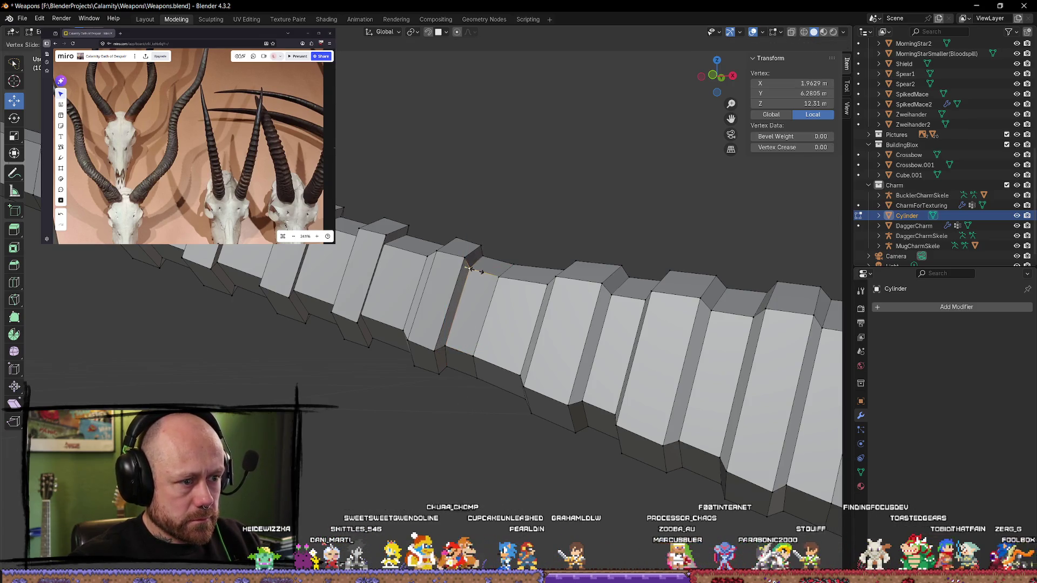
pyautogui.hotkey('alt', 'a')
pyautogui.moveTo(474, 259)
pyautogui.mouseDown(button='middle')
pyautogui.moveTo(507, 263)
pyautogui.moveTo(507, 121)
pyautogui.moveTo(498, 377)
pyautogui.moveTo(424, 425)
pyautogui.moveTo(472, 456)
pyautogui.moveTo(597, 419)
pyautogui.moveTo(713, 407)
pyautogui.moveTo(507, 343)
pyautogui.moveTo(616, 419)
pyautogui.moveTo(493, 408)
pyautogui.moveTo(482, 374)
pyautogui.moveTo(470, 424)
pyautogui.moveTo(324, 419)
pyautogui.moveTo(248, 381)
pyautogui.moveTo(398, 394)
pyautogui.moveTo(446, 297)
pyautogui.moveTo(431, 329)
pyautogui.moveTo(426, 289)
pyautogui.moveTo(460, 279)
pyautogui.moveTo(680, 347)
pyautogui.moveTo(472, 301)
pyautogui.moveTo(445, 278)
pyautogui.moveTo(312, 274)
pyautogui.moveTo(470, 347)
pyautogui.moveTo(407, 334)
pyautogui.mouseUp(button='middle')
pyautogui.press('Tab')
pyautogui.press('Tab')
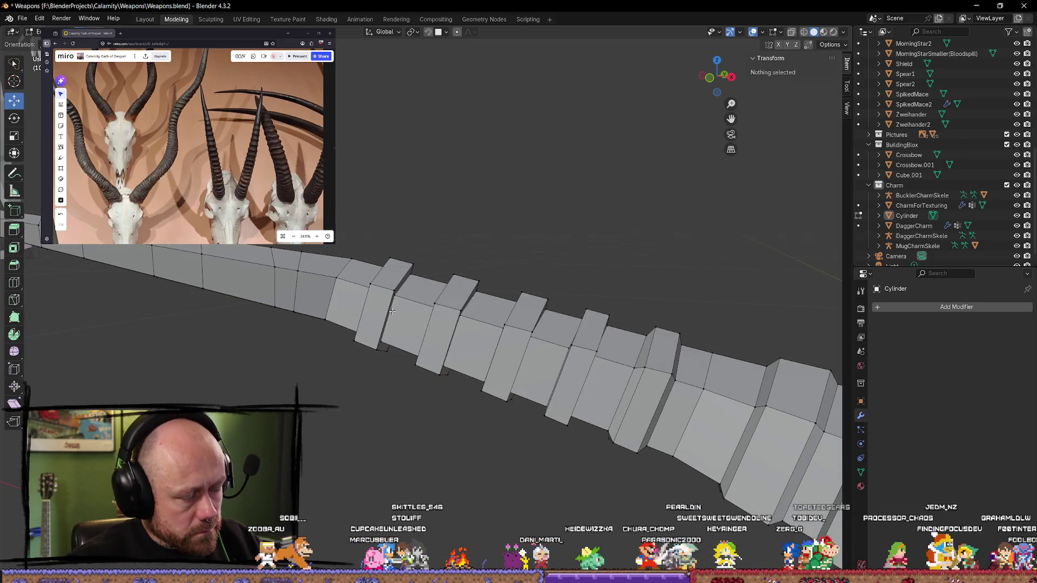
# Step: Scale one ridge edge loop down slightly to narrow the horn
pyautogui.keyDown('alt'); pyautogui.click(381, 307); pyautogui.keyUp('alt')
pyautogui.moveTo(367, 294)
pyautogui.mouseDown(button='middle')
pyautogui.moveTo(578, 303)
pyautogui.moveTo(493, 297)
pyautogui.moveTo(562, 257)
pyautogui.moveTo(725, 301)
pyautogui.moveTo(756, 359)
pyautogui.moveTo(565, 329)
pyautogui.moveTo(580, 307)
pyautogui.moveTo(473, 289)
pyautogui.mouseUp(button='middle')
pyautogui.press('s')
pyautogui.click(559, 305)
# Step: Try sliding a ridge edge loop, cancel the slides, and check the horn in Object Mode
pyautogui.keyDown('alt'); pyautogui.click(502, 317); pyautogui.keyUp('alt')
pyautogui.press('g')
pyautogui.press('g')
pyautogui.rightClick(575, 307)
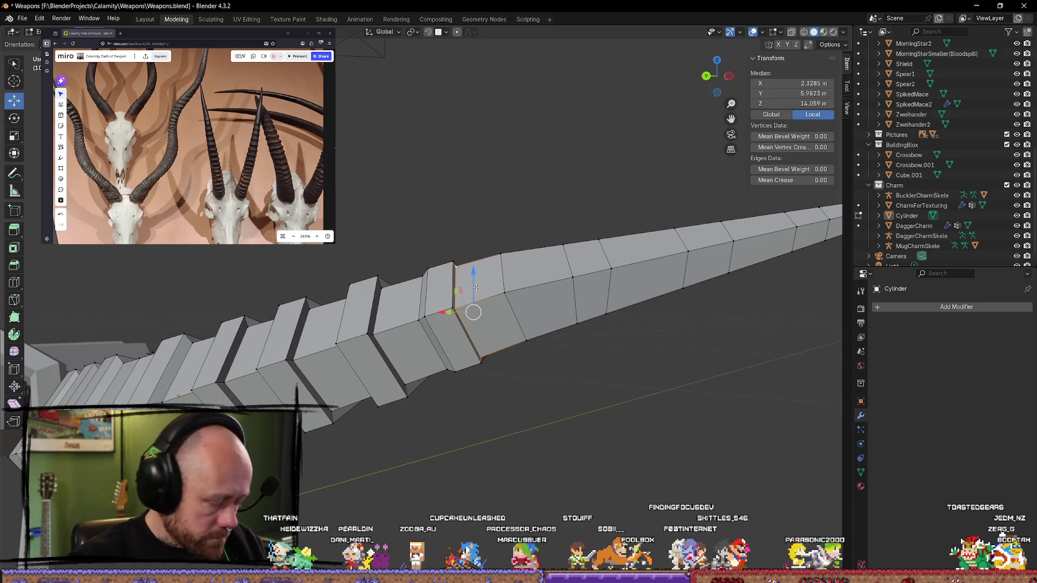
pyautogui.press('g')
pyautogui.rightClick(479, 288)
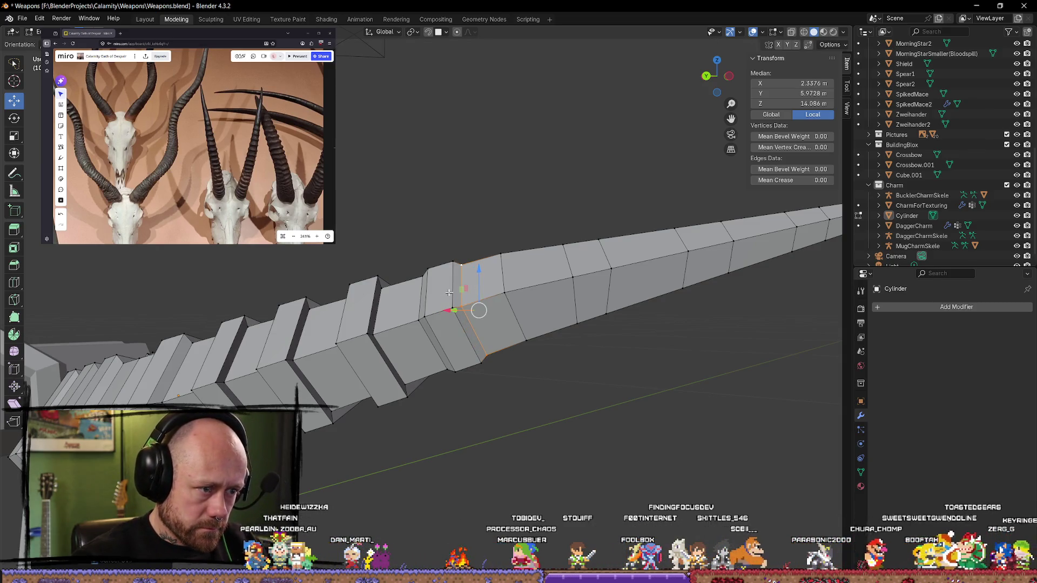
pyautogui.click(433, 309)
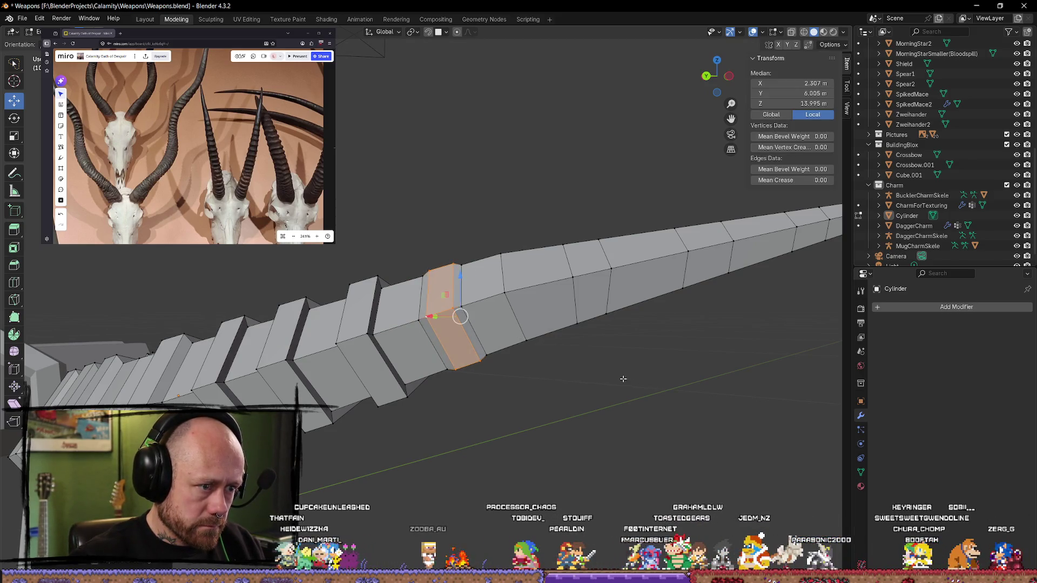
pyautogui.click(637, 402)
pyautogui.scroll(-3, 629, 386)
pyautogui.press('Tab')
pyautogui.moveTo(627, 379)
pyautogui.mouseDown(button='middle')
pyautogui.moveTo(643, 328)
pyautogui.moveTo(717, 423)
pyautogui.moveTo(513, 364)
pyautogui.moveTo(660, 324)
pyautogui.moveTo(595, 308)
pyautogui.moveTo(613, 315)
pyautogui.moveTo(330, 300)
pyautogui.moveTo(461, 287)
pyautogui.moveTo(492, 329)
pyautogui.moveTo(427, 332)
pyautogui.mouseUp(button='middle')
pyautogui.press('Tab')
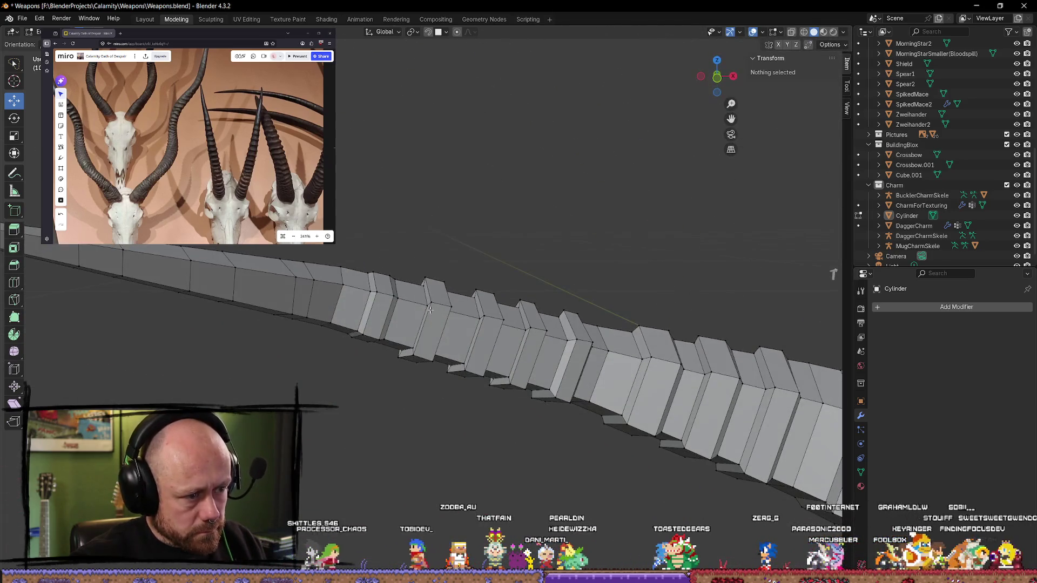
# Step: Slide a single ridge edge to a new position along the horn
pyautogui.keyDown('alt'); pyautogui.click(427, 332); pyautogui.keyUp('alt')
pyautogui.click(427, 331)
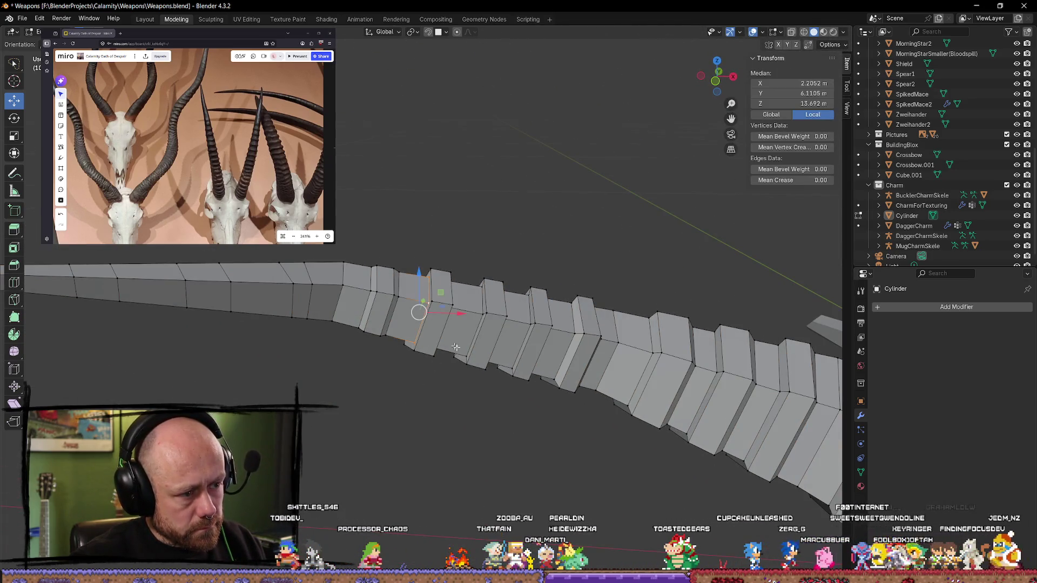
pyautogui.press('g')
pyautogui.press('g')
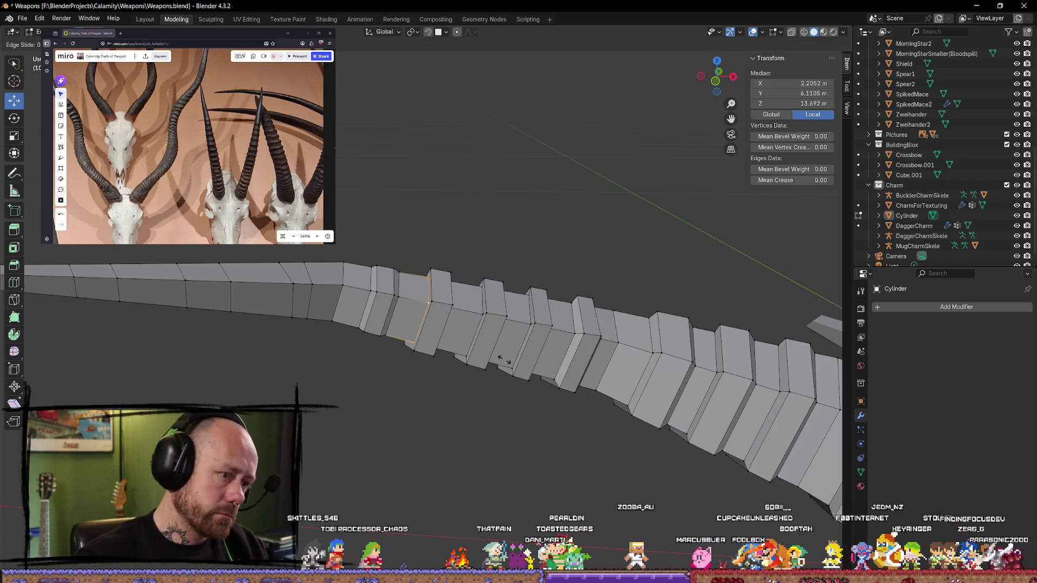
pyautogui.rightClick(501, 360)
pyautogui.moveTo(501, 360); pyautogui.dragTo(468, 309, button='middle')
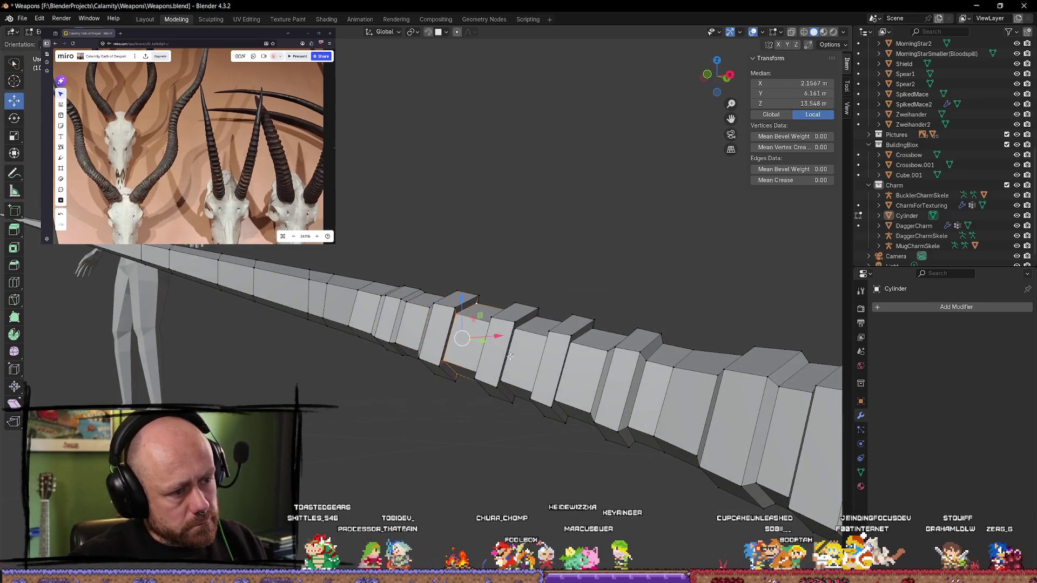
pyautogui.moveTo(510, 356); pyautogui.dragTo(516, 384, button='middle')
pyautogui.press('g')
pyautogui.press('g')
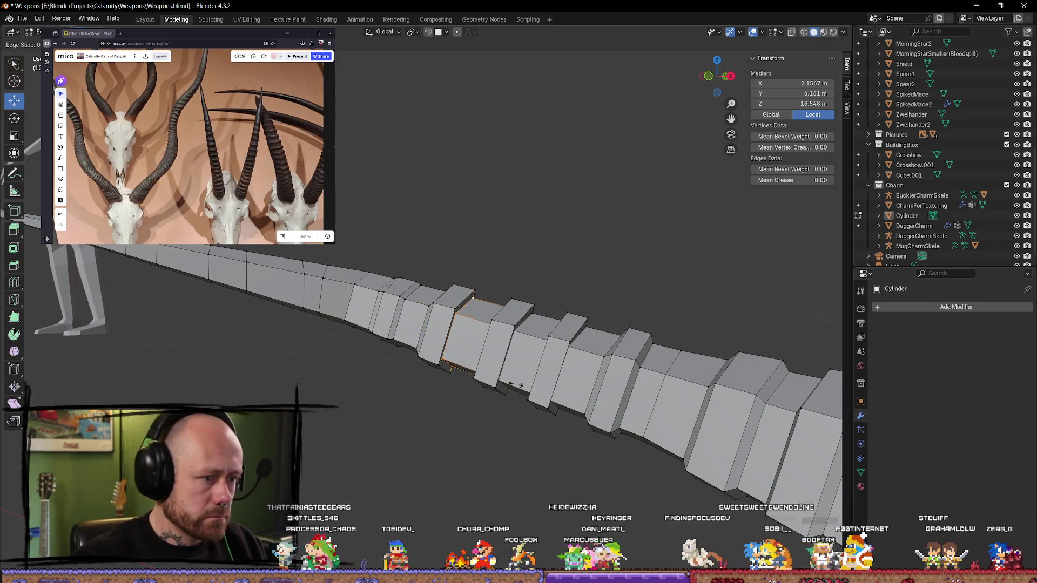
pyautogui.click(519, 386)
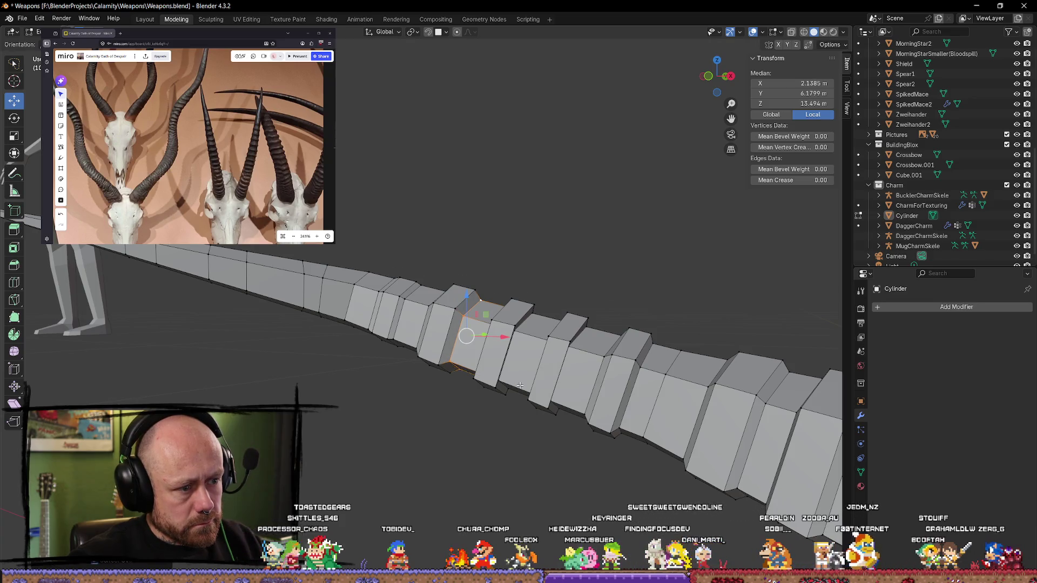
# Step: Shrink another ridge loop slightly, then clear the selection
pyautogui.keyDown('alt'); pyautogui.click(442, 341); pyautogui.keyUp('alt')
pyautogui.moveTo(442, 341); pyautogui.dragTo(525, 362, button='middle')
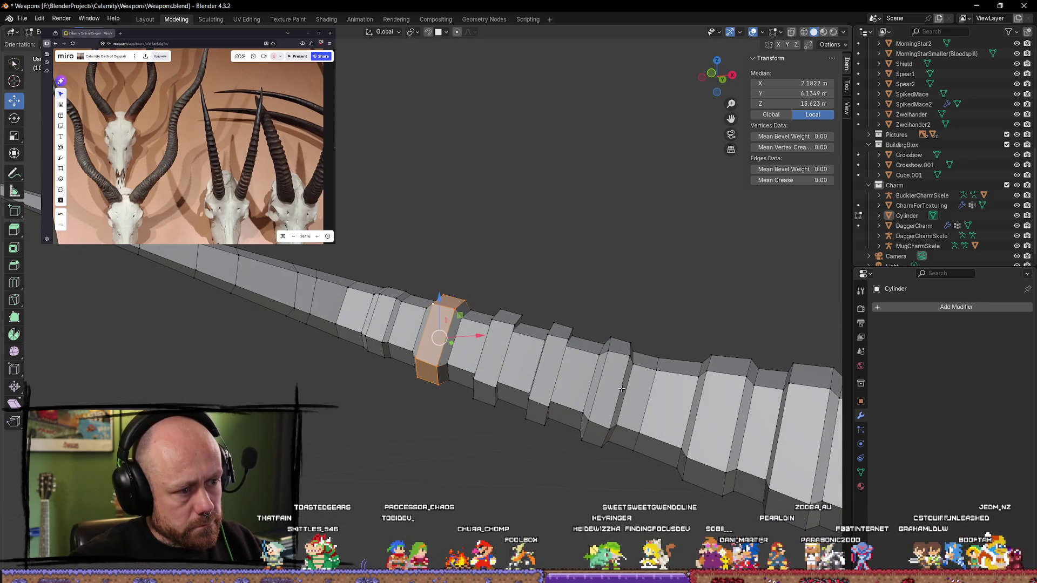
pyautogui.press('s')
pyautogui.click(474, 335)
pyautogui.hotkey('alt', 'a')
pyautogui.moveTo(475, 336); pyautogui.dragTo(579, 273, button='middle')
pyautogui.scroll(-4, 579, 272)
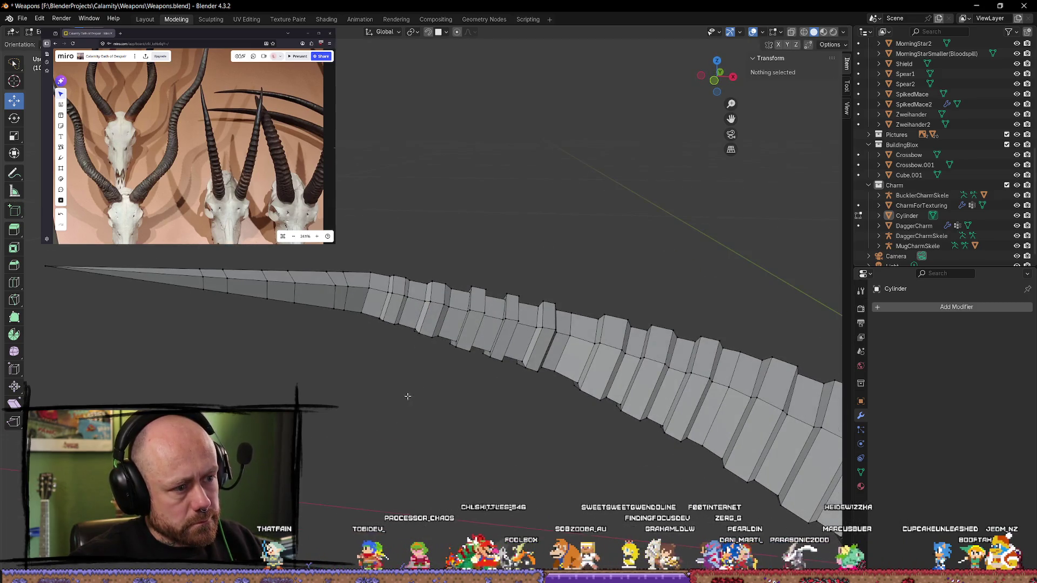
# Step: Review the ridged section of the horn in Object Mode, then return to Edit Mode
pyautogui.scroll(-2, 405, 394)
pyautogui.press('Tab')
pyautogui.moveTo(455, 399)
pyautogui.mouseDown(button='middle')
pyautogui.moveTo(447, 377)
pyautogui.moveTo(435, 384)
pyautogui.mouseUp(button='middle')
pyautogui.scroll(5, 460, 359)
pyautogui.press('Tab')
# Step: Slide a ridge edge loop along the horn, undoing the extra upward nudge
pyautogui.keyDown('alt'); pyautogui.click(452, 347); pyautogui.keyUp('alt')
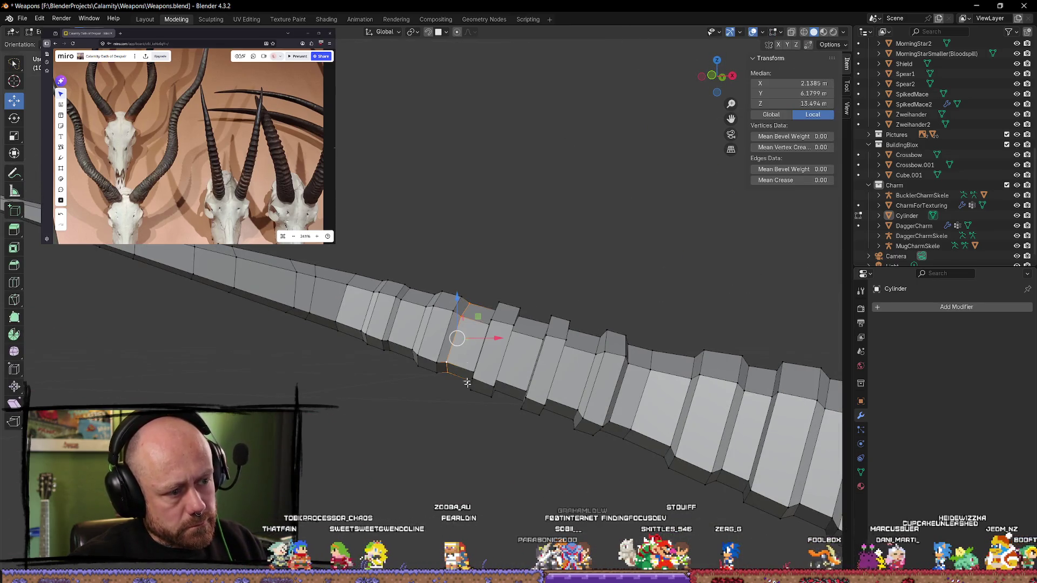
pyautogui.press('s')
pyautogui.press('g')
pyautogui.press('g')
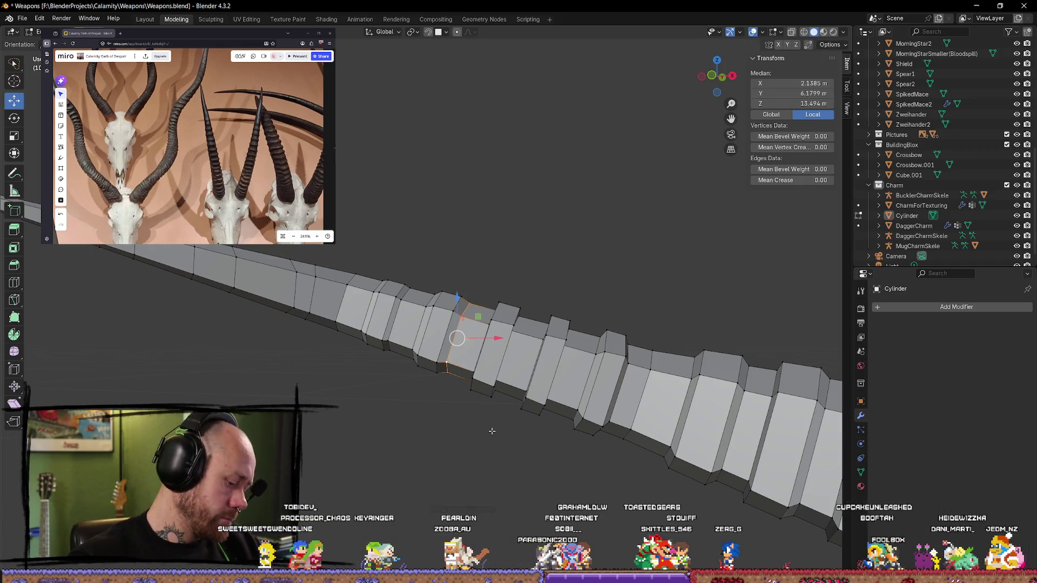
pyautogui.click(486, 427)
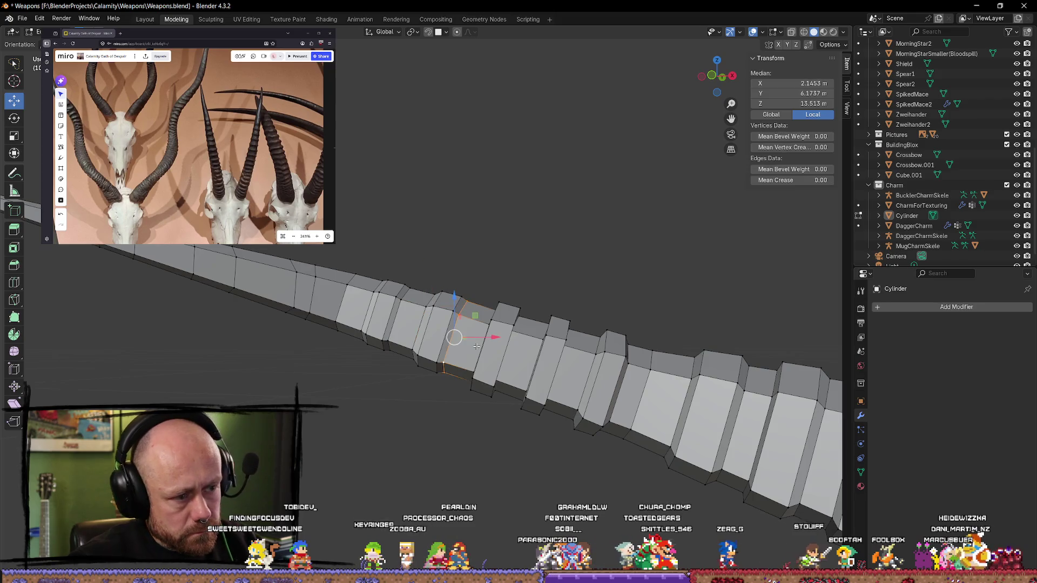
pyautogui.moveTo(499, 339); pyautogui.dragTo(464, 328)
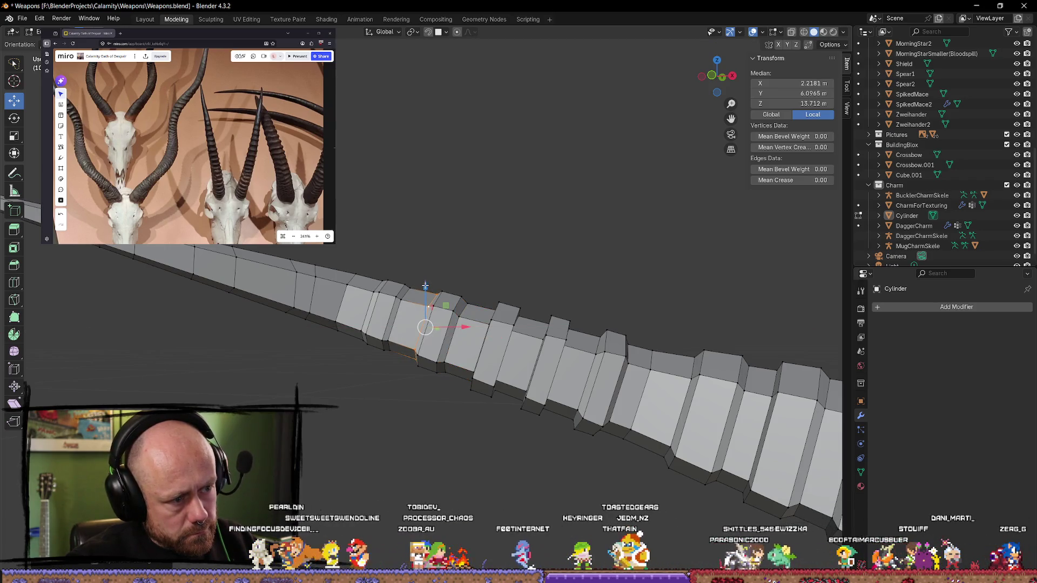
pyautogui.moveTo(425, 286); pyautogui.dragTo(426, 289)
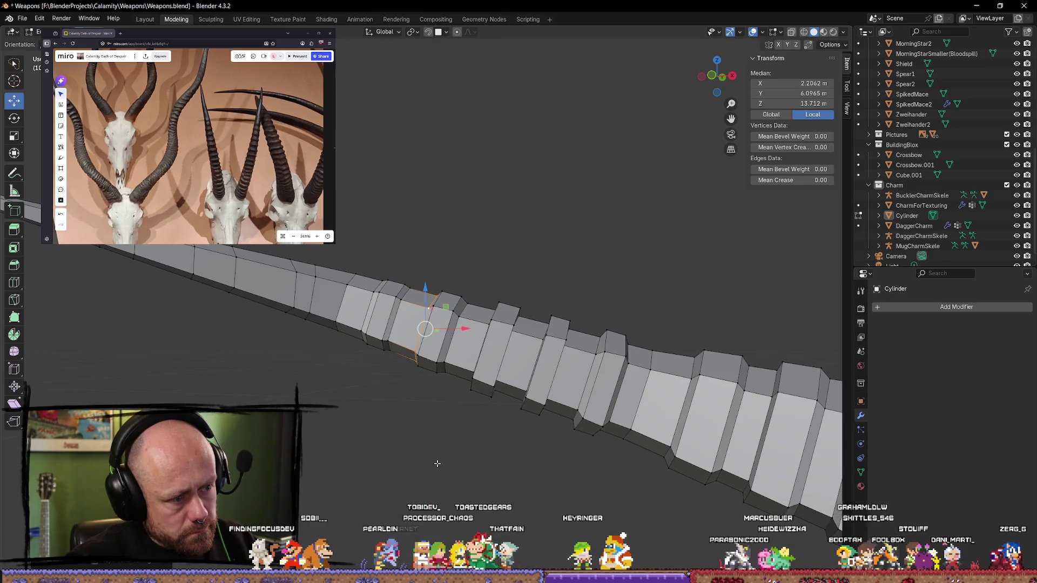
pyautogui.hotkey('ctrl', 'z')
pyautogui.hotkey('ctrl', 'z')
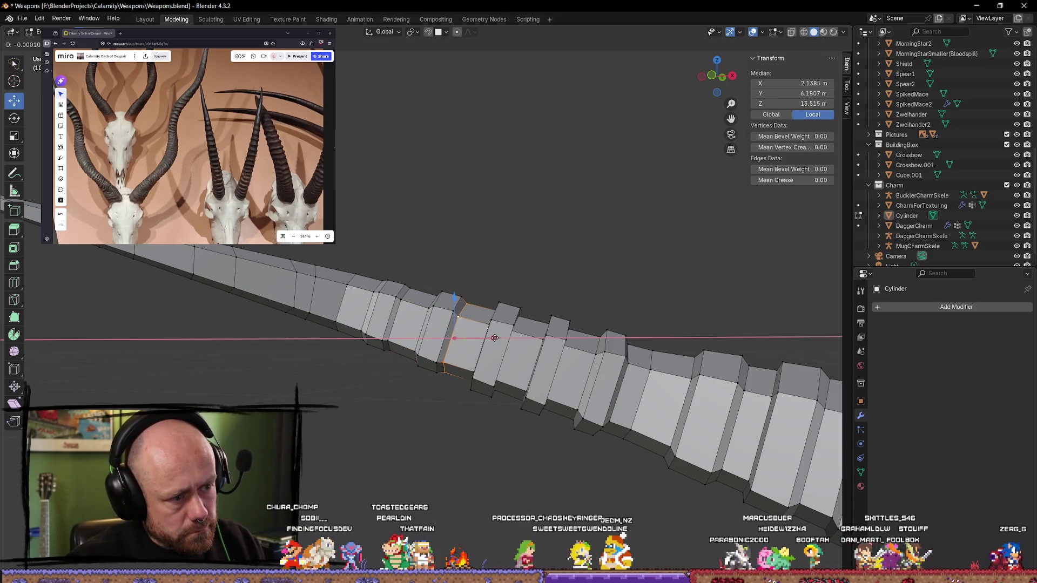
pyautogui.click(442, 432)
pyautogui.moveTo(441, 432)
pyautogui.mouseDown(button='middle')
pyautogui.moveTo(451, 382)
pyautogui.moveTo(501, 331)
pyautogui.moveTo(446, 386)
pyautogui.moveTo(495, 366)
pyautogui.moveTo(456, 374)
pyautogui.moveTo(468, 402)
pyautogui.moveTo(619, 354)
pyautogui.moveTo(585, 355)
pyautogui.moveTo(466, 315)
pyautogui.mouseUp(button='middle')
# Step: Select a neighbouring ridge face loop and slide it along the horn
pyautogui.click(347, 323)
pyautogui.moveTo(348, 323)
pyautogui.mouseDown(button='middle')
pyautogui.moveTo(382, 301)
pyautogui.moveTo(411, 313)
pyautogui.mouseUp(button='middle')
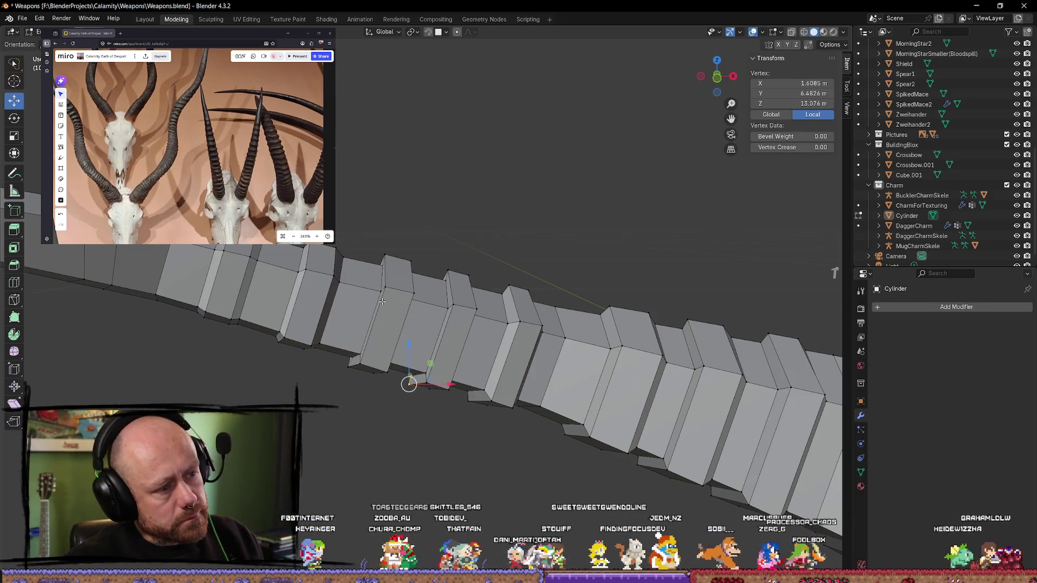
pyautogui.click(405, 307)
pyautogui.click(409, 305)
pyautogui.moveTo(409, 306)
pyautogui.mouseDown(button='middle')
pyautogui.moveTo(405, 396)
pyautogui.moveTo(463, 400)
pyautogui.moveTo(443, 395)
pyautogui.mouseUp(button='middle')
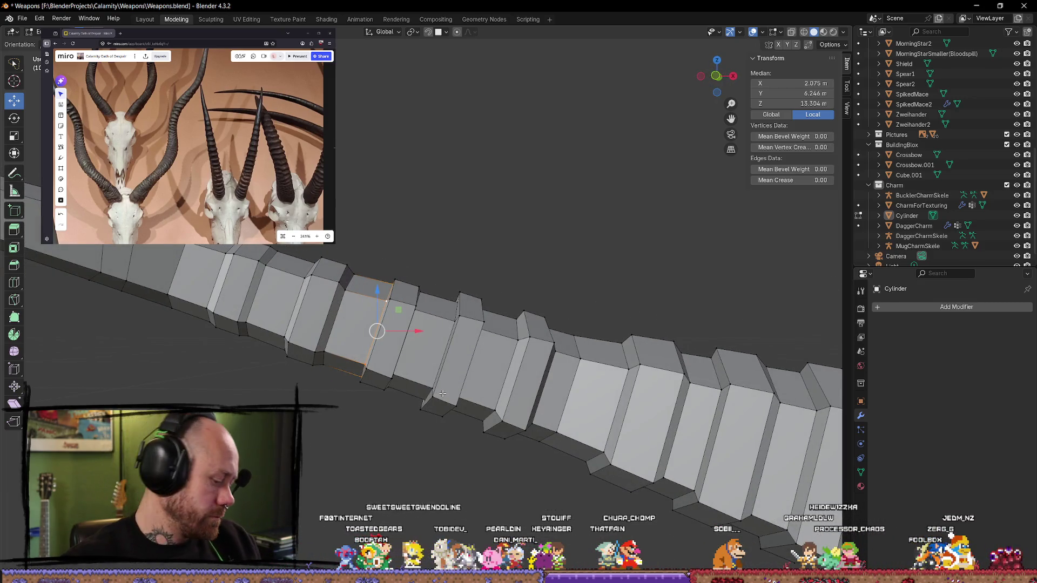
pyautogui.press('g')
pyautogui.press('g')
pyautogui.click(438, 393)
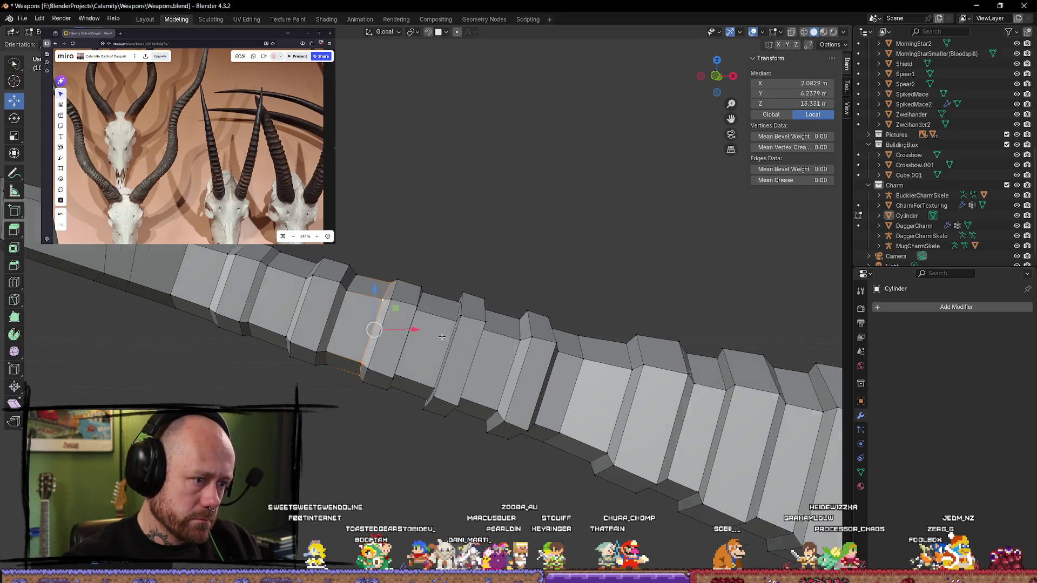
# Step: Try sliding another ridge loop, cancel it, and clear the selection
pyautogui.moveTo(442, 378); pyautogui.dragTo(486, 334, button='middle')
pyautogui.keyDown('alt'); pyautogui.click(487, 333); pyautogui.keyUp('alt')
pyautogui.click(451, 316)
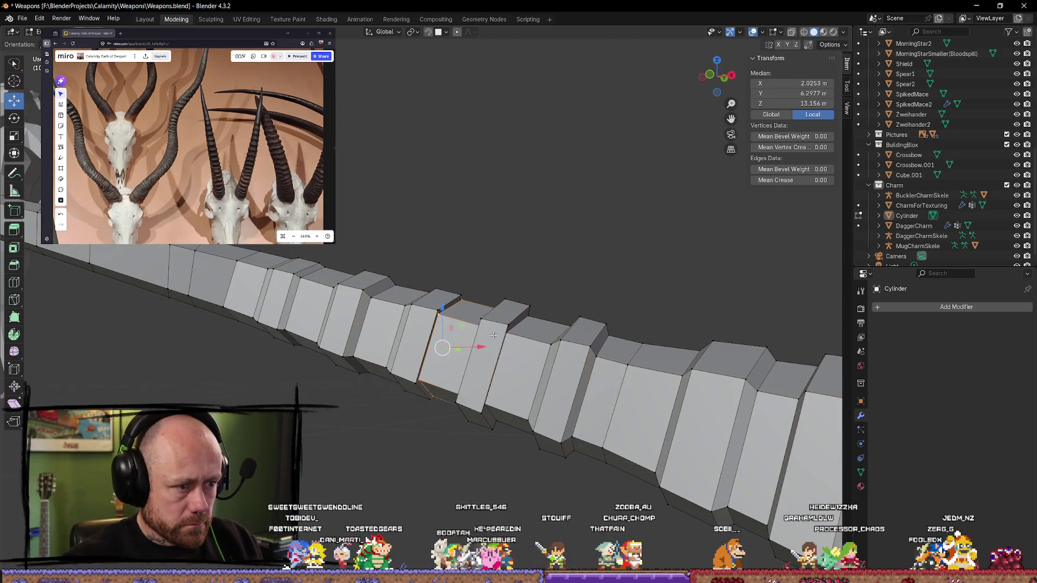
pyautogui.press('g')
pyautogui.press('g')
pyautogui.rightClick(494, 336)
pyautogui.click(456, 402)
pyautogui.moveTo(456, 402)
pyautogui.mouseDown(button='middle')
pyautogui.moveTo(513, 351)
pyautogui.moveTo(479, 377)
pyautogui.mouseUp(button='middle')
pyautogui.click(491, 322)
pyautogui.moveTo(510, 326)
pyautogui.mouseDown(button='middle')
pyautogui.moveTo(448, 348)
pyautogui.moveTo(462, 378)
pyautogui.moveTo(475, 333)
pyautogui.moveTo(465, 254)
pyautogui.mouseUp(button='middle')
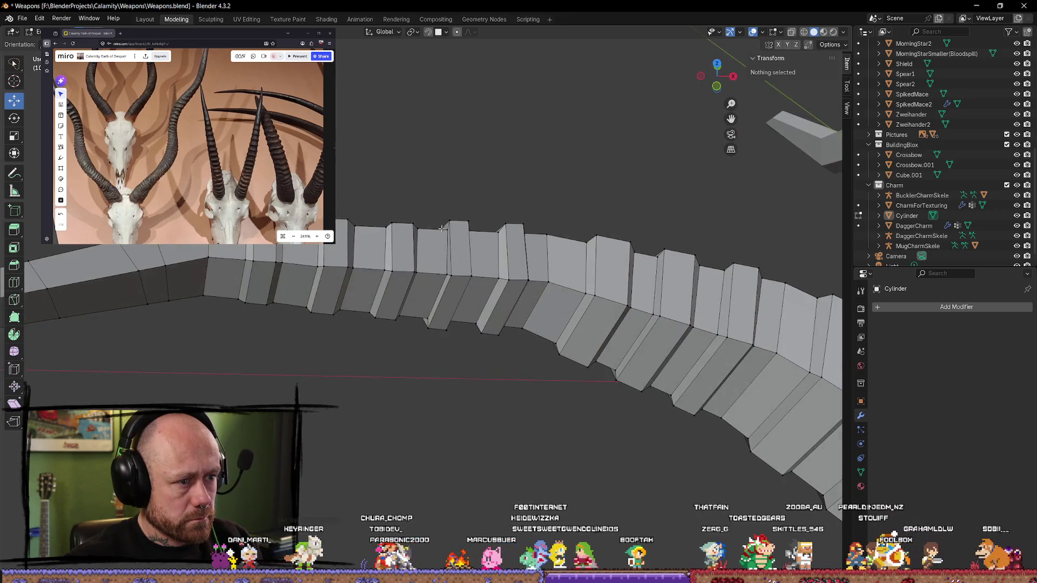
# Step: Scale one ridge band down slightly, to about 0.95
pyautogui.click(464, 249)
pyautogui.keyDown('shift'); pyautogui.click(467, 246); pyautogui.keyUp('shift')
pyautogui.press('s')
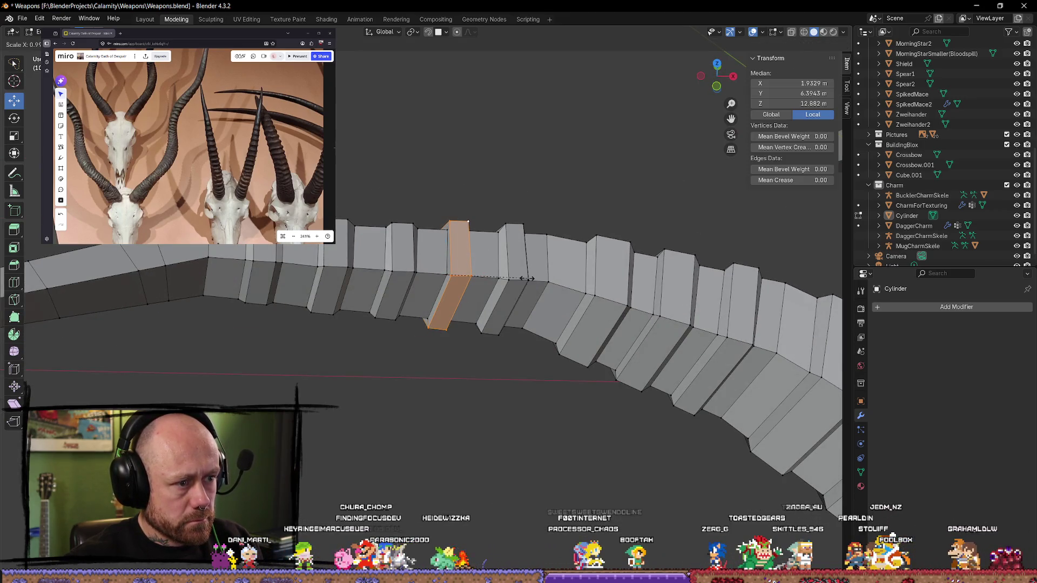
pyautogui.click(525, 278)
# Step: Slide two neighbouring ridge loops along the horn and return to Object Mode
pyautogui.click(449, 252)
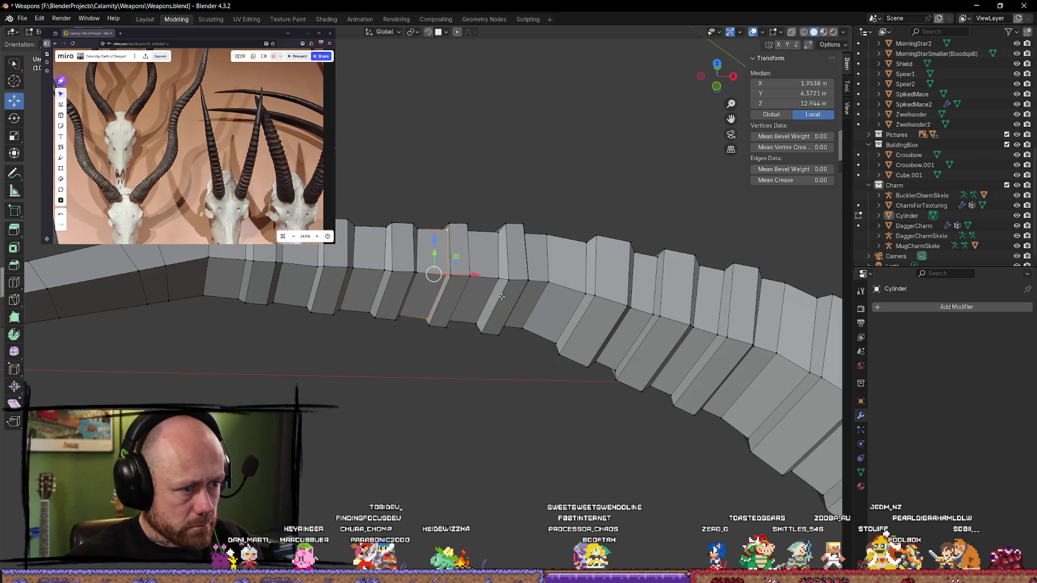
pyautogui.press('g')
pyautogui.press('g')
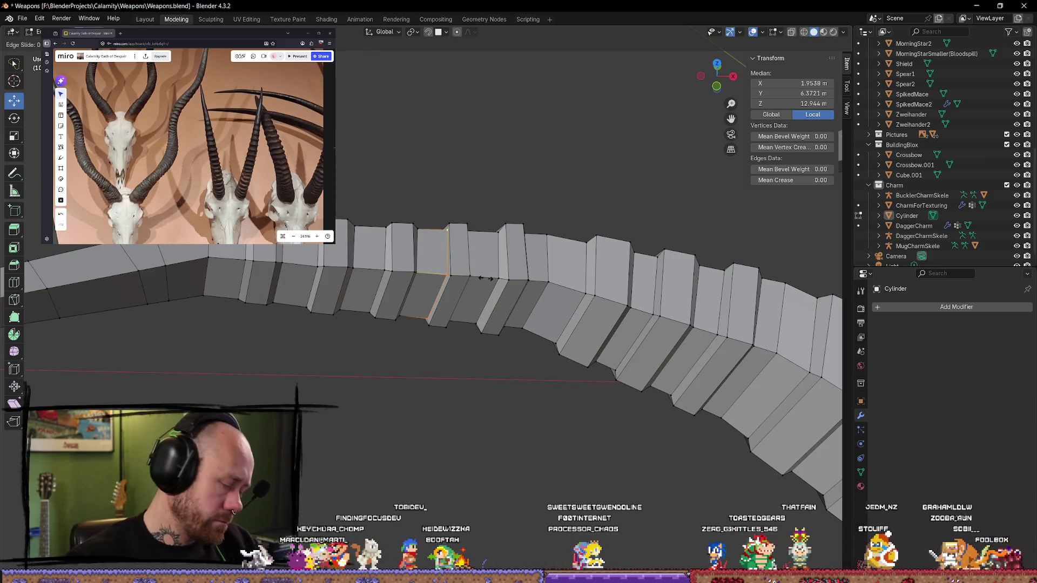
pyautogui.click(432, 273)
pyautogui.moveTo(432, 273)
pyautogui.mouseDown(button='middle')
pyautogui.moveTo(491, 293)
pyautogui.moveTo(562, 292)
pyautogui.mouseUp(button='middle')
pyautogui.press('g')
pyautogui.press('g')
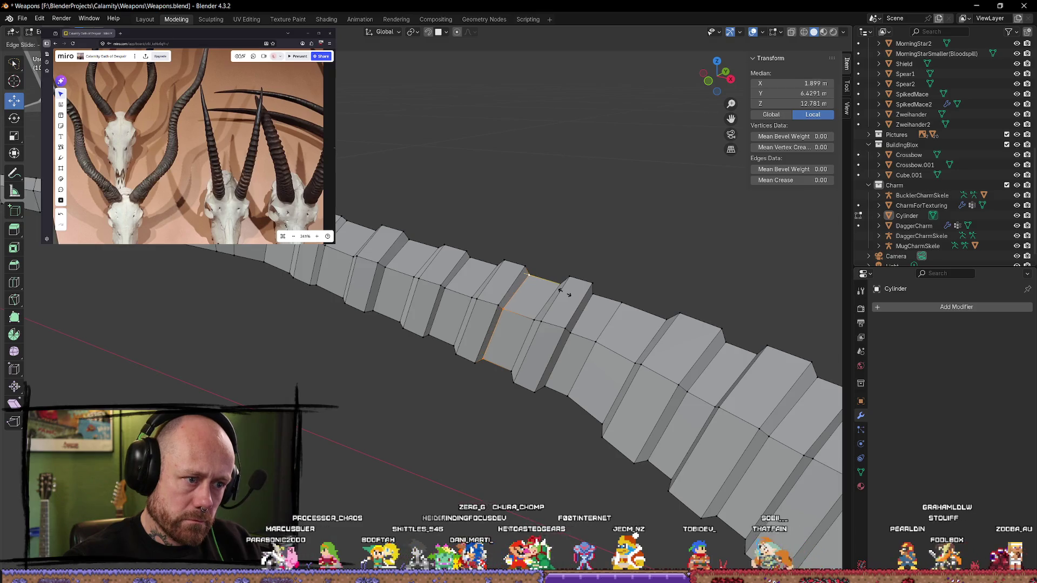
pyautogui.click(567, 290)
pyautogui.click(568, 277)
pyautogui.moveTo(568, 278)
pyautogui.mouseDown(button='middle')
pyautogui.moveTo(485, 436)
pyautogui.moveTo(528, 185)
pyautogui.moveTo(536, 326)
pyautogui.moveTo(488, 435)
pyautogui.moveTo(498, 412)
pyautogui.mouseUp(button='middle')
pyautogui.press('Tab')
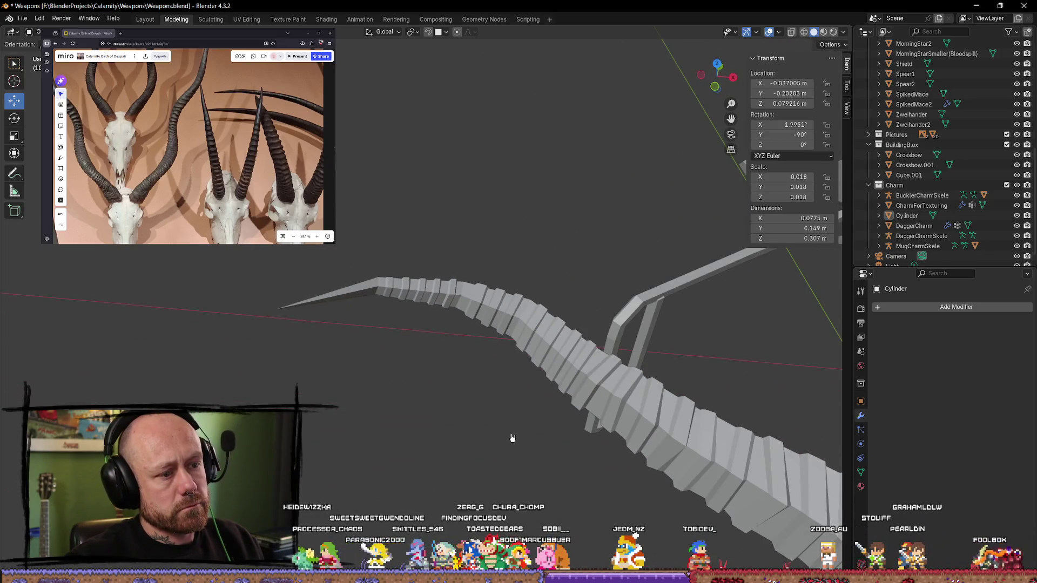
# Step: Add a new edge loop partway along the horn with Loop Cut
pyautogui.scroll(6, 513, 438)
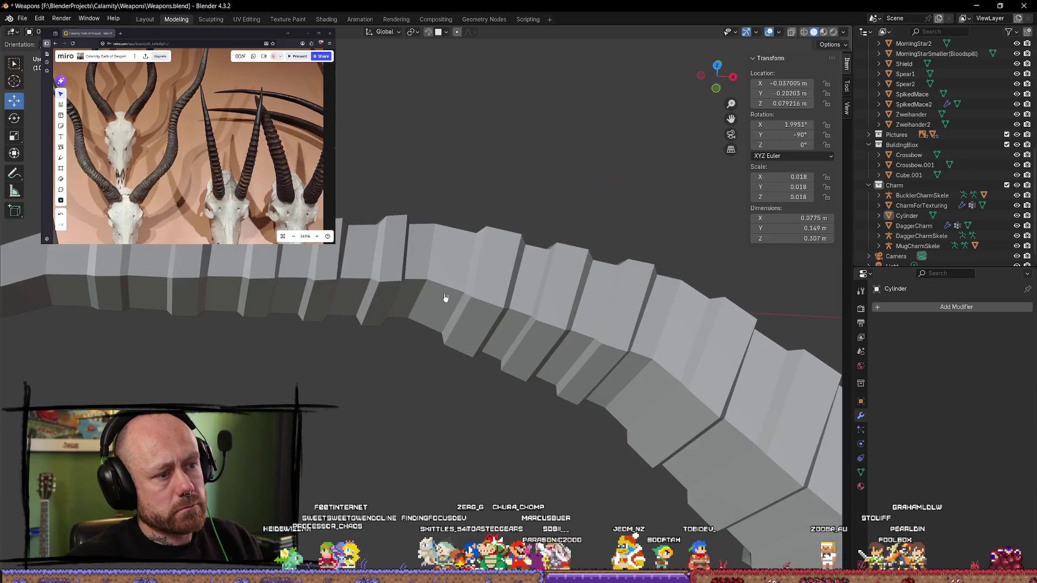
pyautogui.press('Tab')
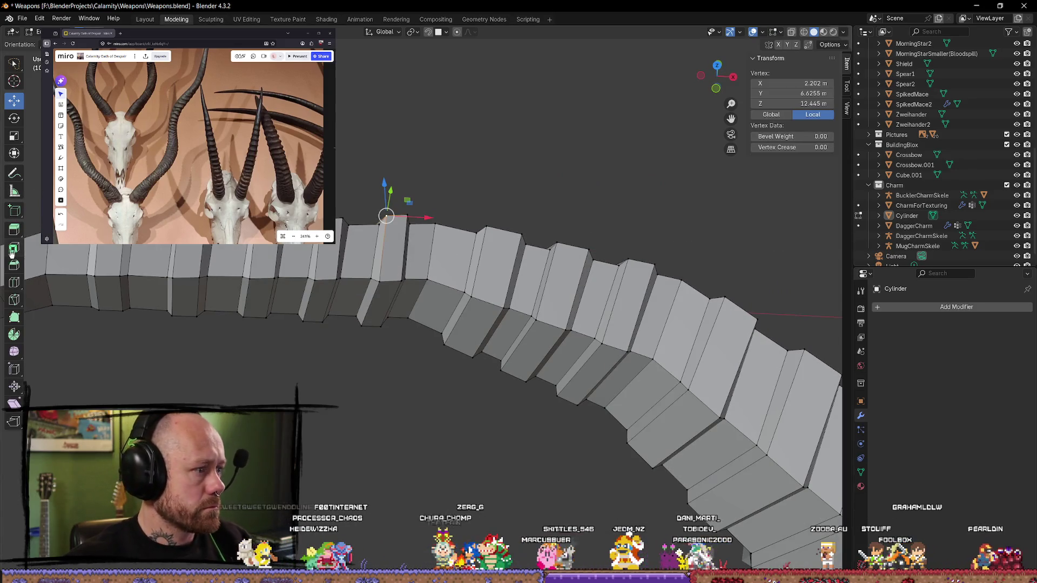
pyautogui.click(14, 300)
pyautogui.click(15, 283)
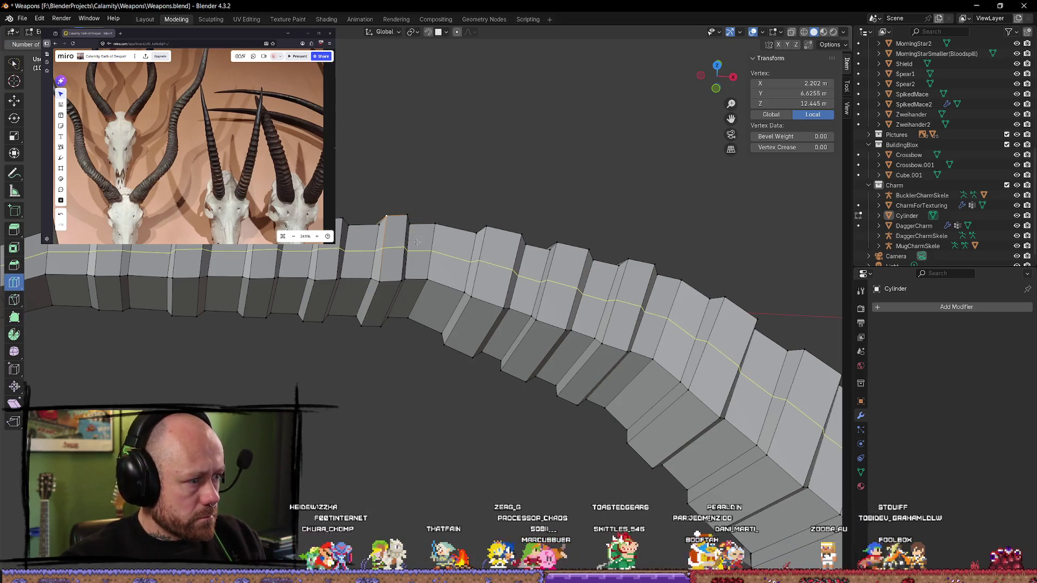
pyautogui.click(442, 232)
pyautogui.moveTo(417, 232); pyautogui.dragTo(405, 486, button='middle')
pyautogui.press('w')
# Step: Extrude the new band's face loop outward along its normals into a ridge
pyautogui.keyDown('alt'); pyautogui.click(406, 352); pyautogui.keyUp('alt')
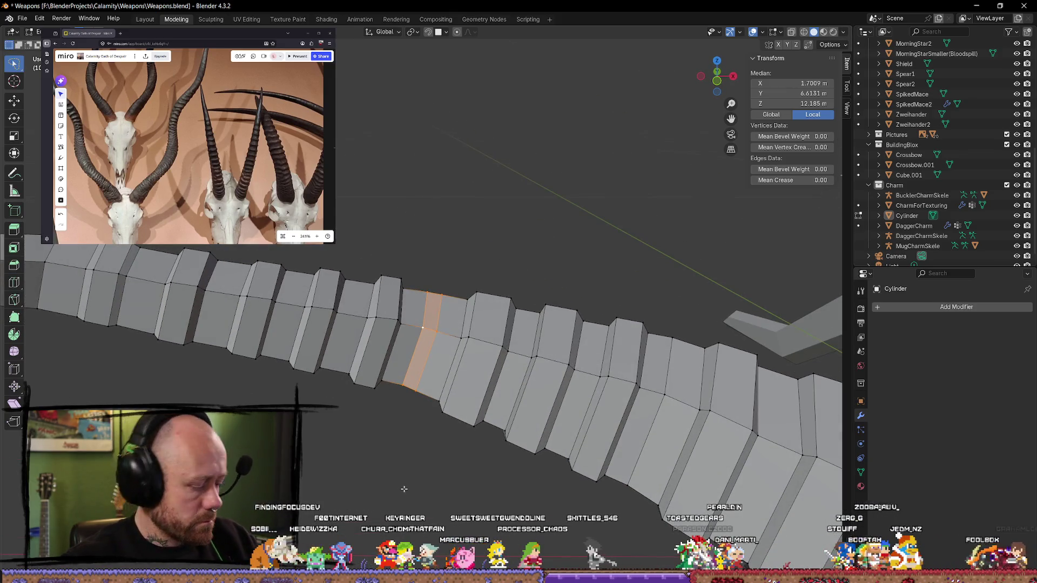
pyautogui.hotkey('alt', 'e')
pyautogui.click(406, 489)
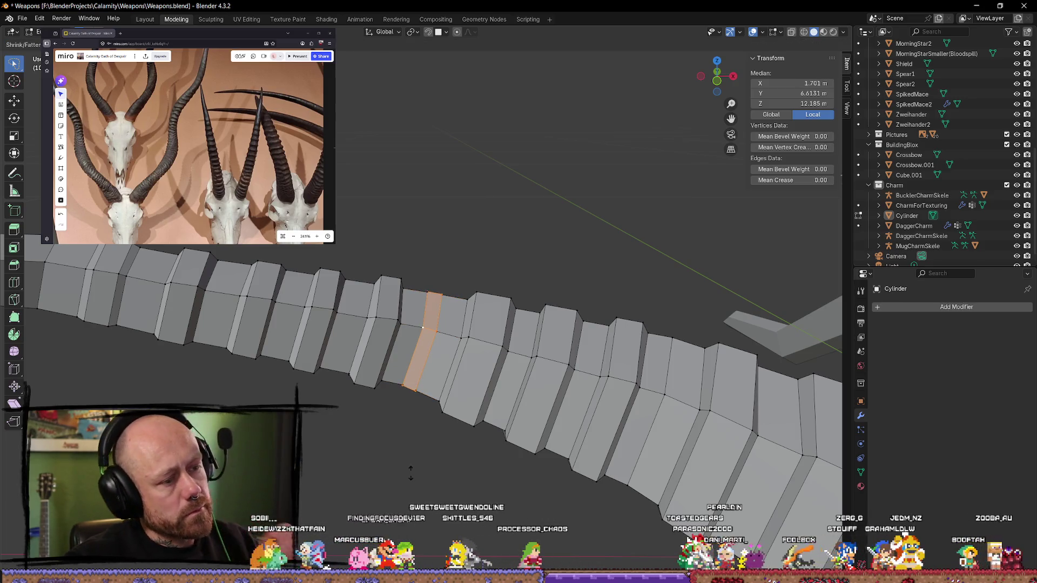
pyautogui.click(411, 351)
pyautogui.moveTo(532, 449)
pyautogui.mouseDown(button='middle')
pyautogui.moveTo(616, 470)
pyautogui.moveTo(540, 432)
pyautogui.moveTo(440, 329)
pyautogui.mouseUp(button='middle')
# Step: Undo the extrusion and slide the new edge loop into a better position
pyautogui.hotkey('ctrl', 'z')
pyautogui.hotkey('ctrl', 'z')
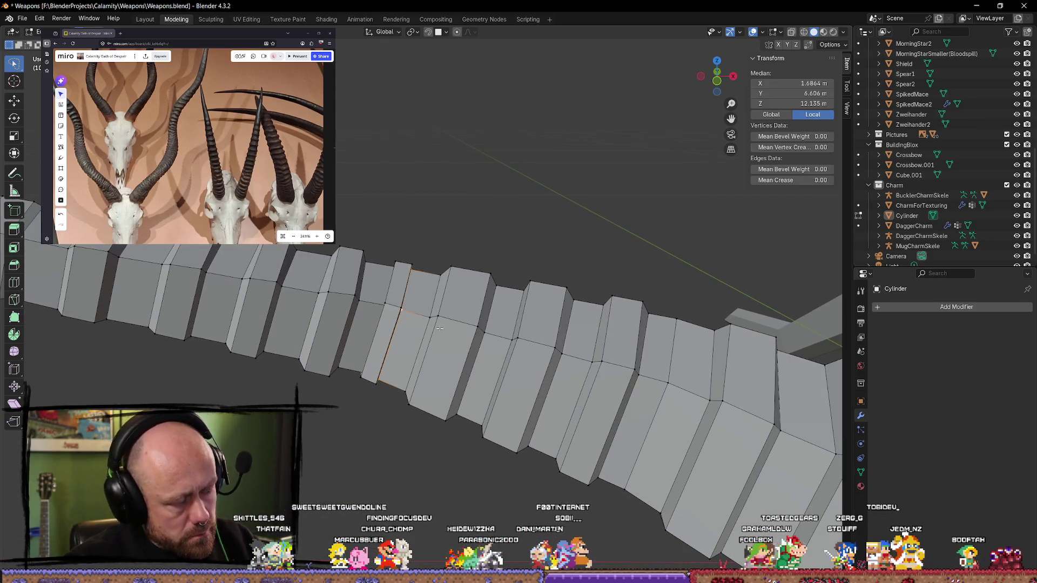
pyautogui.press('g')
pyautogui.press('g')
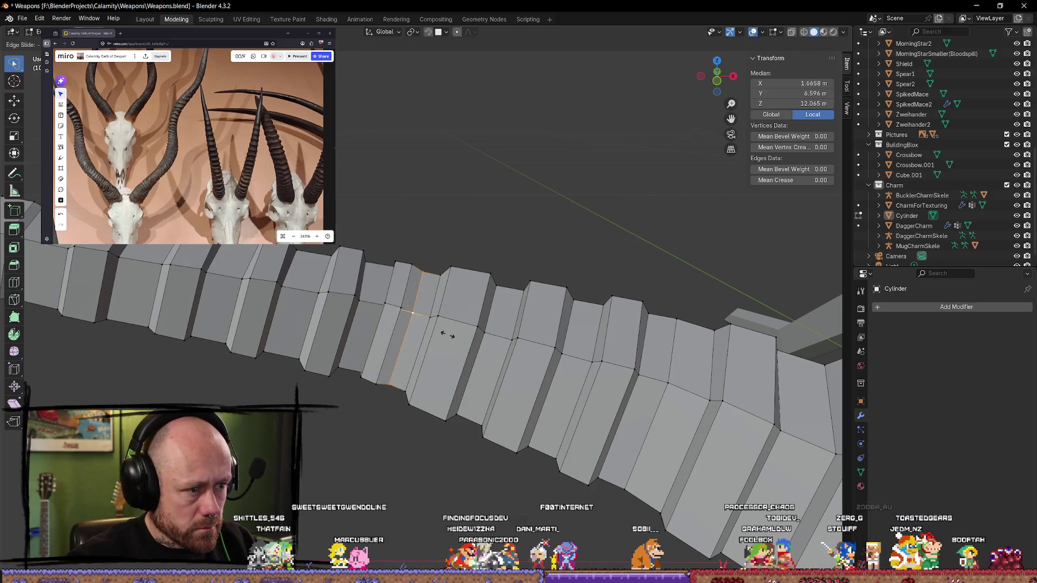
pyautogui.click(446, 335)
pyautogui.moveTo(446, 335)
pyautogui.mouseDown(button='middle')
pyautogui.moveTo(361, 293)
pyautogui.moveTo(353, 300)
pyautogui.moveTo(365, 307)
pyautogui.mouseUp(button='middle')
pyautogui.hotkey('ctrl', 'z')
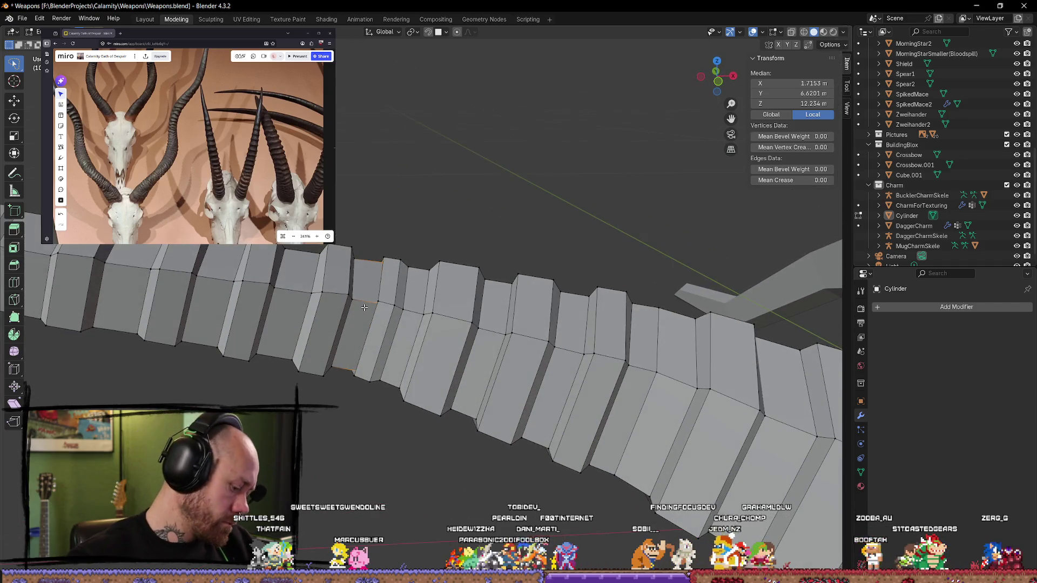
pyautogui.press('g')
pyautogui.press('g')
pyautogui.click(381, 289)
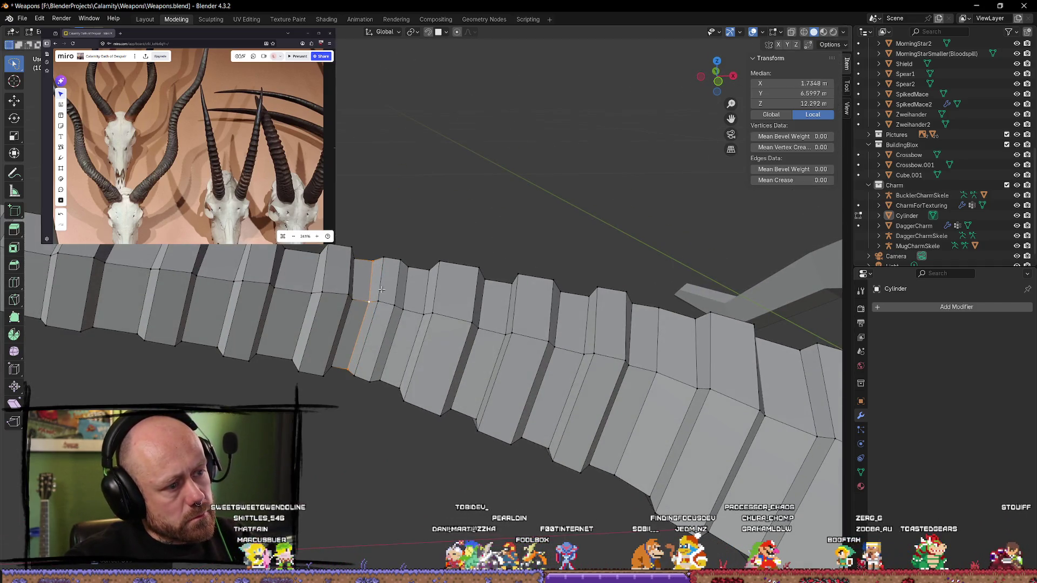
pyautogui.click(397, 304)
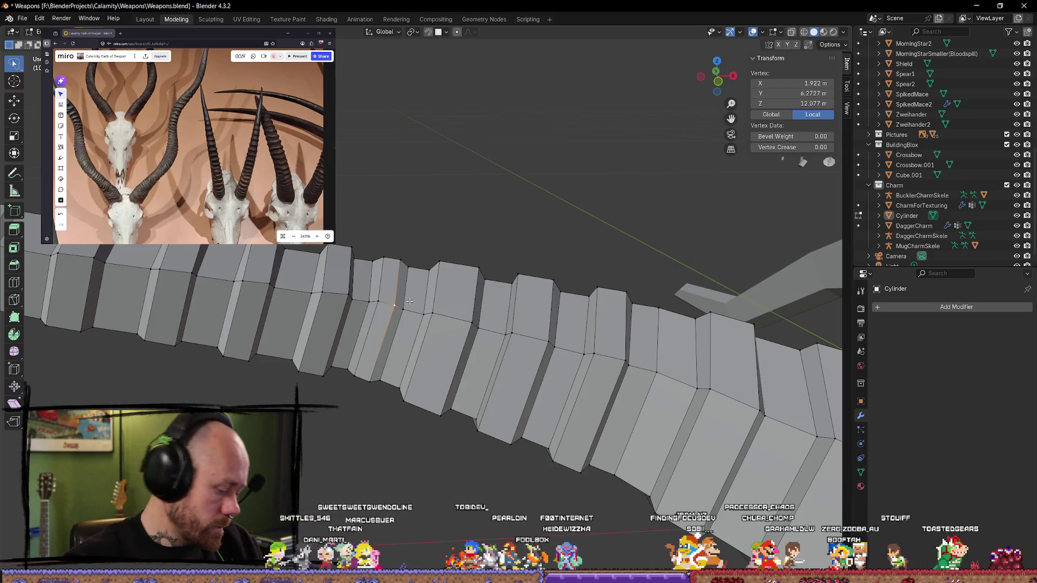
# Step: Slide another ridge loop, nudge it into place with the Move tool, then deselect
pyautogui.keyDown('alt'); pyautogui.click(391, 331); pyautogui.keyUp('alt')
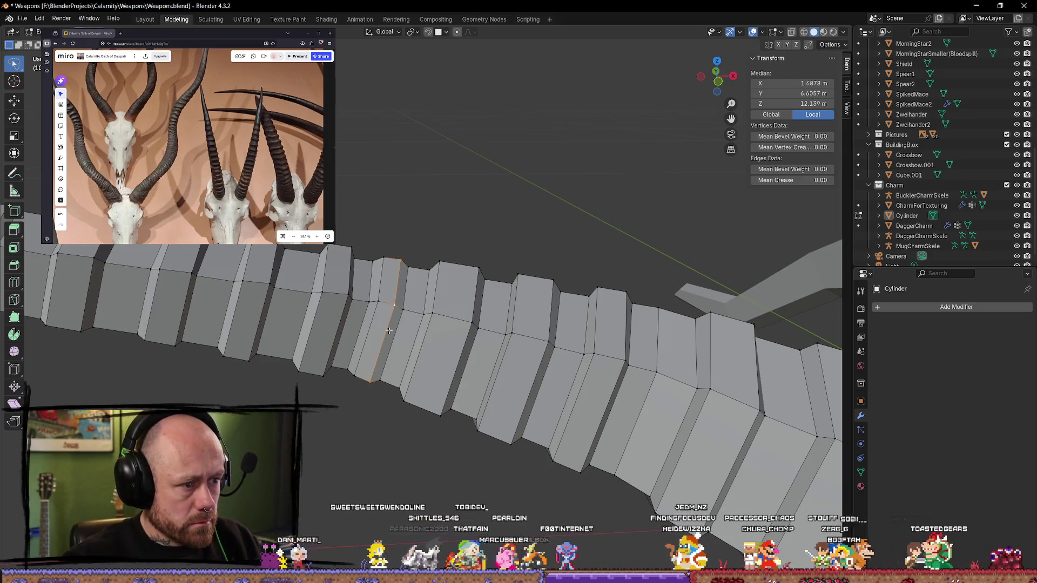
pyautogui.press('g')
pyautogui.press('g')
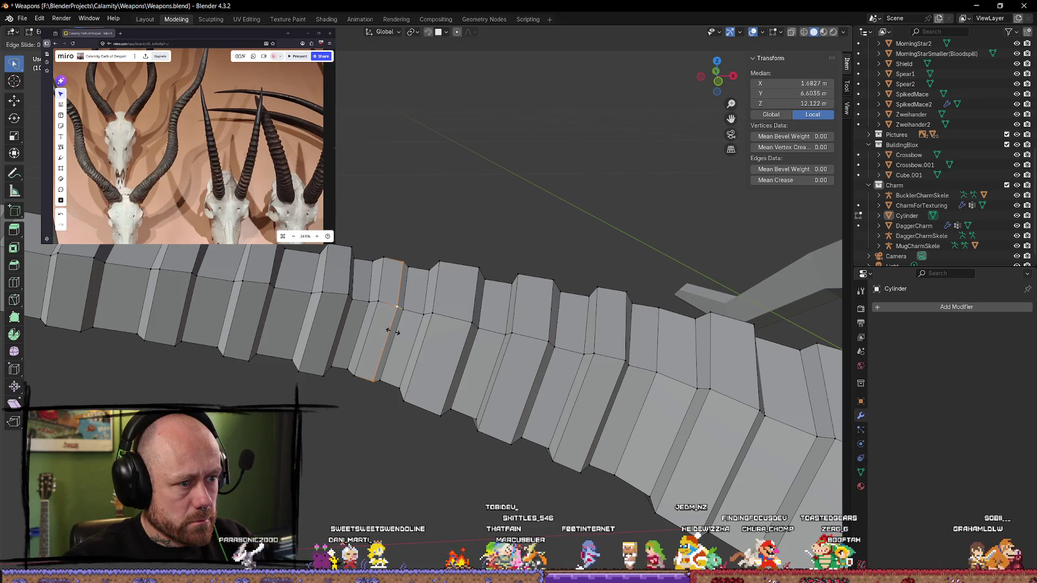
pyautogui.click(398, 309)
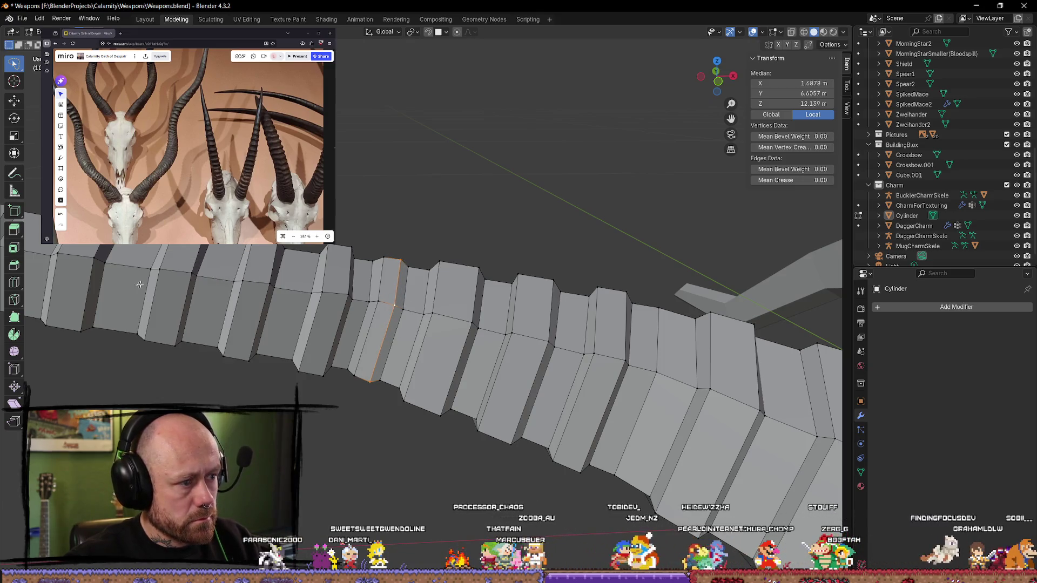
pyautogui.hotkey('shift', 'space')
pyautogui.click(193, 286)
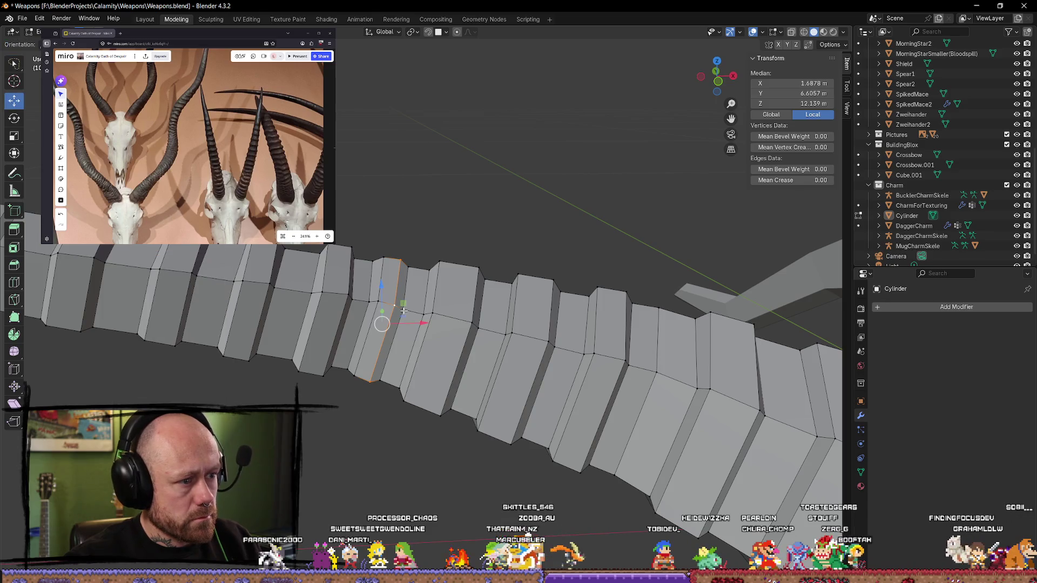
pyautogui.moveTo(422, 324); pyautogui.dragTo(410, 326)
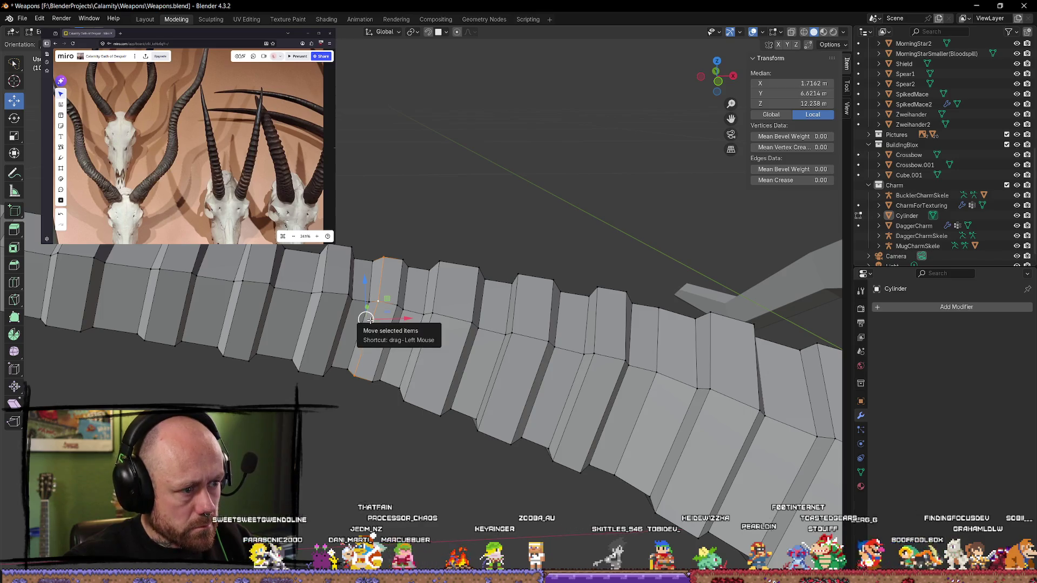
pyautogui.moveTo(366, 319); pyautogui.dragTo(393, 322)
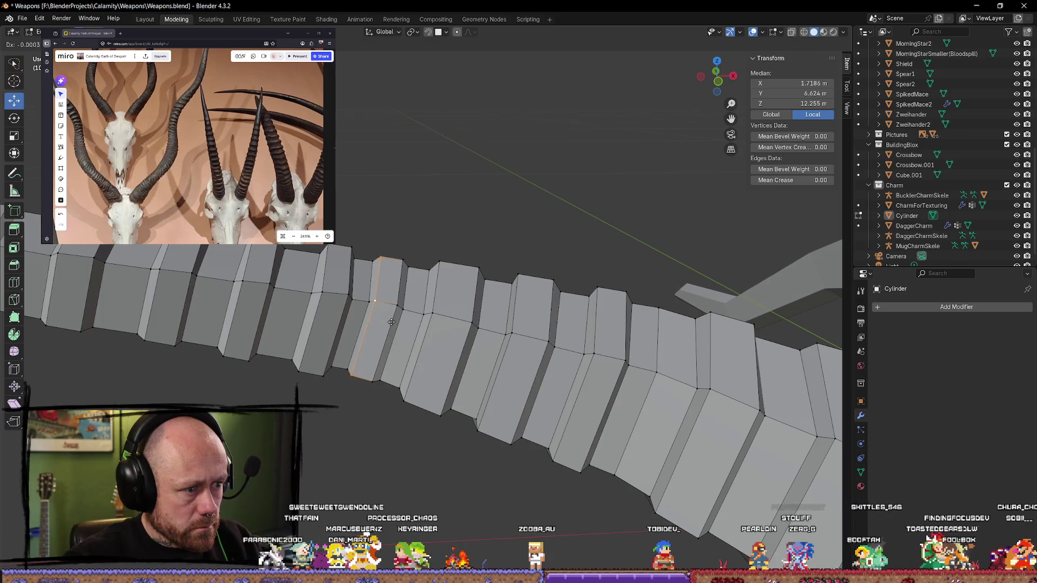
pyautogui.moveTo(392, 323); pyautogui.dragTo(392, 323)
pyautogui.hotkey('alt', 'a')
pyautogui.moveTo(391, 322)
pyautogui.mouseDown(button='middle')
pyautogui.moveTo(412, 351)
pyautogui.moveTo(562, 408)
pyautogui.mouseUp(button='middle')
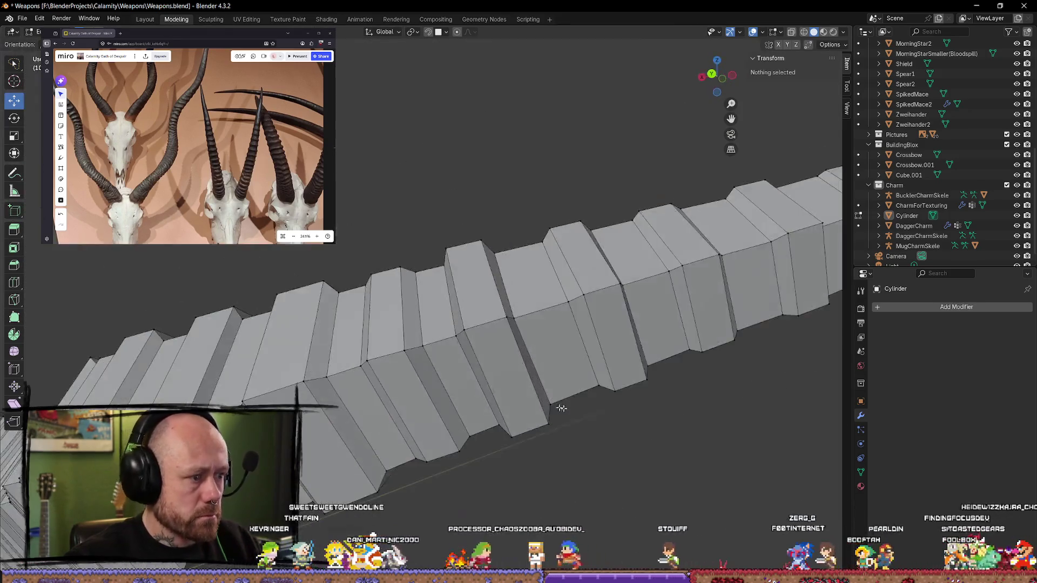
# Step: Scale up one ridge band of faces on the horn
pyautogui.press('Tab')
pyautogui.scroll(-5, 504, 440)
pyautogui.moveTo(505, 440)
pyautogui.mouseDown(button='middle')
pyautogui.moveTo(519, 456)
pyautogui.moveTo(392, 468)
pyautogui.moveTo(405, 421)
pyautogui.moveTo(308, 446)
pyautogui.moveTo(254, 405)
pyautogui.moveTo(309, 388)
pyautogui.moveTo(308, 366)
pyautogui.moveTo(377, 307)
pyautogui.moveTo(335, 296)
pyautogui.moveTo(412, 324)
pyautogui.moveTo(379, 380)
pyautogui.mouseUp(button='middle')
pyautogui.press('Tab')
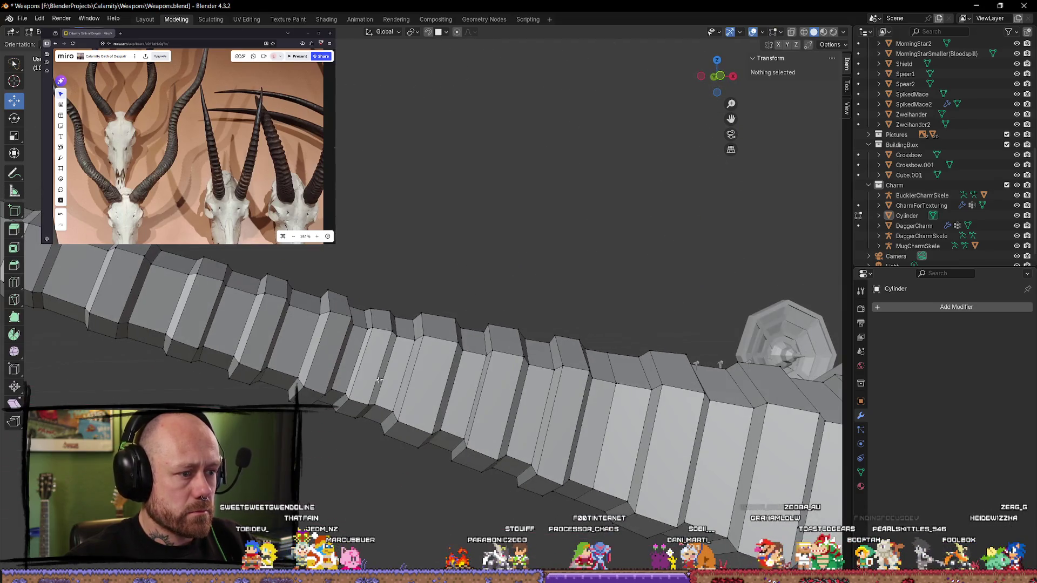
pyautogui.keyDown('alt'); pyautogui.click(378, 353); pyautogui.keyUp('alt')
pyautogui.press('s')
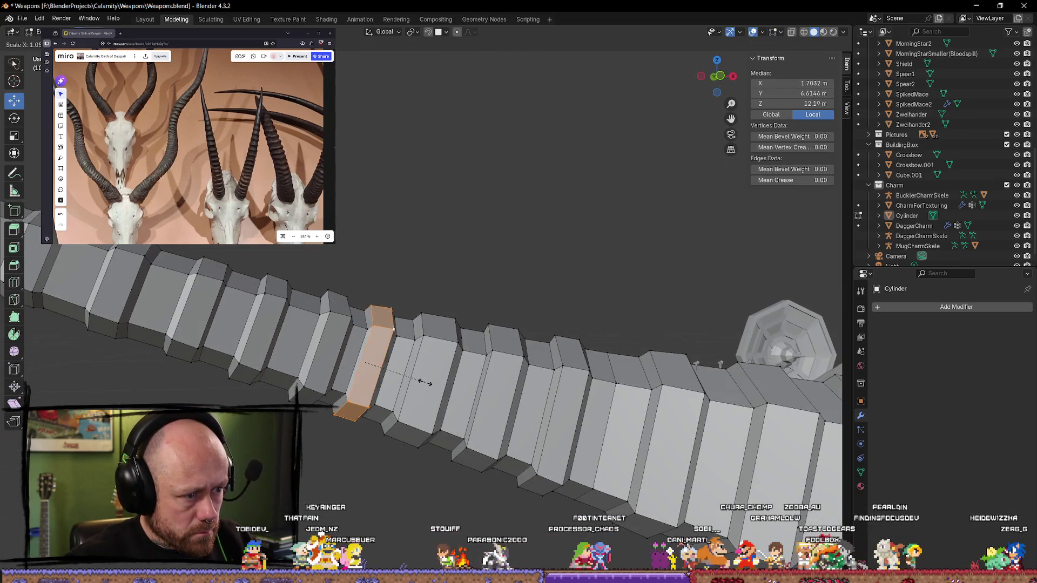
pyautogui.click(410, 361)
# Step: Select the next ridge band along the horn and resize it
pyautogui.hotkey('alt', 'a')
pyautogui.moveTo(378, 345); pyautogui.dragTo(356, 329, button='middle')
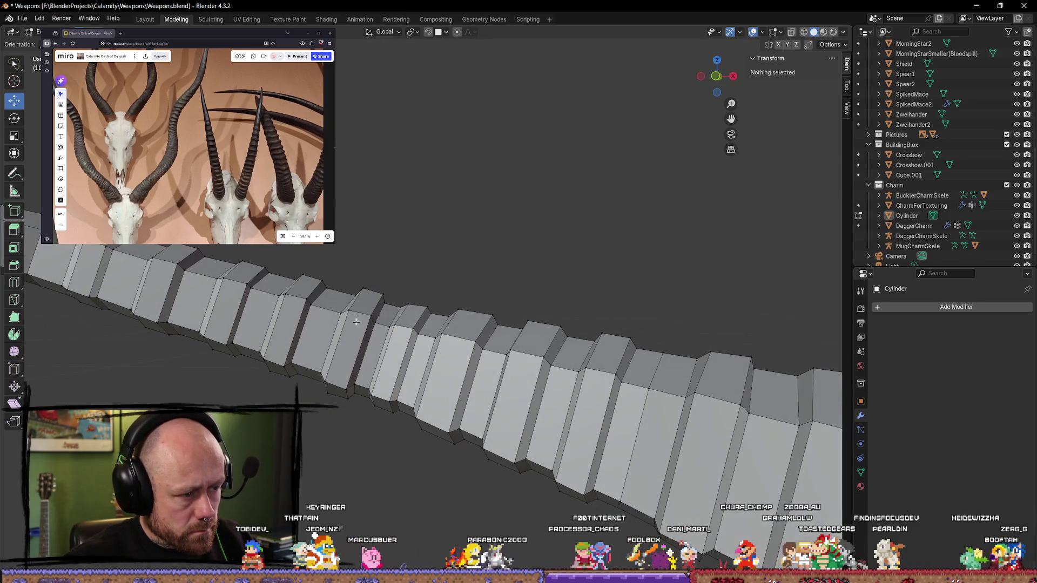
pyautogui.keyDown('alt'); pyautogui.click(355, 326); pyautogui.keyUp('alt')
pyautogui.keyDown('alt'); pyautogui.keyDown('shift'); pyautogui.click(354, 326); pyautogui.keyUp('shift'); pyautogui.keyUp('alt')
pyautogui.press('s')
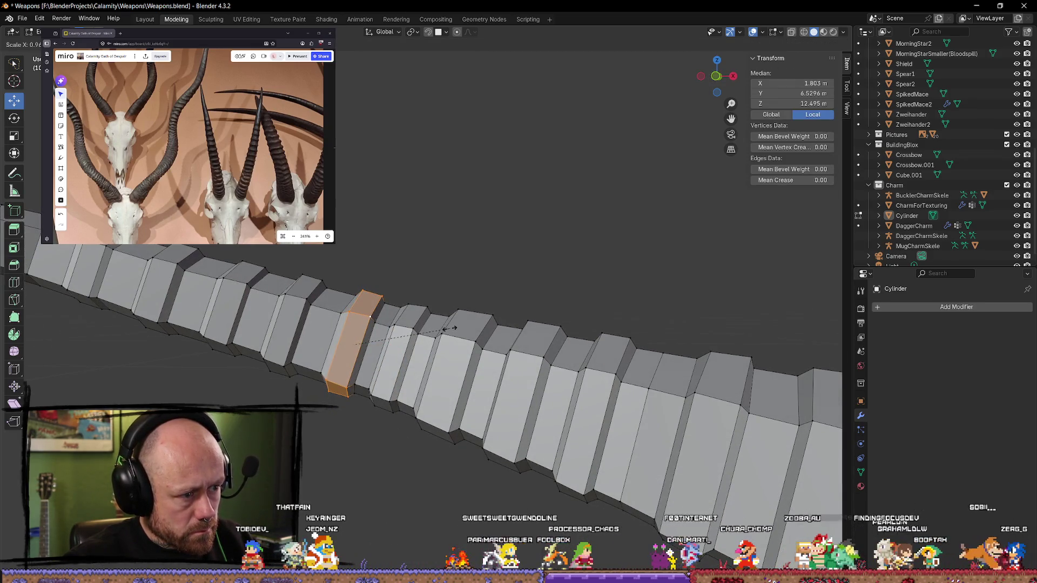
pyautogui.click(438, 324)
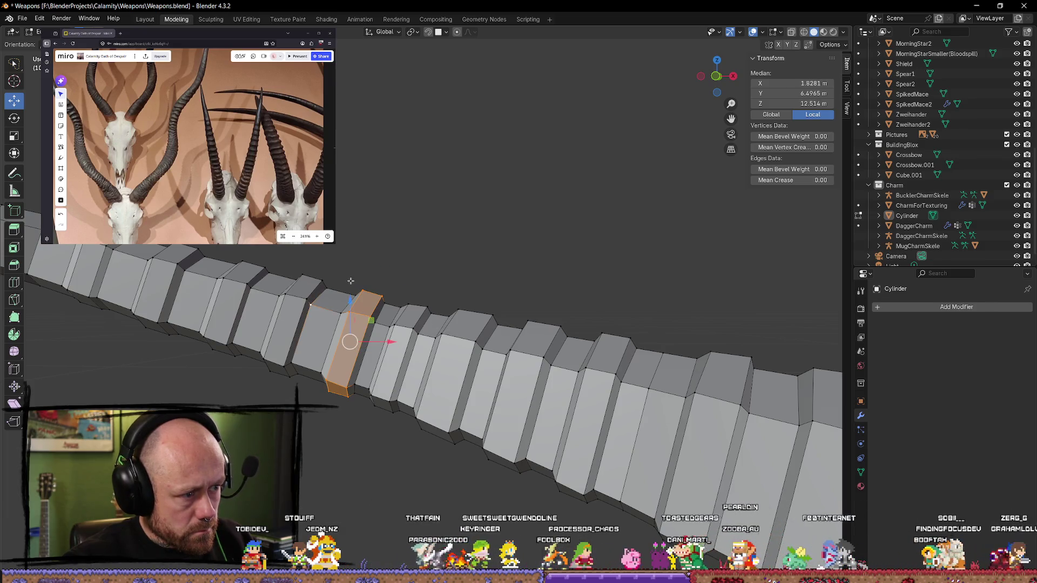
pyautogui.hotkey('alt', 'a')
# Step: Select a band of two adjacent edge loops near the horn tip, then deselect it
pyautogui.keyDown('alt'); pyautogui.click(281, 310); pyautogui.keyUp('alt')
pyautogui.keyDown('alt'); pyautogui.keyDown('shift'); pyautogui.click(281, 311); pyautogui.keyUp('shift'); pyautogui.keyUp('alt')
pyautogui.click(409, 270)
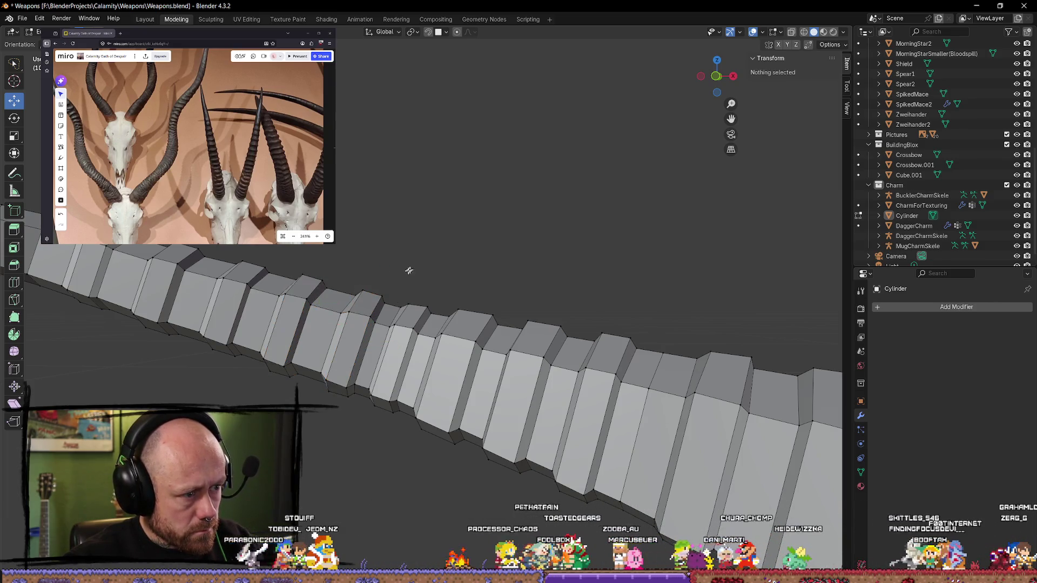
pyautogui.click(311, 292)
pyautogui.click(342, 279)
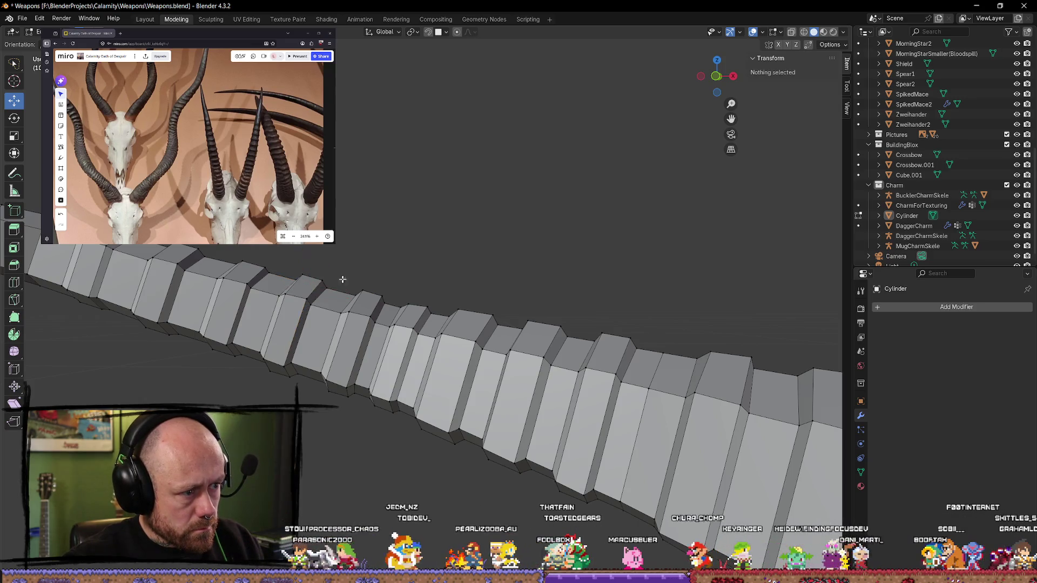
pyautogui.keyDown('alt'); pyautogui.click(295, 288); pyautogui.keyUp('alt')
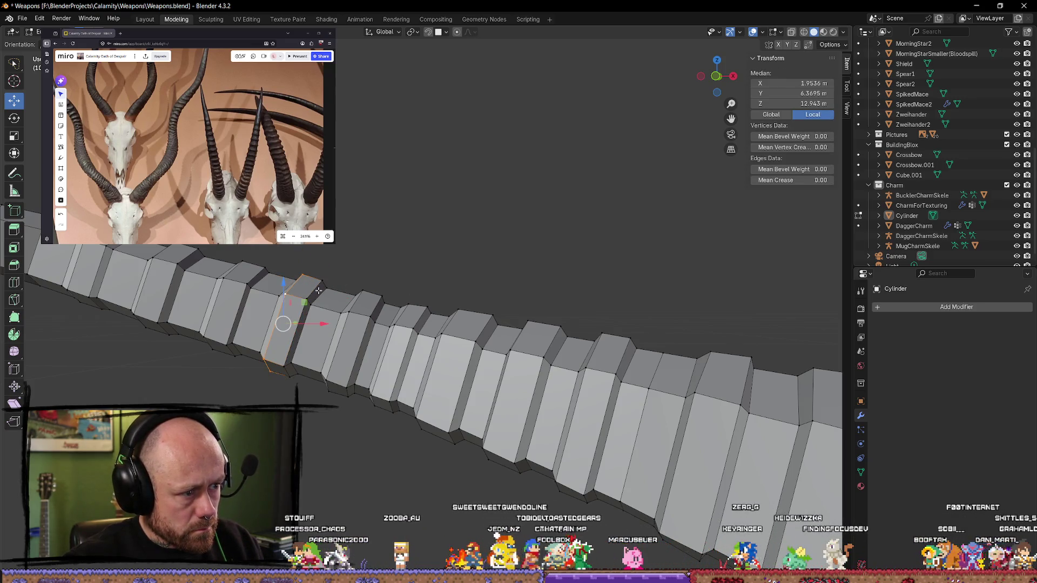
pyautogui.keyDown('alt'); pyautogui.keyDown('shift'); pyautogui.click(318, 292); pyautogui.keyUp('shift'); pyautogui.keyUp('alt')
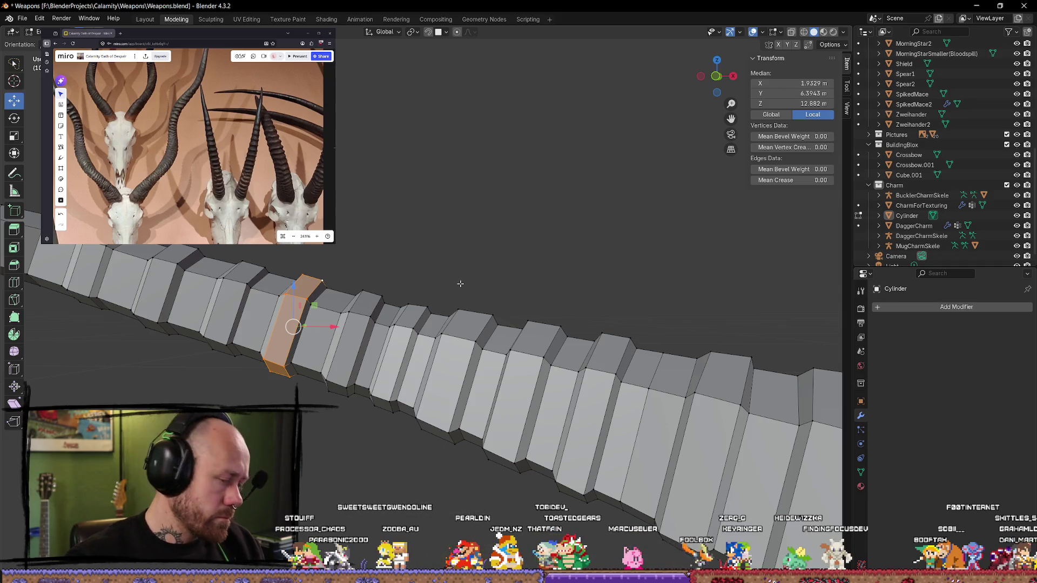
pyautogui.moveTo(331, 318); pyautogui.dragTo(334, 323, button='middle')
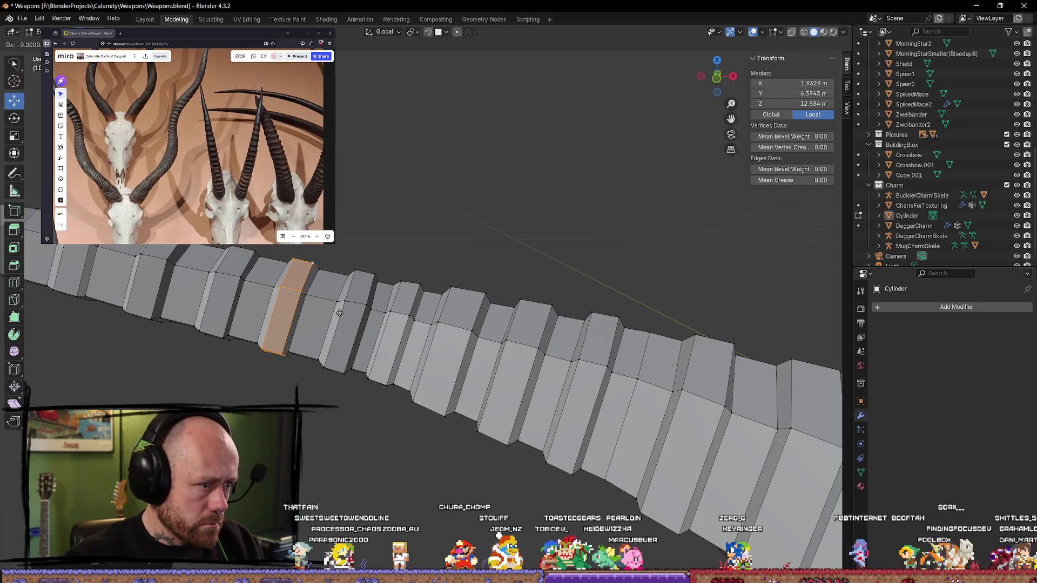
pyautogui.click(401, 235)
# Step: Inspect the horn in Object Mode and return to editing its mesh
pyautogui.moveTo(401, 235); pyautogui.dragTo(393, 292, button='middle')
pyautogui.press('Tab')
pyautogui.moveTo(391, 424)
pyautogui.mouseDown(button='middle')
pyautogui.moveTo(327, 416)
pyautogui.moveTo(548, 435)
pyautogui.moveTo(500, 509)
pyautogui.moveTo(671, 475)
pyautogui.moveTo(549, 364)
pyautogui.moveTo(549, 439)
pyautogui.moveTo(428, 491)
pyautogui.moveTo(324, 463)
pyautogui.moveTo(410, 470)
pyautogui.moveTo(607, 210)
pyautogui.moveTo(441, 366)
pyautogui.mouseUp(button='middle')
pyautogui.press('Tab')
# Step: Extrude a two-loop band near the horn tip along its normals into a new ridge
pyautogui.keyDown('alt'); pyautogui.click(495, 360); pyautogui.keyUp('alt')
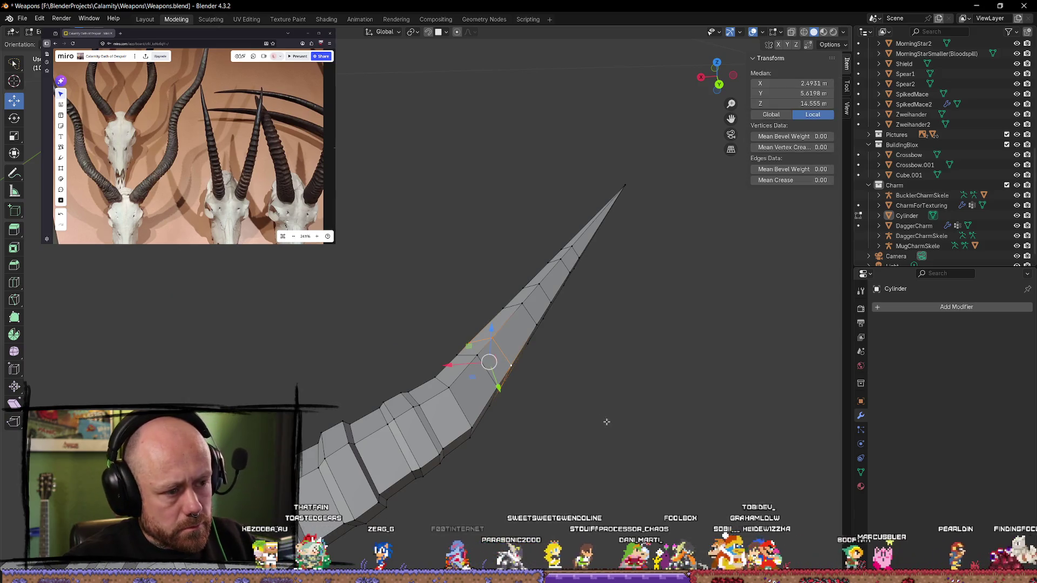
pyautogui.keyDown('alt'); pyautogui.keyDown('shift'); pyautogui.click(484, 366); pyautogui.keyUp('shift'); pyautogui.keyUp('alt')
pyautogui.hotkey('alt', 'e')
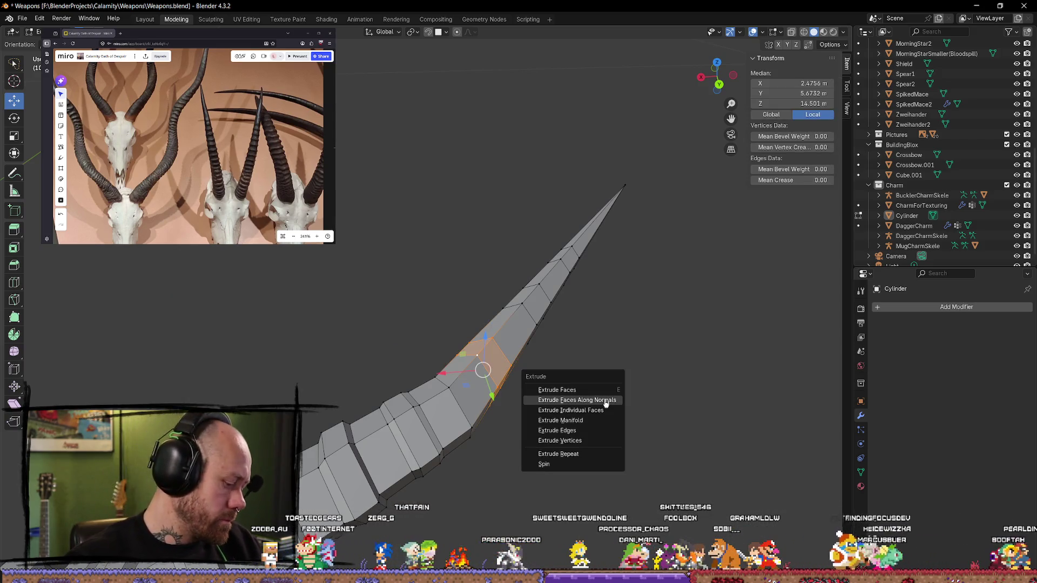
pyautogui.click(606, 403)
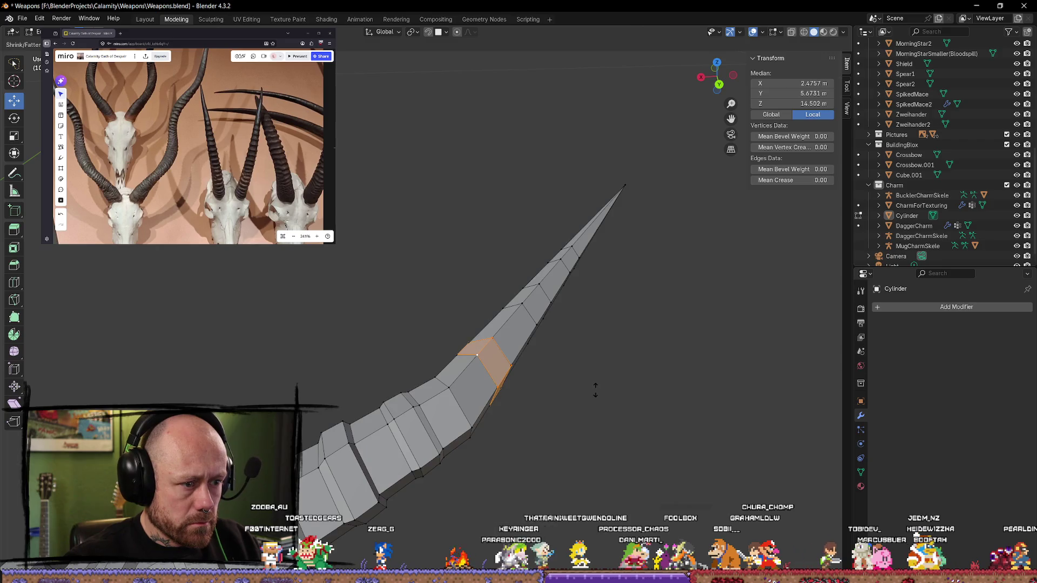
pyautogui.click(590, 348)
# Step: Select another edge loop on the horn and start moving it, then cancel the move
pyautogui.moveTo(602, 377)
pyautogui.mouseDown(button='middle')
pyautogui.moveTo(562, 378)
pyautogui.moveTo(549, 363)
pyautogui.moveTo(518, 311)
pyautogui.moveTo(543, 298)
pyautogui.mouseUp(button='middle')
pyautogui.hotkey('alt', 'a')
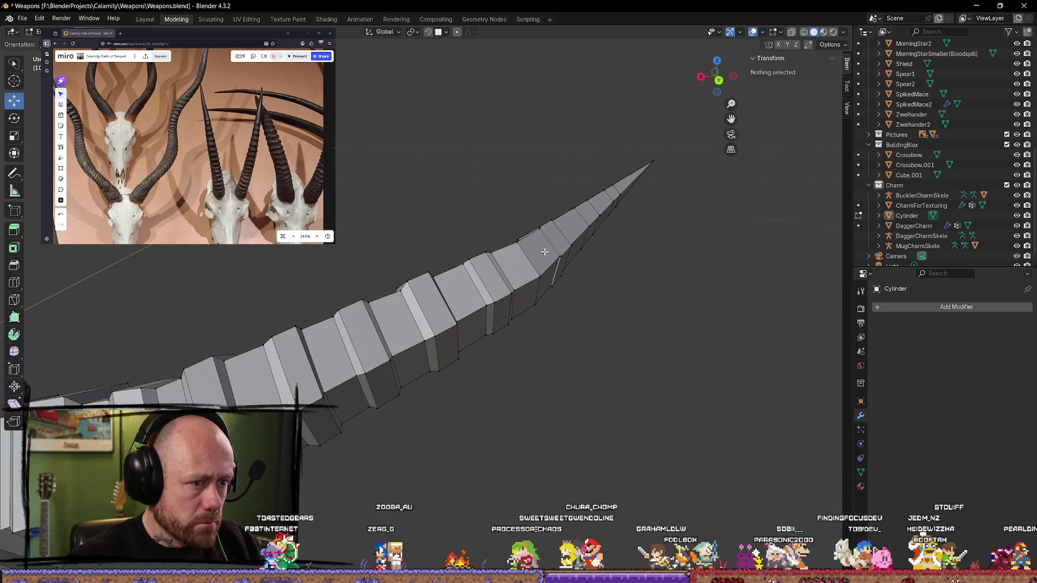
pyautogui.keyDown('alt'); pyautogui.click(546, 252); pyautogui.keyUp('alt')
pyautogui.moveTo(648, 282); pyautogui.dragTo(594, 292, button='middle')
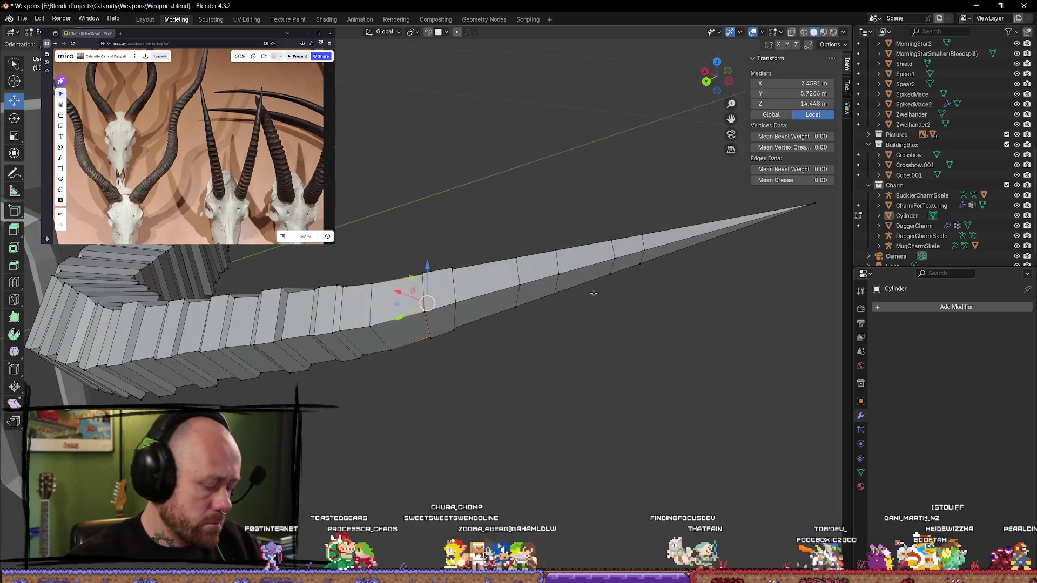
pyautogui.moveTo(594, 293); pyautogui.dragTo(423, 273, button='middle')
pyautogui.moveTo(363, 263); pyautogui.dragTo(441, 275, button='middle')
pyautogui.press('g')
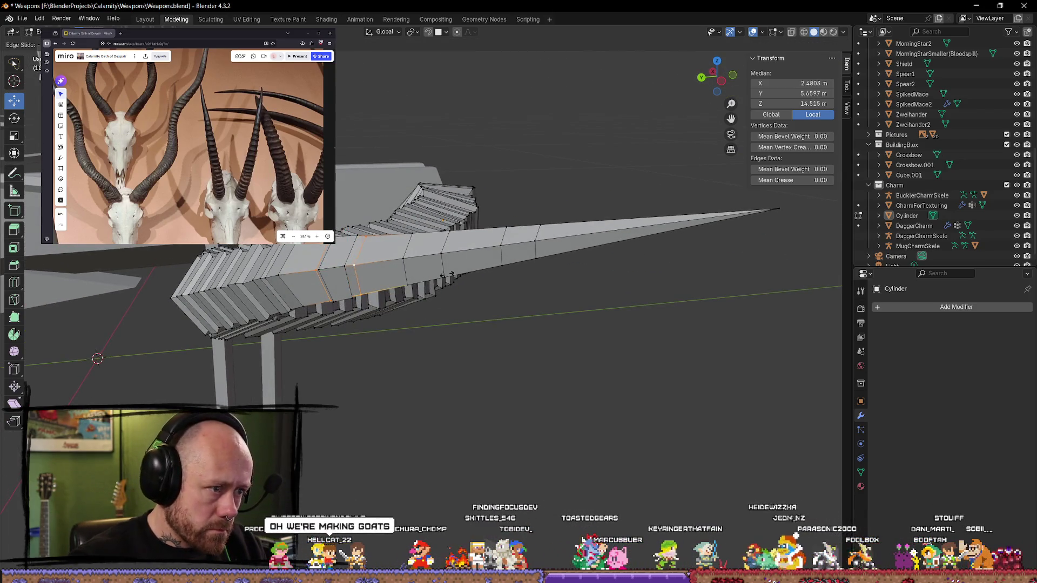
pyautogui.press('Escape')
# Step: Reorient the view so the horn lies horizontal, then return to mesh editing with nothing selected
pyautogui.press('Tab')
pyautogui.moveTo(472, 352)
pyautogui.mouseDown(button='middle')
pyautogui.moveTo(460, 362)
pyautogui.moveTo(484, 323)
pyautogui.moveTo(484, 280)
pyautogui.moveTo(379, 271)
pyautogui.moveTo(314, 289)
pyautogui.moveTo(274, 321)
pyautogui.moveTo(277, 361)
pyautogui.moveTo(371, 322)
pyautogui.mouseUp(button='middle')
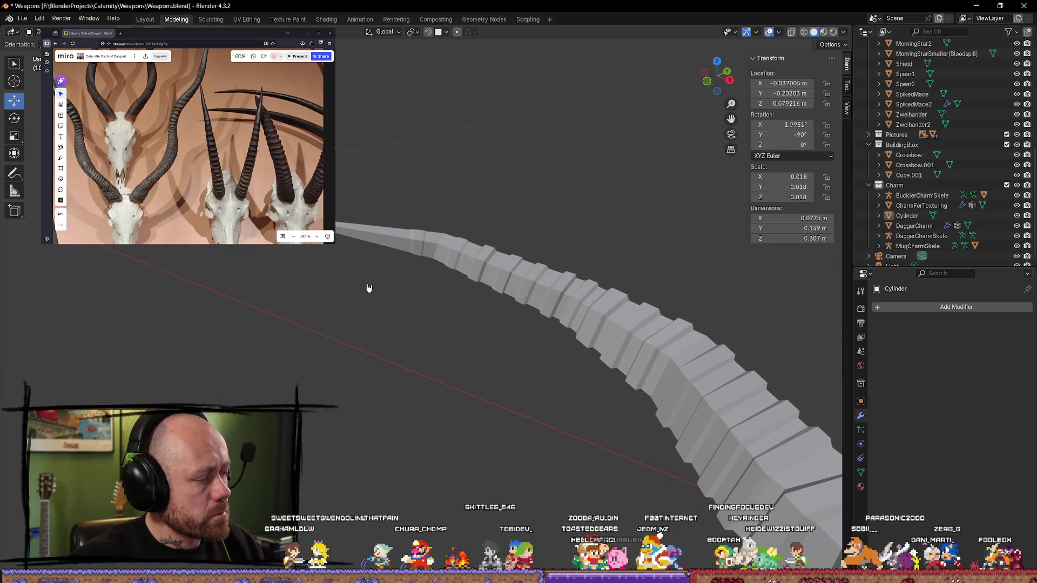
pyautogui.moveTo(437, 187)
pyautogui.mouseDown(button='middle')
pyautogui.moveTo(400, 195)
pyautogui.moveTo(382, 225)
pyautogui.moveTo(475, 342)
pyautogui.mouseUp(button='middle')
pyautogui.press('Tab')
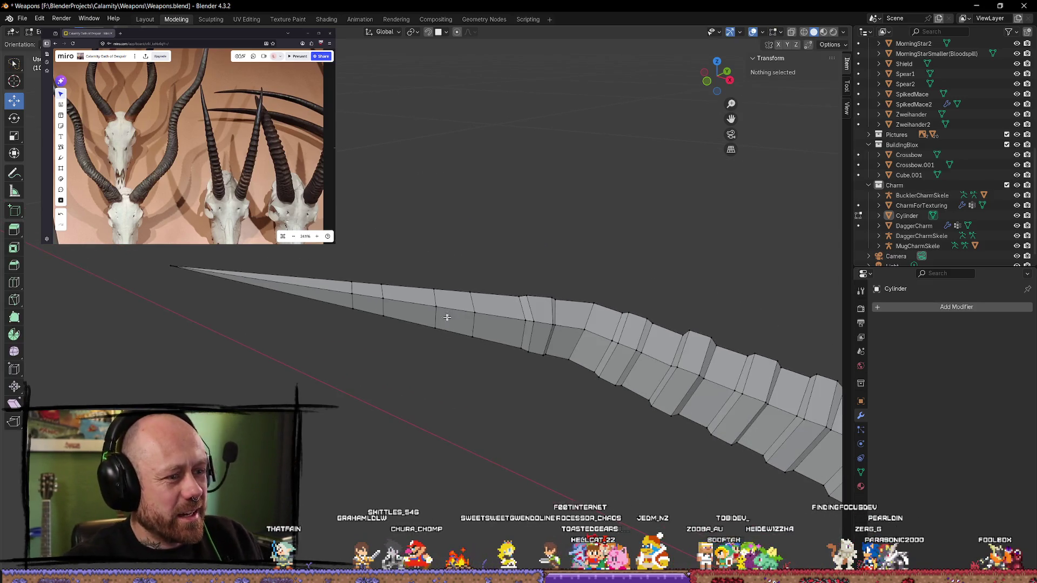
pyautogui.press('a')
pyautogui.hotkey('alt', 'a')
# Step: Extrude a face band on the tapered section along normals and scale it into a ridge
pyautogui.click(432, 303)
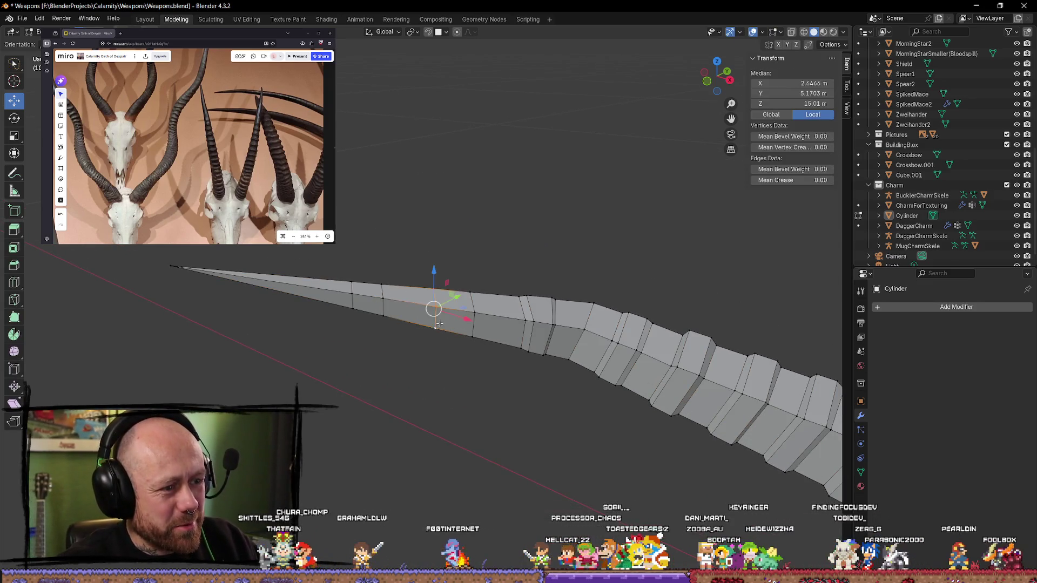
pyautogui.keyDown('shift'); pyautogui.click(470, 322); pyautogui.keyUp('shift')
pyautogui.hotkey('alt', 'e')
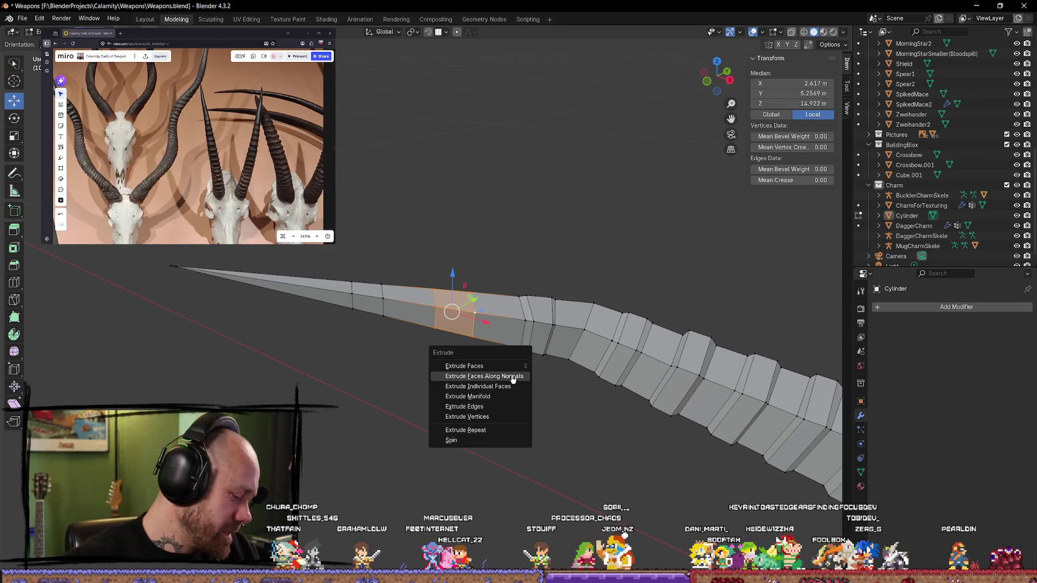
pyautogui.click(513, 378)
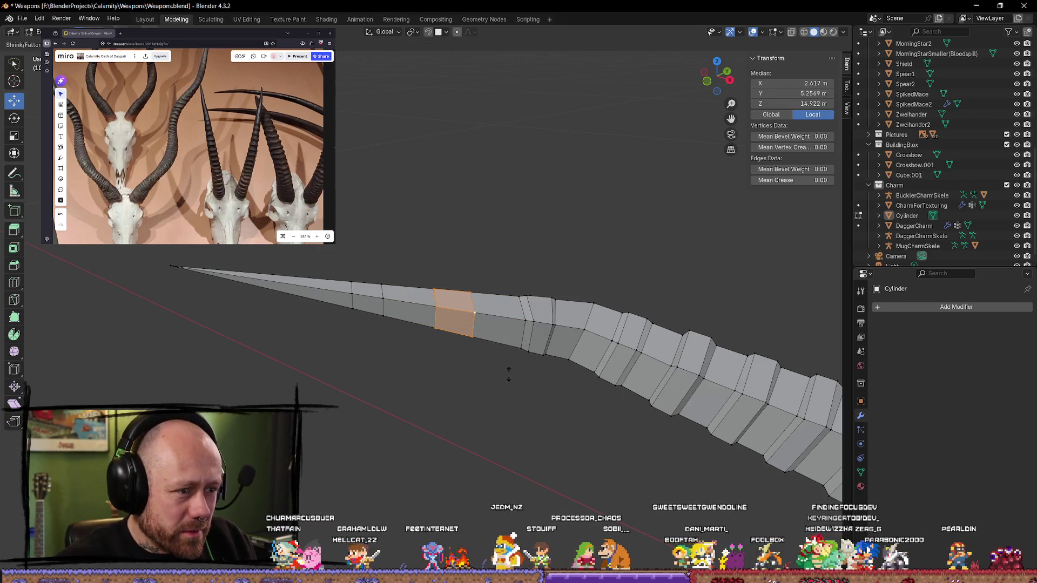
pyautogui.click(493, 342)
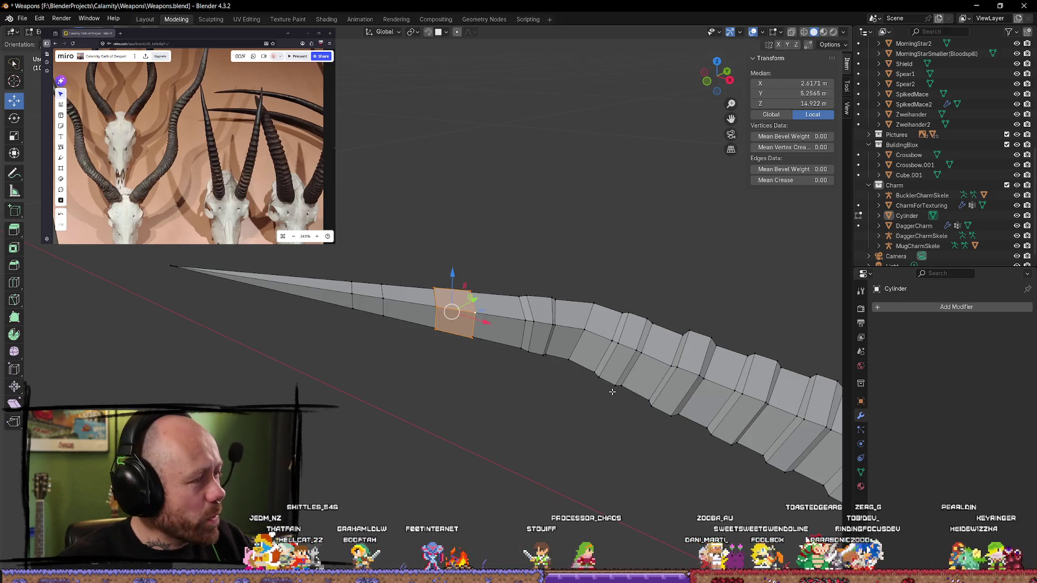
pyautogui.press('s')
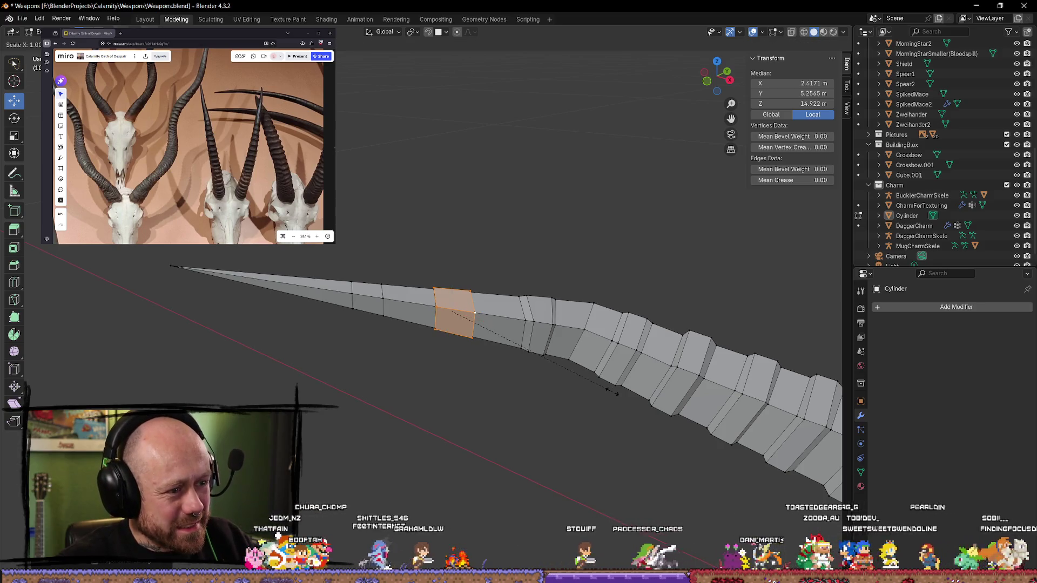
pyautogui.click(612, 389)
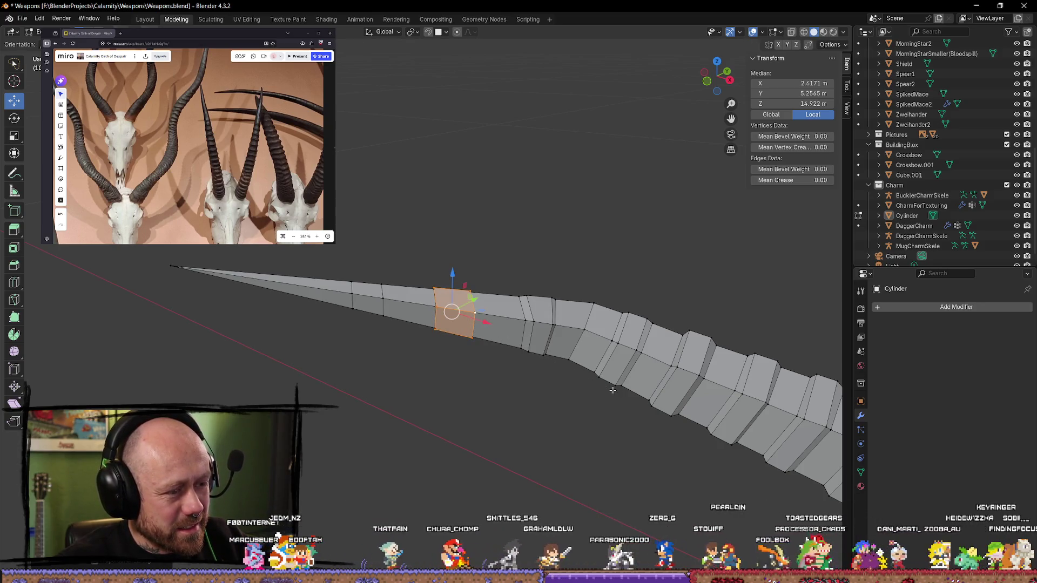
# Step: Shift the new ridge slightly along the horn toward the tip and deselect it
pyautogui.moveTo(486, 323); pyautogui.dragTo(472, 318)
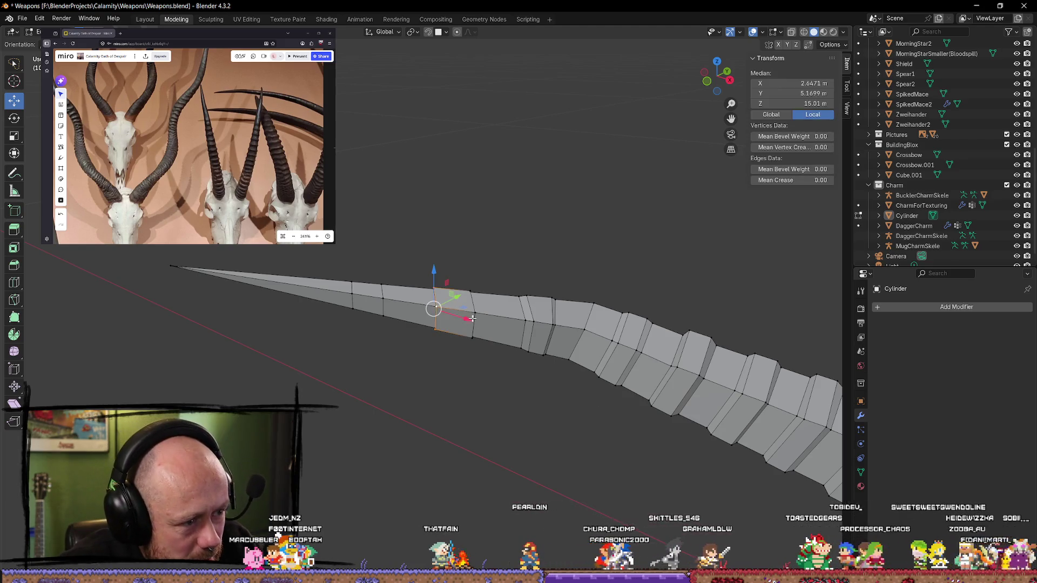
pyautogui.press('g')
pyautogui.click(504, 370)
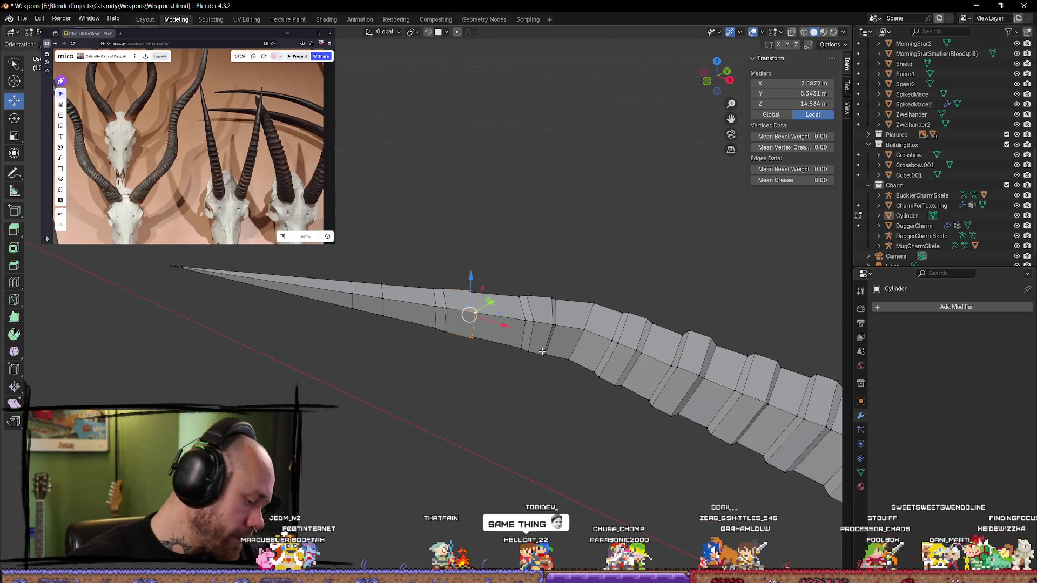
pyautogui.press('g')
pyautogui.click(482, 395)
pyautogui.hotkey('alt', 'a')
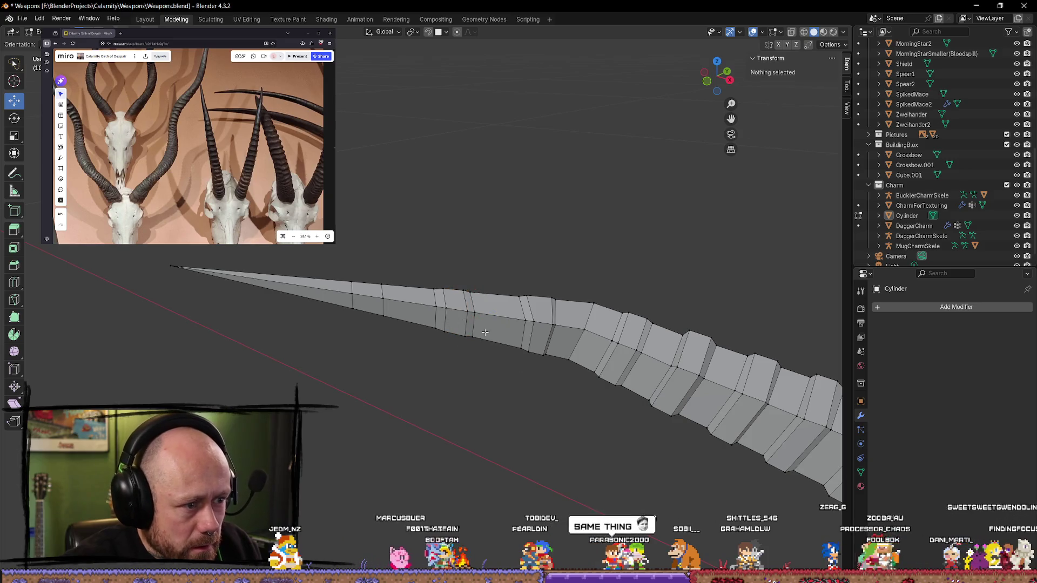
# Step: Return the horn to object mode and exit local view to show the full scene
pyautogui.moveTo(486, 408)
pyautogui.mouseDown(button='middle')
pyautogui.moveTo(505, 389)
pyautogui.moveTo(475, 424)
pyautogui.moveTo(602, 405)
pyautogui.moveTo(695, 447)
pyautogui.moveTo(490, 430)
pyautogui.moveTo(509, 469)
pyautogui.moveTo(460, 488)
pyautogui.moveTo(365, 447)
pyautogui.moveTo(316, 374)
pyautogui.moveTo(342, 398)
pyautogui.mouseUp(button='middle')
pyautogui.press('Tab')
pyautogui.press('KP_Divide')
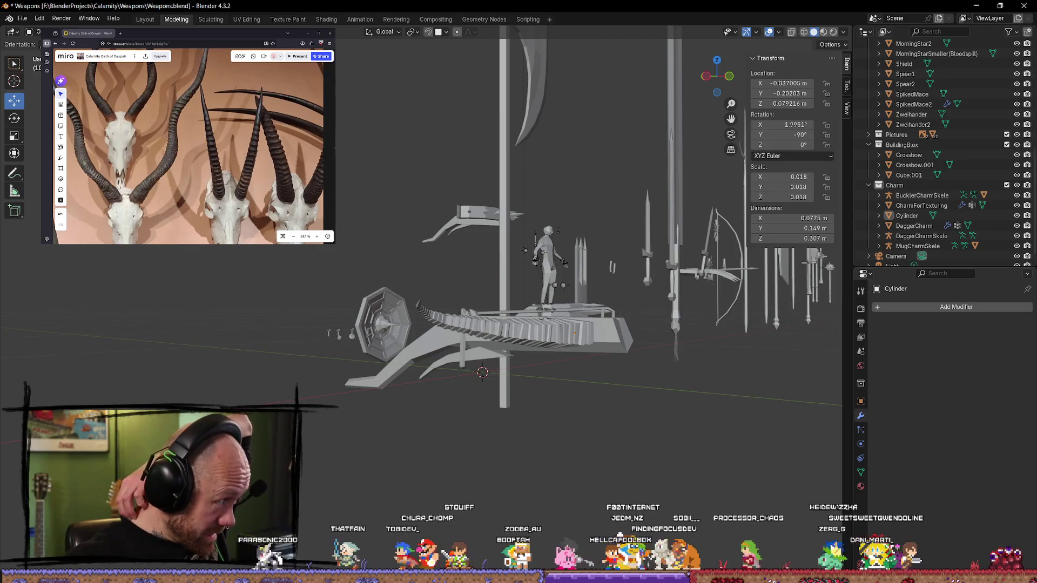
pyautogui.scroll(-5, 183, 188)
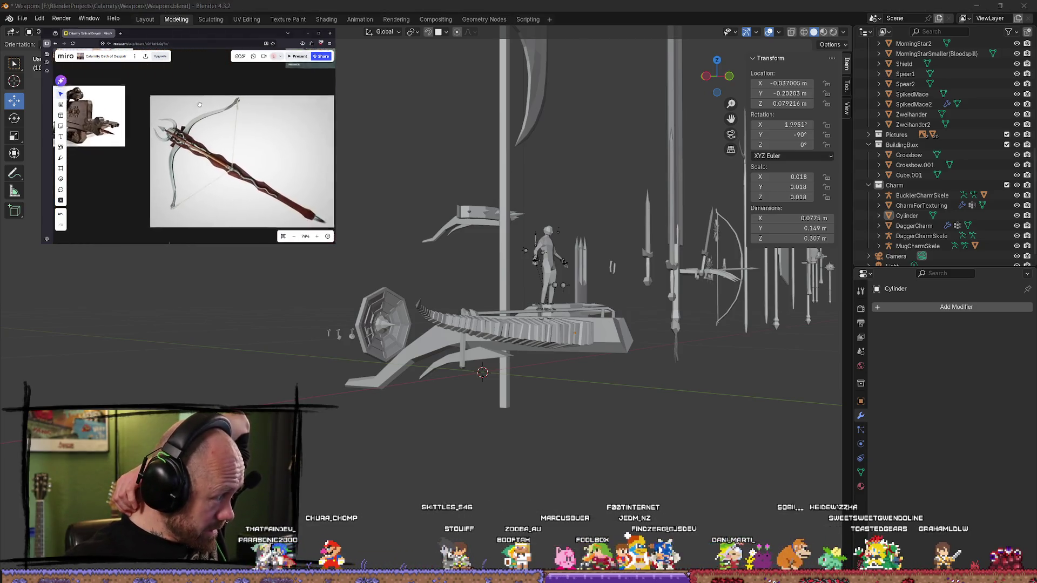
pyautogui.scroll(3, 183, 188)
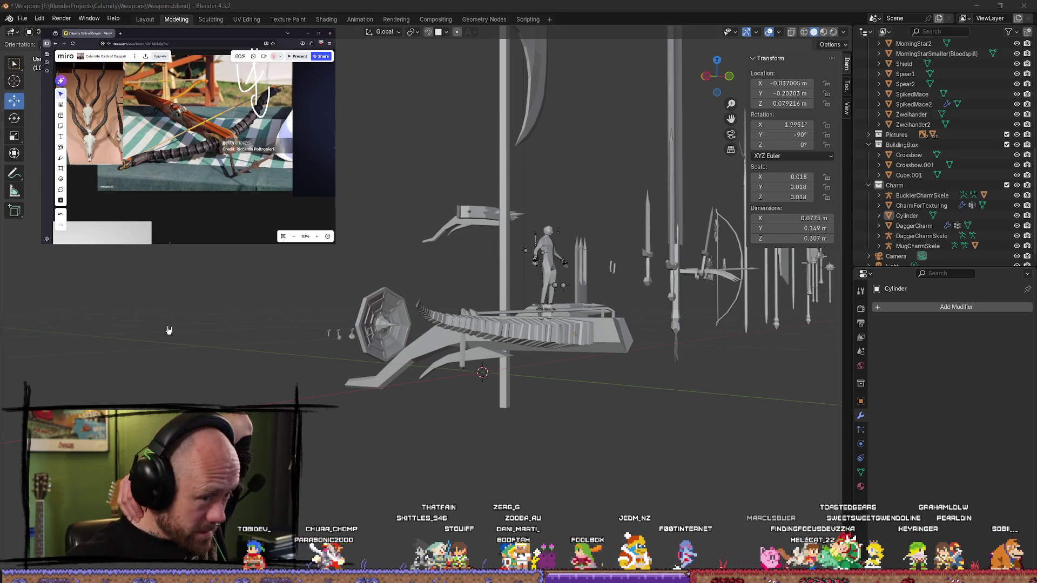
pyautogui.moveTo(560, 361)
pyautogui.mouseDown(button='middle')
pyautogui.moveTo(493, 326)
pyautogui.moveTo(493, 342)
pyautogui.moveTo(415, 384)
pyautogui.mouseUp(button='middle')
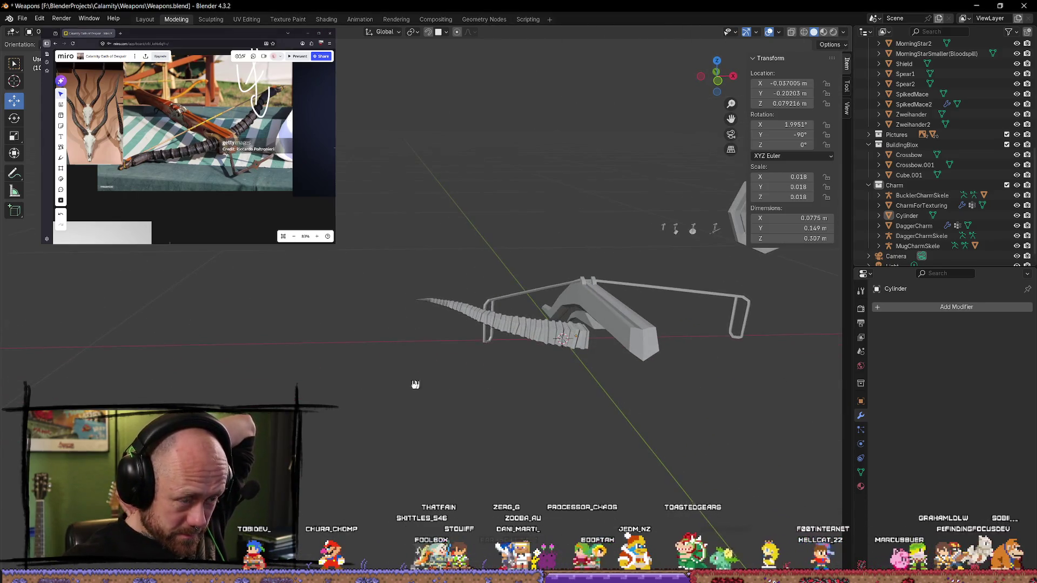
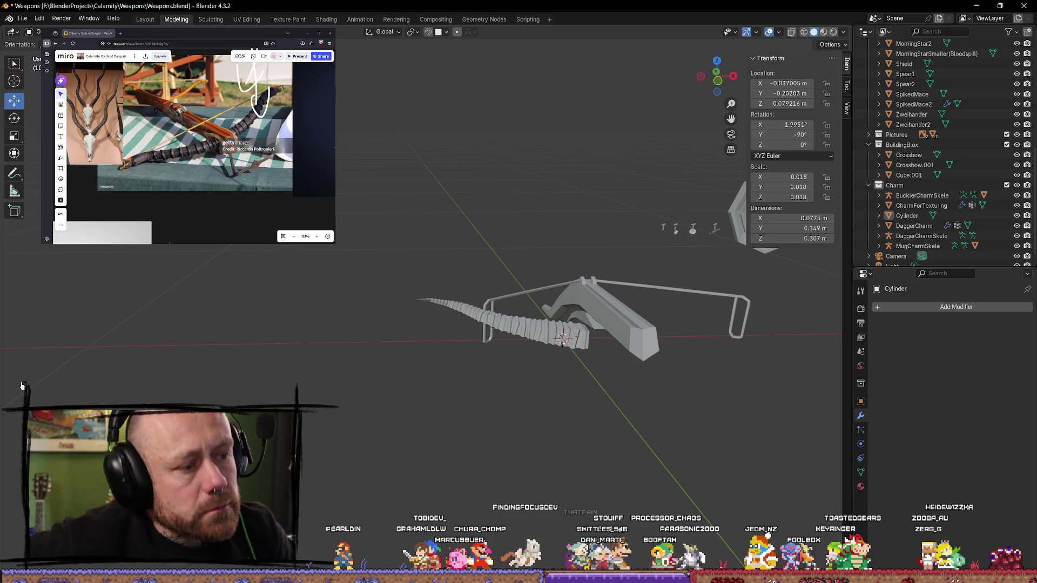
# Step: Select the curved crossbow limb and enter Edit Mode on its mesh
pyautogui.scroll(5, 504, 312)
pyautogui.moveTo(523, 296)
pyautogui.mouseDown(button='middle')
pyautogui.moveTo(590, 326)
pyautogui.moveTo(482, 339)
pyautogui.moveTo(650, 351)
pyautogui.moveTo(412, 342)
pyautogui.mouseUp(button='middle')
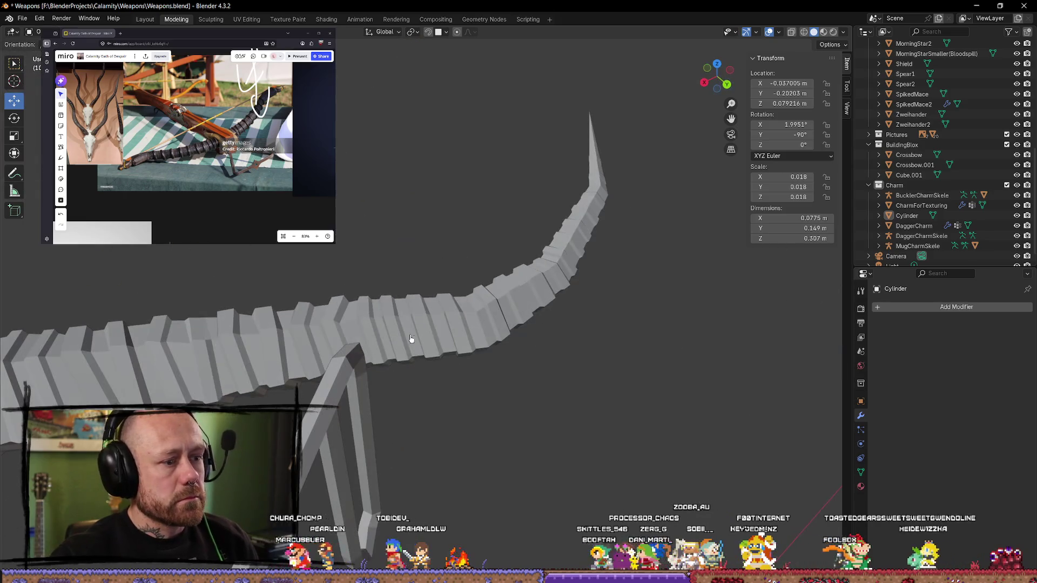
pyautogui.click(413, 341)
pyautogui.scroll(5, 642, 322)
pyautogui.moveTo(643, 323); pyautogui.dragTo(508, 292, button='middle')
pyautogui.press('Tab')
# Step: Select one segment ring of the limb and nudge it slightly out of line twice
pyautogui.keyDown('ctrl'); pyautogui.moveTo(521, 308); pyautogui.dragTo(500, 303, button='right'); pyautogui.keyUp('ctrl')
pyautogui.moveTo(500, 303)
pyautogui.mouseDown(button='middle')
pyautogui.moveTo(491, 306)
pyautogui.moveTo(491, 282)
pyautogui.moveTo(593, 359)
pyautogui.moveTo(585, 324)
pyautogui.moveTo(567, 329)
pyautogui.moveTo(449, 420)
pyautogui.moveTo(430, 384)
pyautogui.mouseUp(button='middle')
pyautogui.press('g')
pyautogui.click(580, 318)
pyautogui.press('g')
pyautogui.click(440, 422)
pyautogui.click(439, 420)
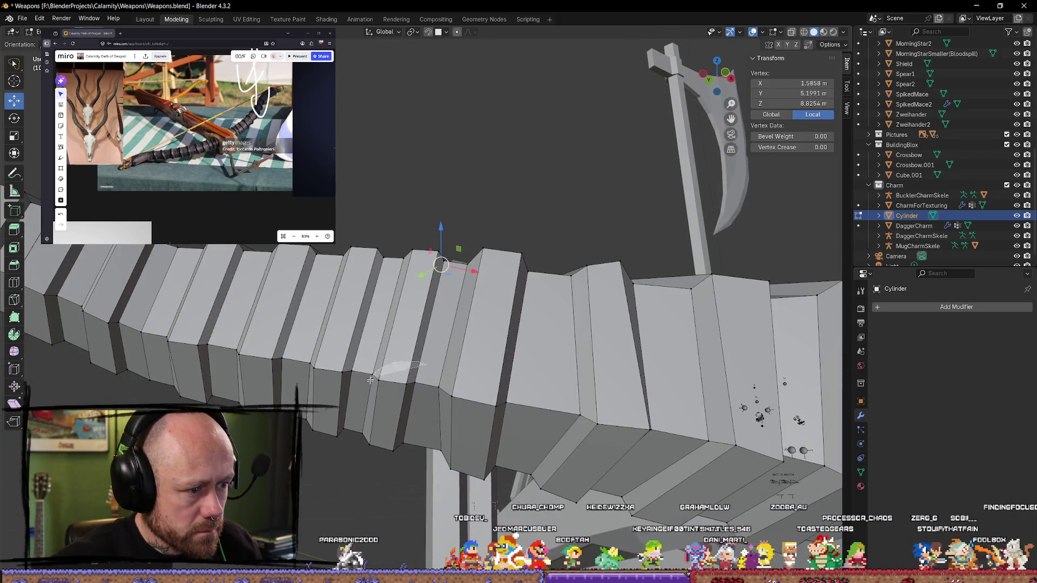
# Step: Shift a vertical strip of edges on the limb slightly
pyautogui.keyDown('ctrl'); pyautogui.moveTo(418, 367); pyautogui.dragTo(415, 367, button='right'); pyautogui.keyUp('ctrl')
pyautogui.press('g')
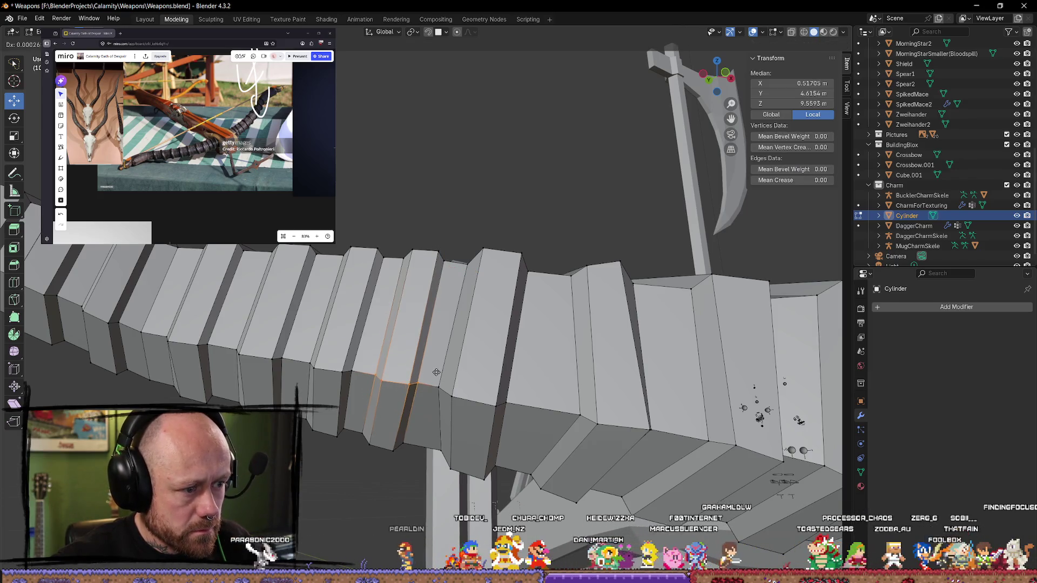
pyautogui.click(443, 375)
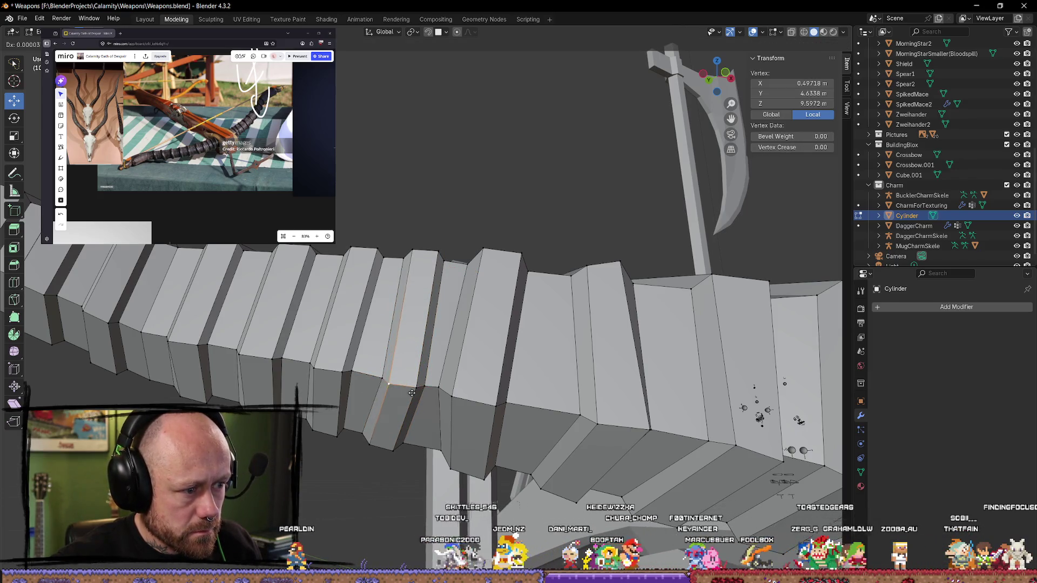
# Step: Slide a single edge along one segment on the limb's underside
pyautogui.click(387, 387)
pyautogui.moveTo(387, 388)
pyautogui.mouseDown(button='middle')
pyautogui.moveTo(432, 270)
pyautogui.moveTo(443, 179)
pyautogui.mouseUp(button='middle')
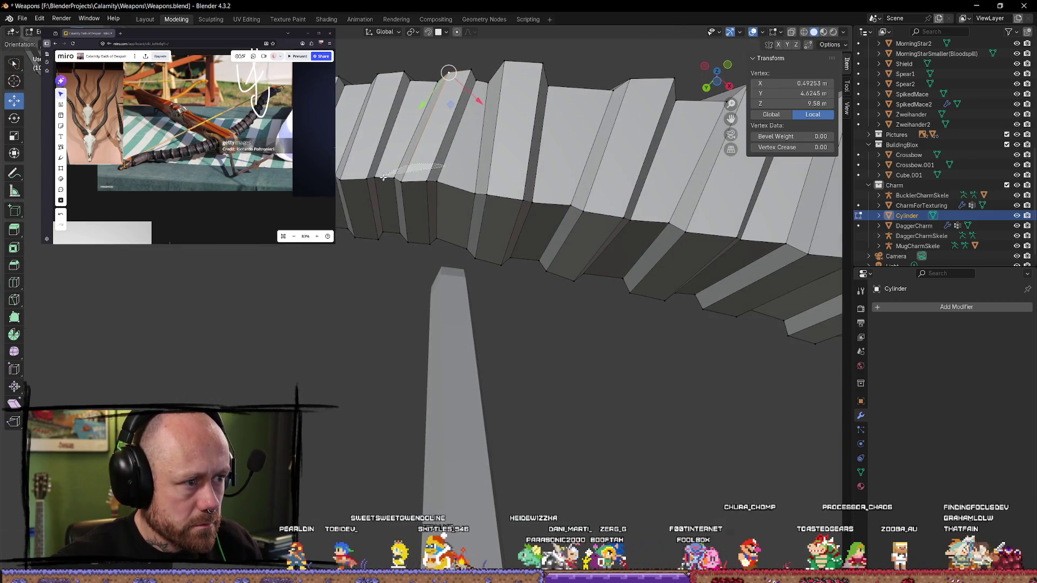
pyautogui.keyDown('ctrl'); pyautogui.moveTo(383, 178); pyautogui.dragTo(385, 178, button='right'); pyautogui.keyUp('ctrl')
pyautogui.moveTo(410, 185)
pyautogui.mouseDown(button='middle')
pyautogui.moveTo(447, 177)
pyautogui.moveTo(459, 268)
pyautogui.mouseUp(button='middle')
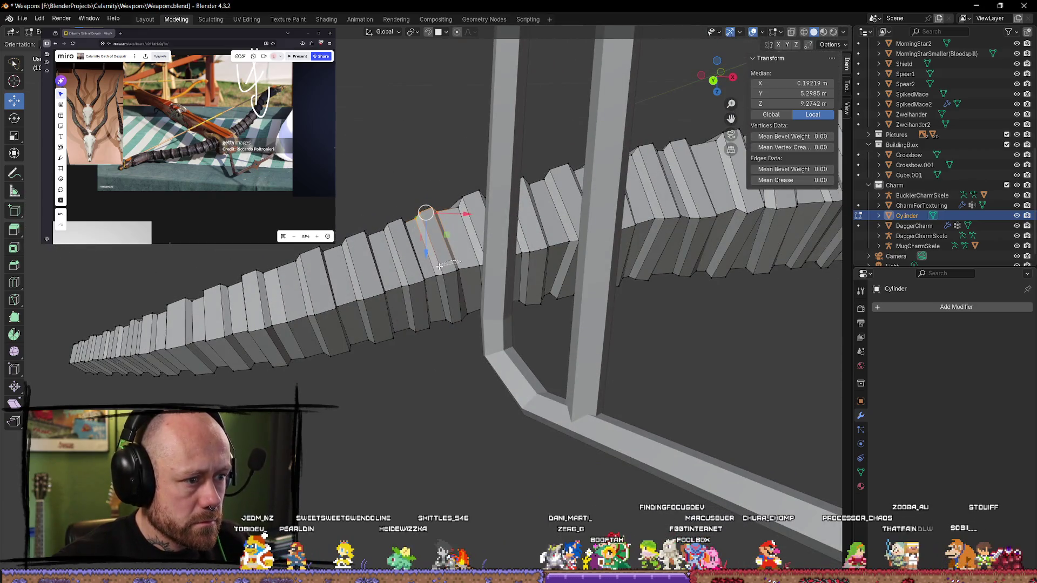
pyautogui.keyDown('ctrl'); pyautogui.moveTo(435, 263); pyautogui.dragTo(435, 285, button='right'); pyautogui.keyUp('ctrl')
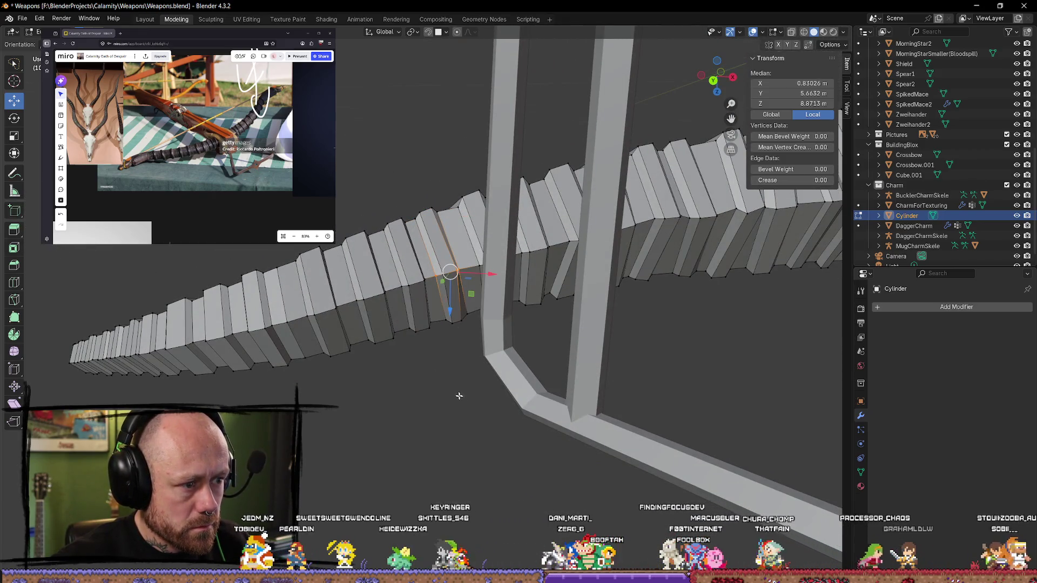
pyautogui.hotkey('shift', 'v')
pyautogui.click(466, 378)
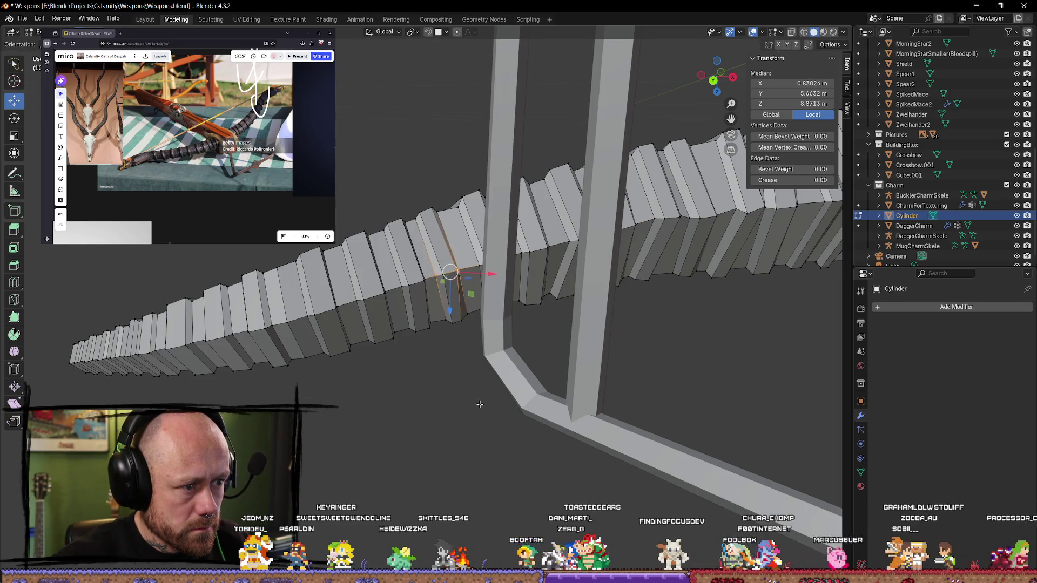
# Step: Try moving a few edges and another segment loop, cancelling both moves
pyautogui.hotkey('alt', 'a')
pyautogui.keyDown('ctrl'); pyautogui.moveTo(448, 290); pyautogui.dragTo(451, 291, button='right'); pyautogui.keyUp('ctrl')
pyautogui.press('g')
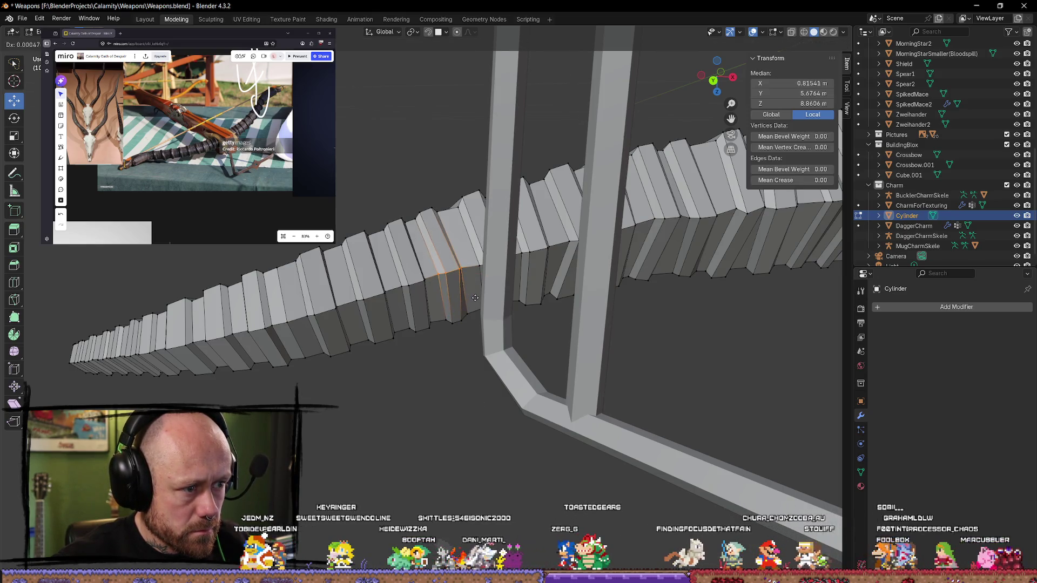
pyautogui.rightClick(477, 295)
pyautogui.moveTo(477, 295)
pyautogui.mouseDown(button='middle')
pyautogui.moveTo(463, 284)
pyautogui.moveTo(440, 294)
pyautogui.moveTo(497, 312)
pyautogui.moveTo(511, 351)
pyautogui.mouseUp(button='middle')
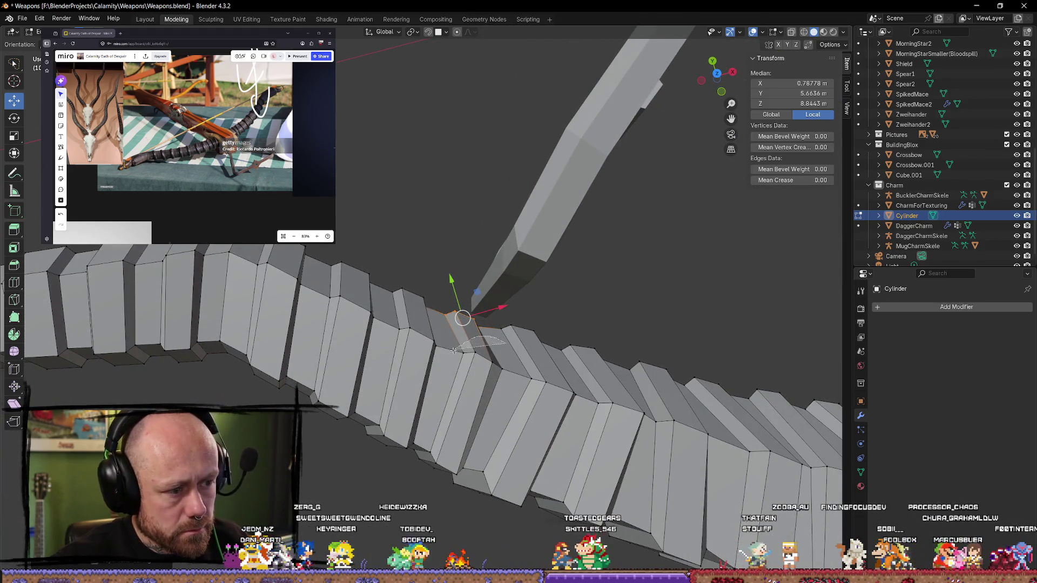
pyautogui.keyDown('ctrl'); pyautogui.moveTo(504, 374); pyautogui.dragTo(479, 355, button='right'); pyautogui.keyUp('ctrl')
pyautogui.press('g')
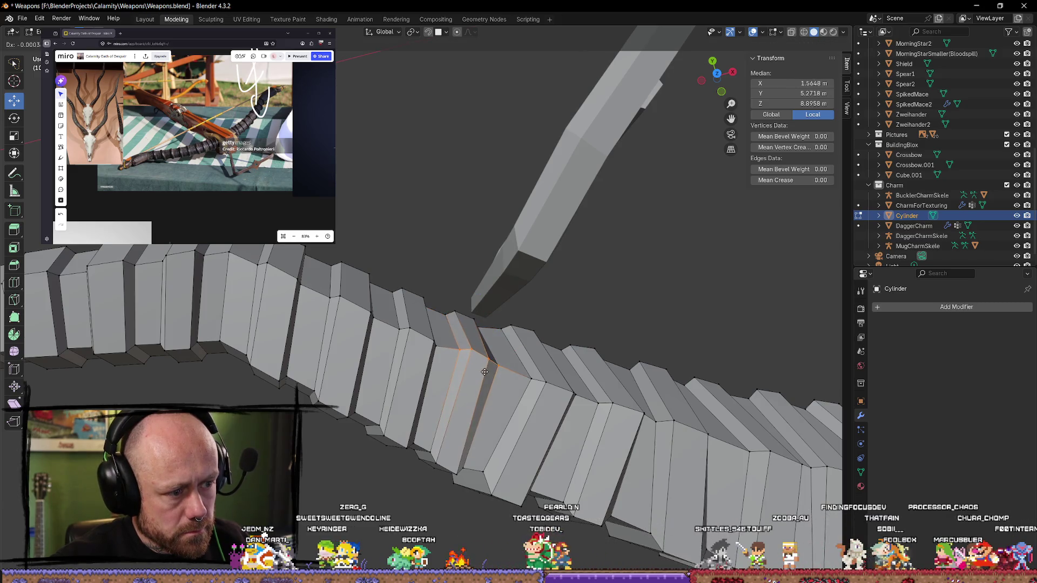
pyautogui.rightClick(484, 372)
# Step: Nudge a single vertex on one limb segment
pyautogui.moveTo(484, 372)
pyautogui.mouseDown(button='middle')
pyautogui.moveTo(525, 185)
pyautogui.moveTo(430, 326)
pyautogui.moveTo(470, 300)
pyautogui.mouseUp(button='middle')
pyautogui.click(490, 311)
pyautogui.press('g')
pyautogui.click(496, 311)
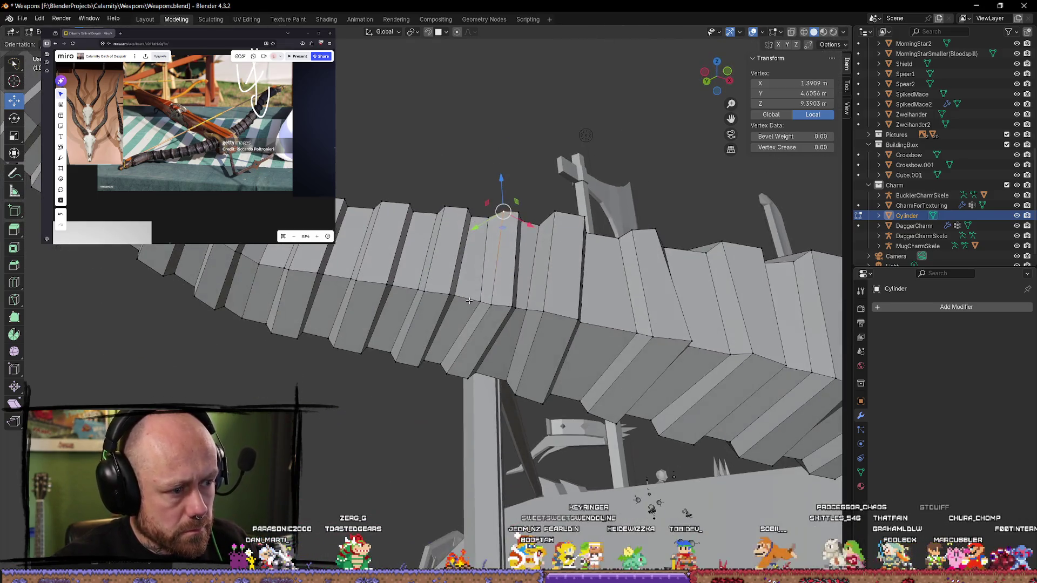
# Step: Try moving two segment loops on the limb, cancelling both moves
pyautogui.keyDown('alt'); pyautogui.click(430, 306); pyautogui.keyUp('alt')
pyautogui.press('g')
pyautogui.press('Escape')
pyautogui.moveTo(477, 290); pyautogui.dragTo(441, 307, button='middle')
pyautogui.keyDown('ctrl'); pyautogui.moveTo(432, 281); pyautogui.dragTo(441, 302, button='right'); pyautogui.keyUp('ctrl')
pyautogui.press('g')
pyautogui.press('Escape')
pyautogui.moveTo(449, 294)
pyautogui.mouseDown(button='middle')
pyautogui.moveTo(373, 279)
pyautogui.moveTo(432, 233)
pyautogui.mouseUp(button='middle')
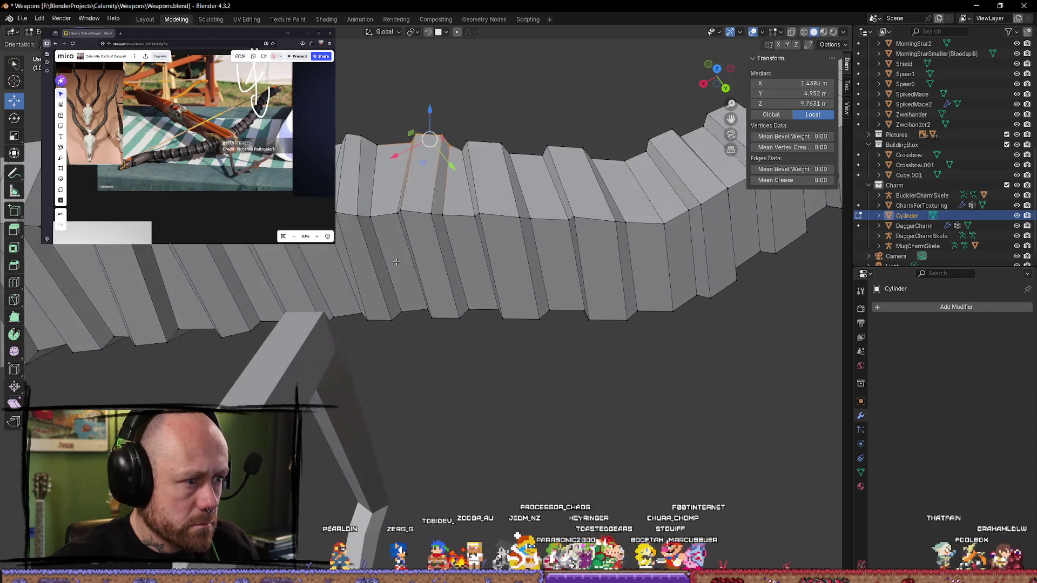
# Step: Nudge two more edge loops along the curved limb out of line
pyautogui.keyDown('alt'); pyautogui.click(451, 220); pyautogui.keyUp('alt')
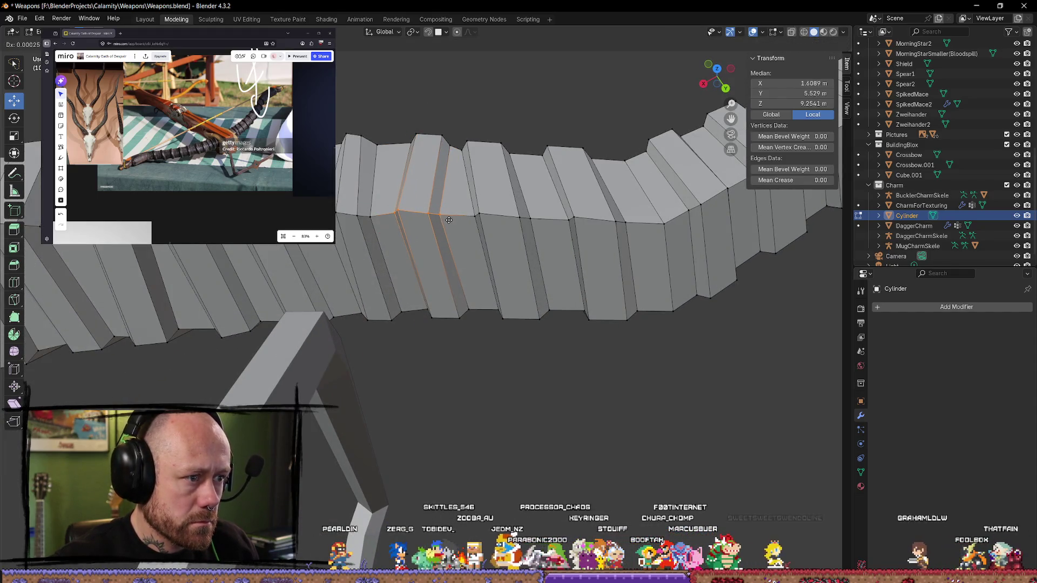
pyautogui.keyDown('alt'); pyautogui.click(451, 273); pyautogui.keyUp('alt')
pyautogui.moveTo(451, 272)
pyautogui.mouseDown(button='middle')
pyautogui.moveTo(451, 308)
pyautogui.moveTo(481, 335)
pyautogui.moveTo(486, 318)
pyautogui.moveTo(482, 308)
pyautogui.moveTo(473, 346)
pyautogui.mouseUp(button='middle')
pyautogui.keyDown('alt'); pyautogui.click(459, 319); pyautogui.keyUp('alt')
pyautogui.press('g')
pyautogui.click(477, 338)
pyautogui.keyDown('alt'); pyautogui.click(481, 308); pyautogui.keyUp('alt')
pyautogui.press('g')
pyautogui.click(481, 308)
# Step: Nudge a segment's top vertex down in small moves, then shift the Miro crossbow reference photo
pyautogui.click(406, 270)
pyautogui.press('g')
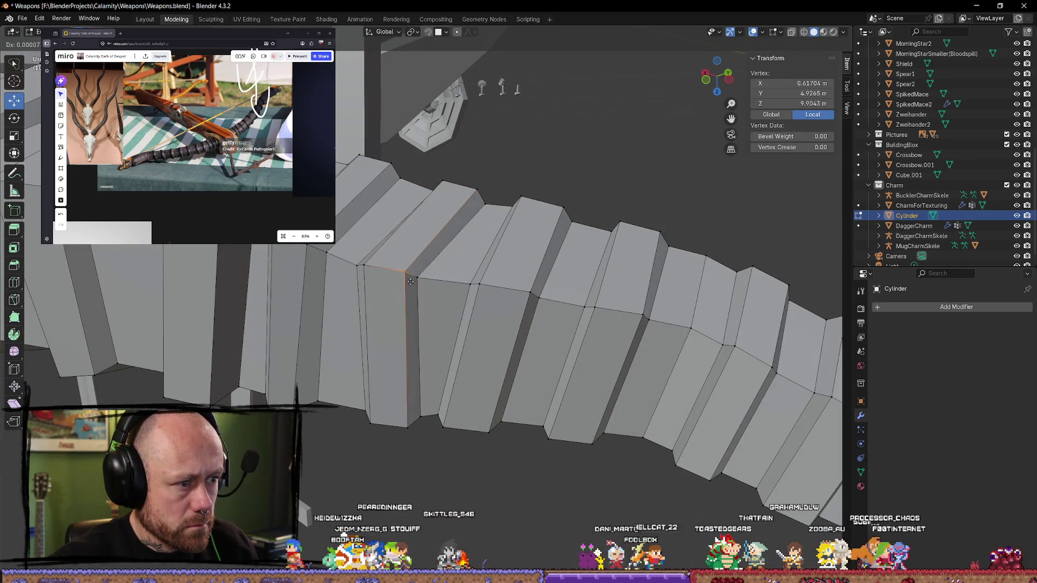
pyautogui.click(399, 273)
pyautogui.moveTo(400, 273); pyautogui.dragTo(455, 181, button='middle')
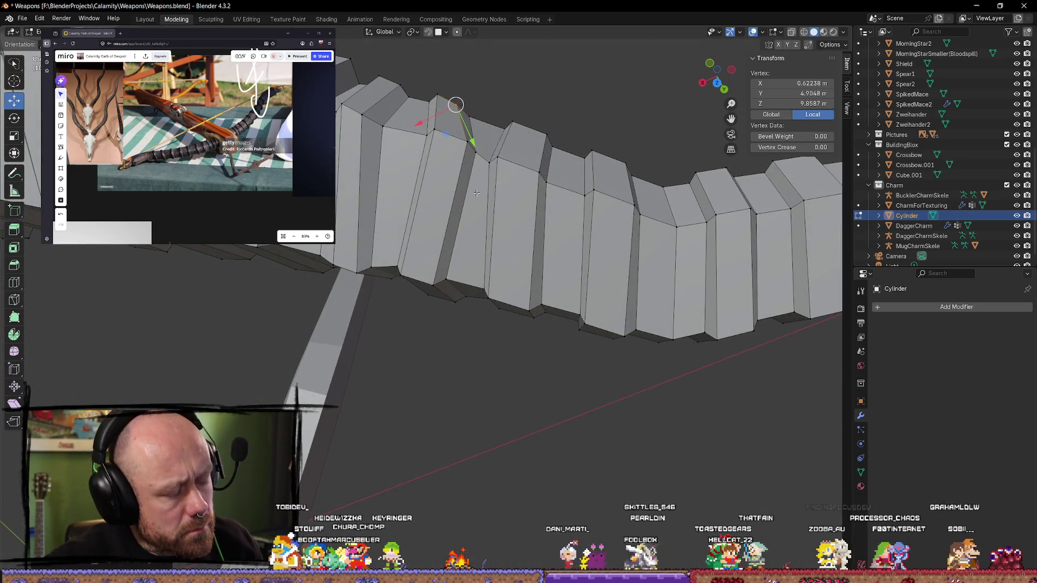
pyautogui.press('g')
pyautogui.click(454, 142)
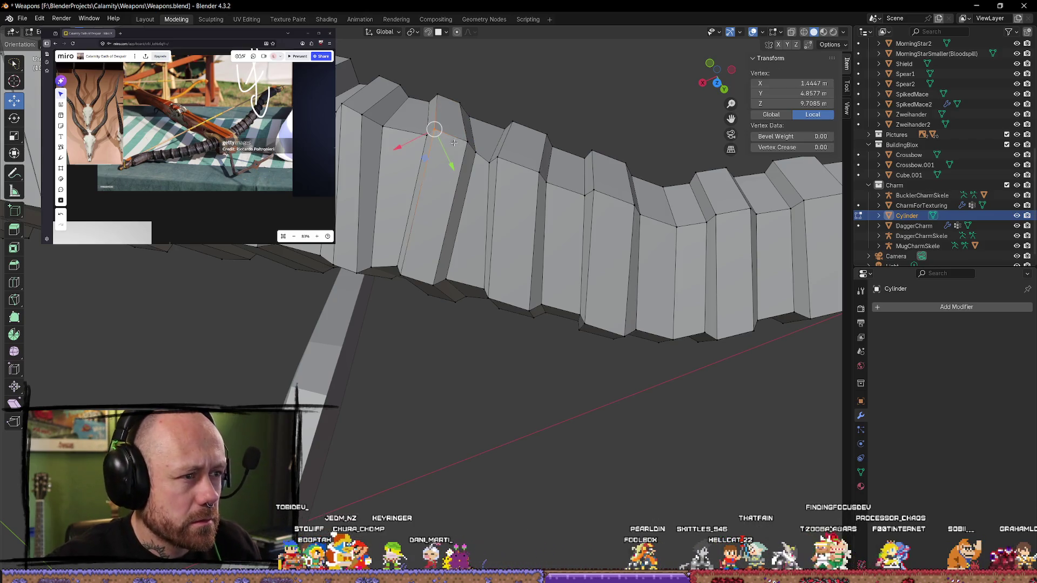
pyautogui.press('g')
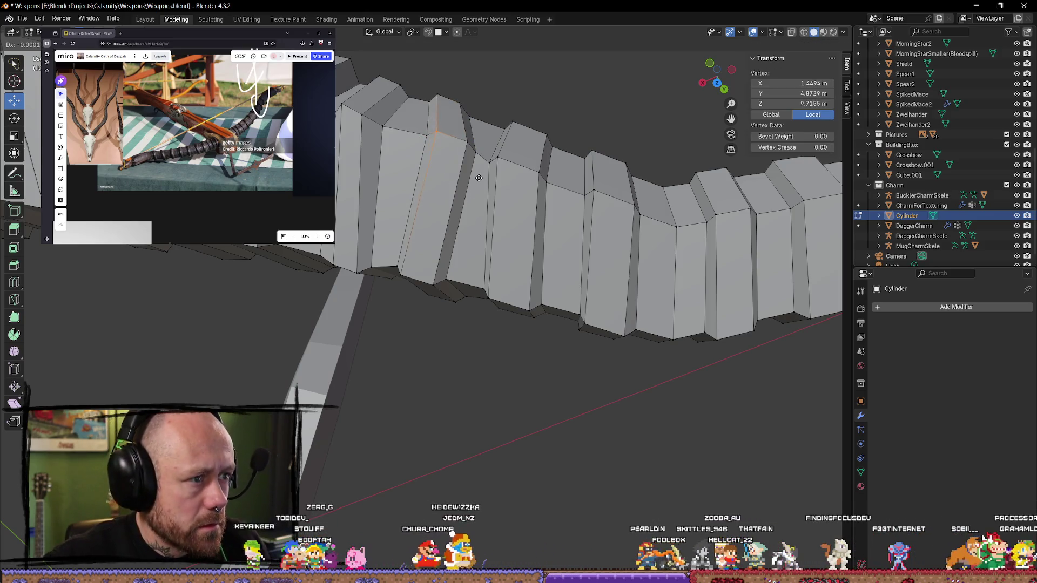
pyautogui.click(479, 179)
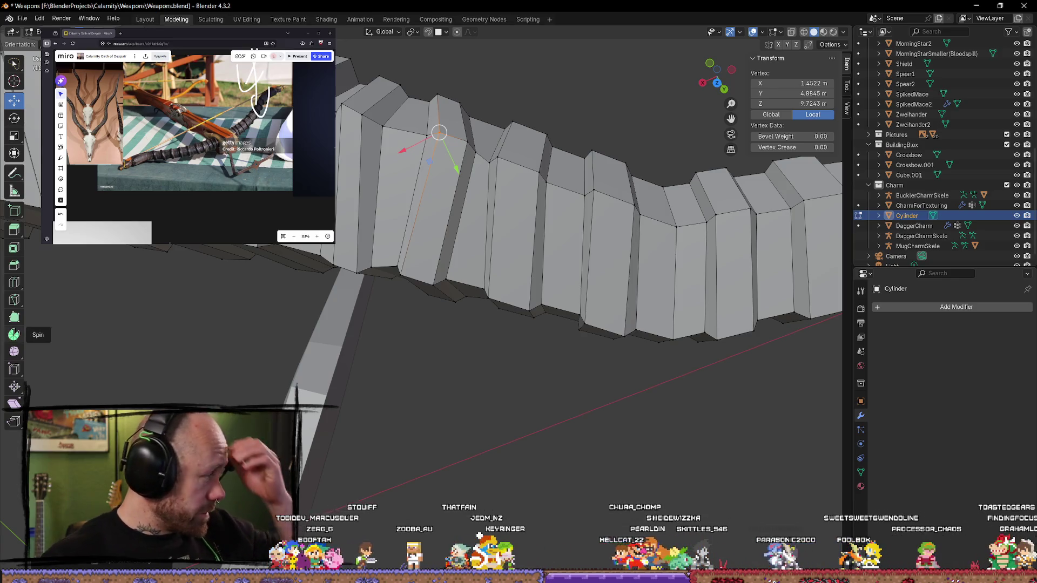
pyautogui.moveTo(214, 154); pyautogui.dragTo(248, 163, button='right')
pyautogui.scroll(3, 248, 164)
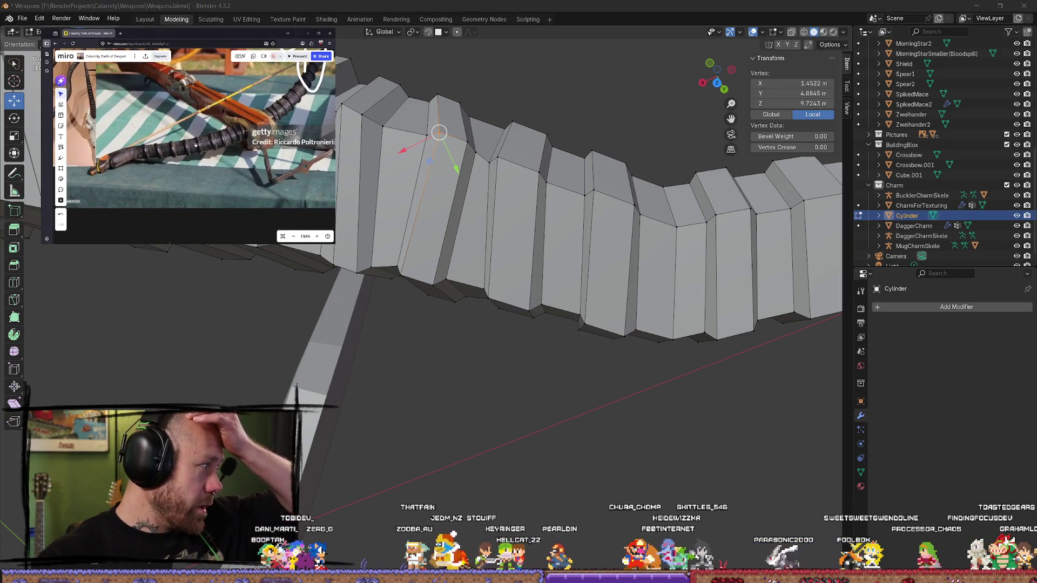
pyautogui.scroll(2, 194, 139)
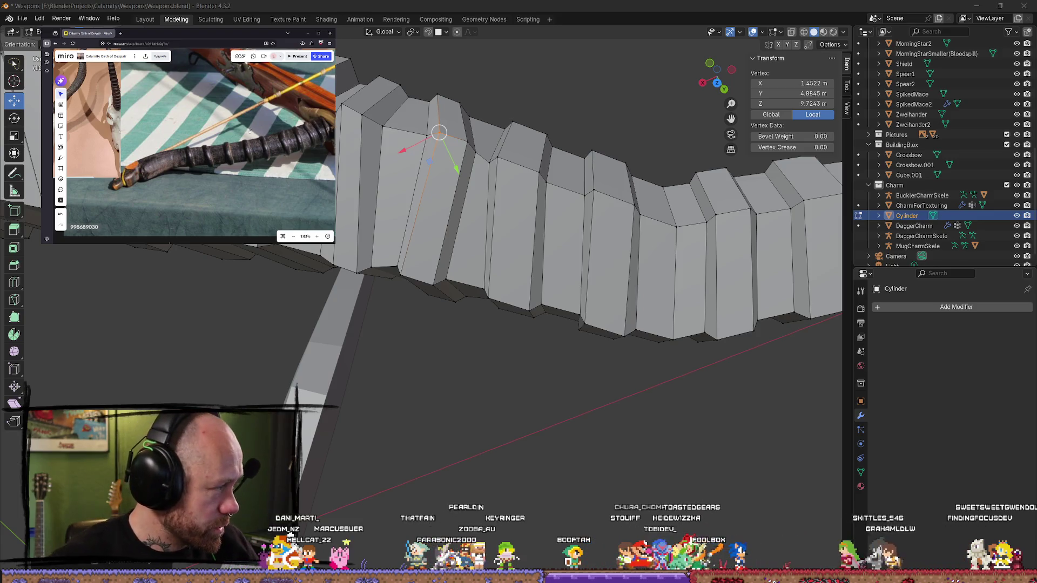
pyautogui.scroll(2, 159, 155)
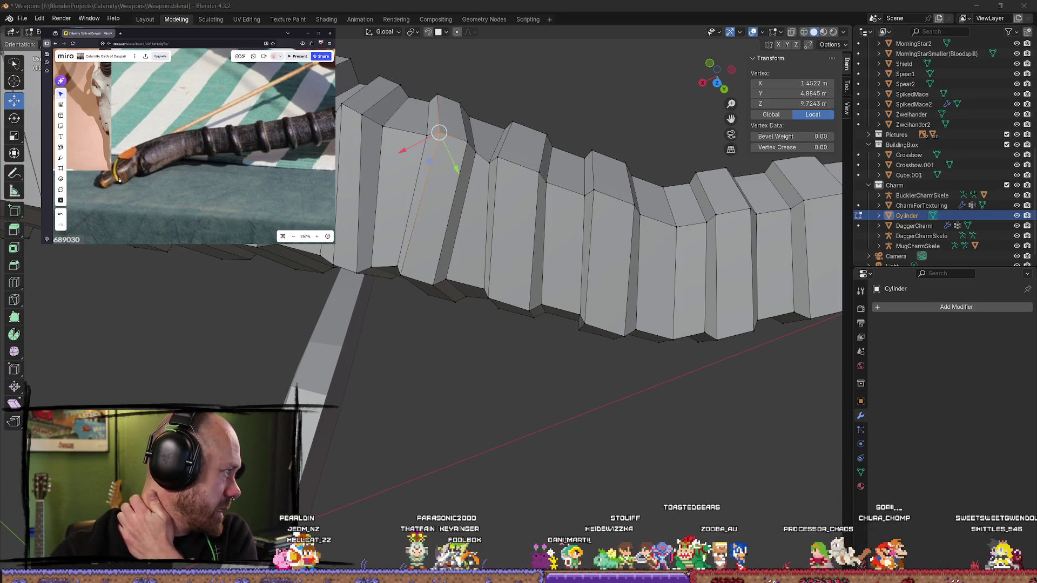
pyautogui.scroll(3, 118, 179)
pyautogui.scroll(-2, 199, 154)
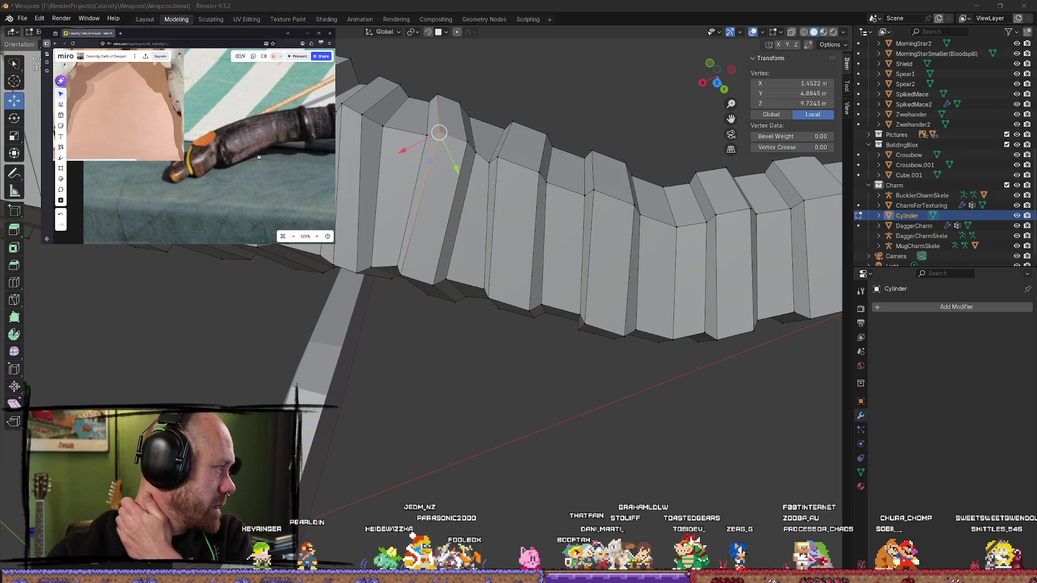
pyautogui.scroll(-2, 194, 169)
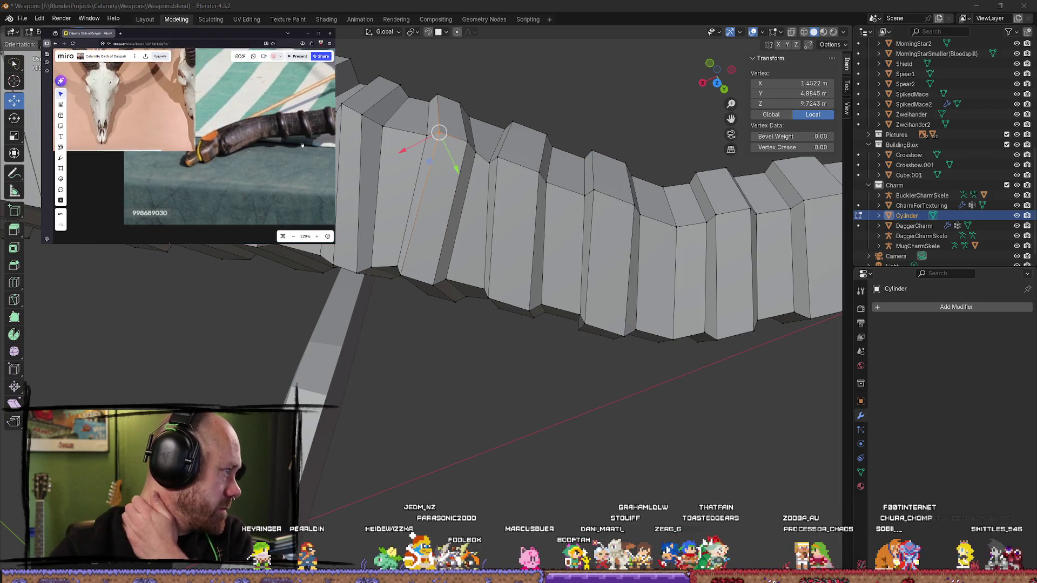
pyautogui.hscroll(3, 251, 125)
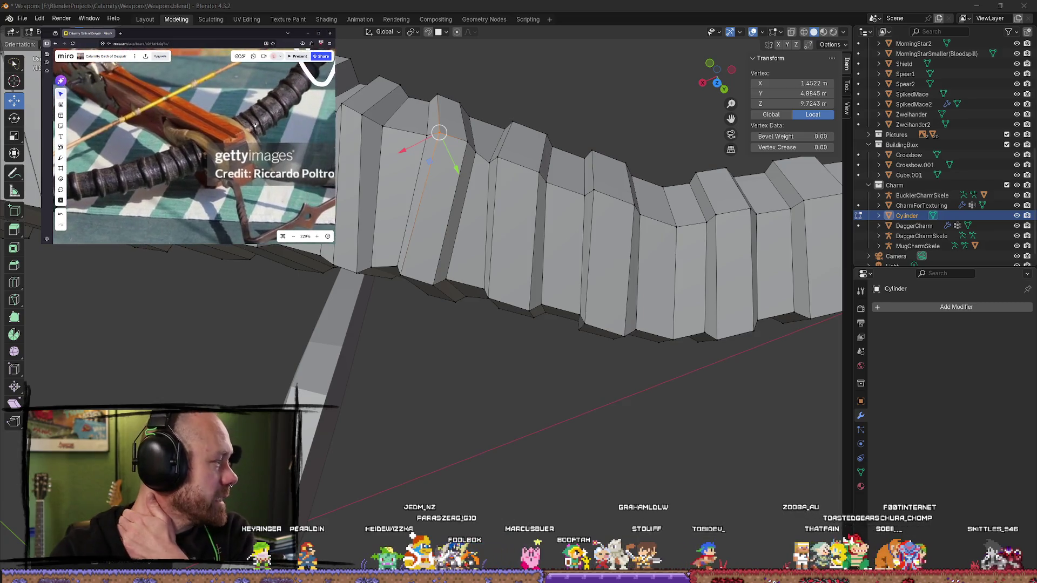
pyautogui.scroll(3, 254, 118)
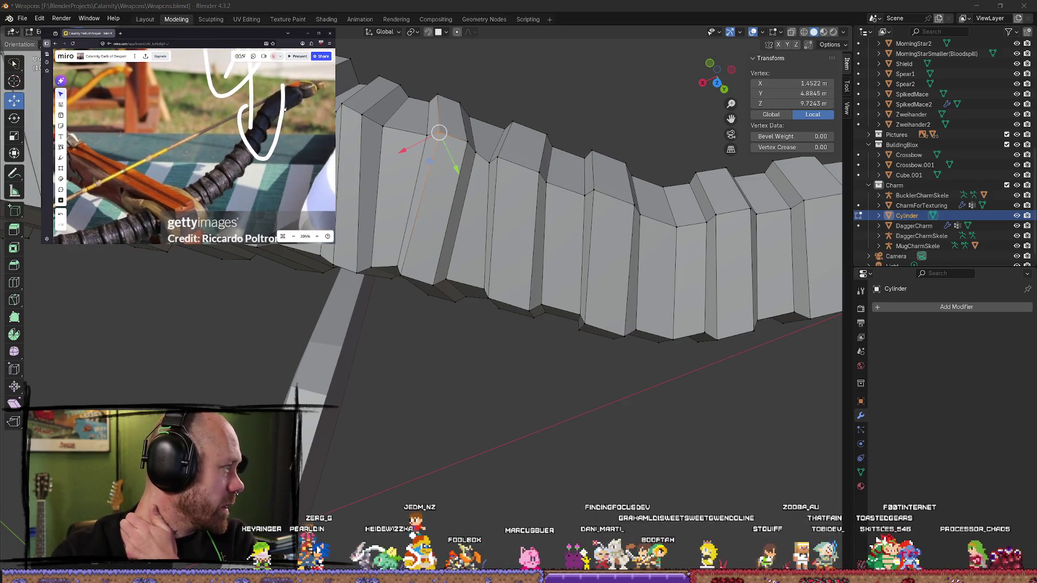
pyautogui.scroll(-3, 250, 135)
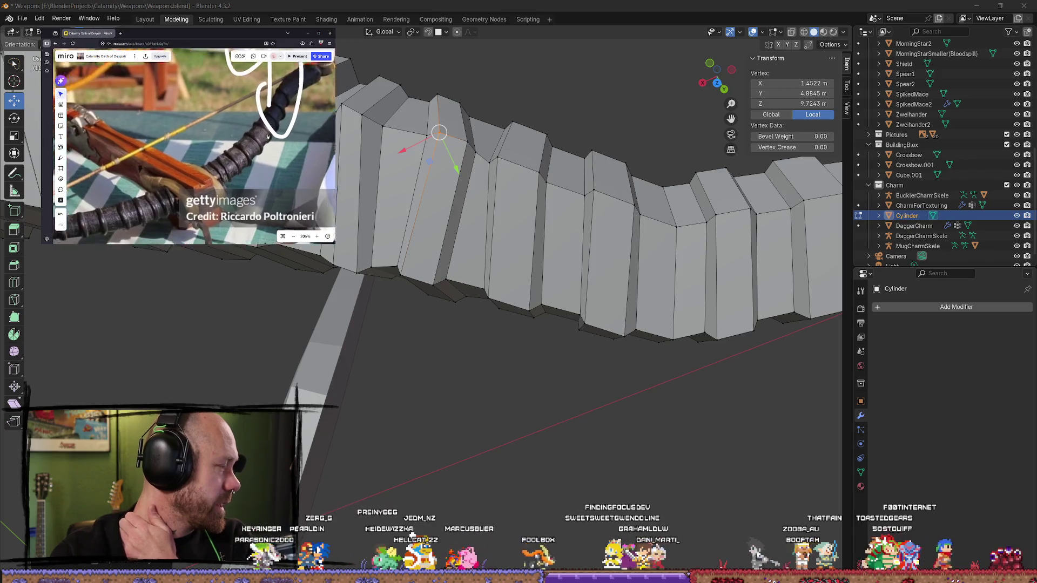
pyautogui.scroll(-3, 189, 168)
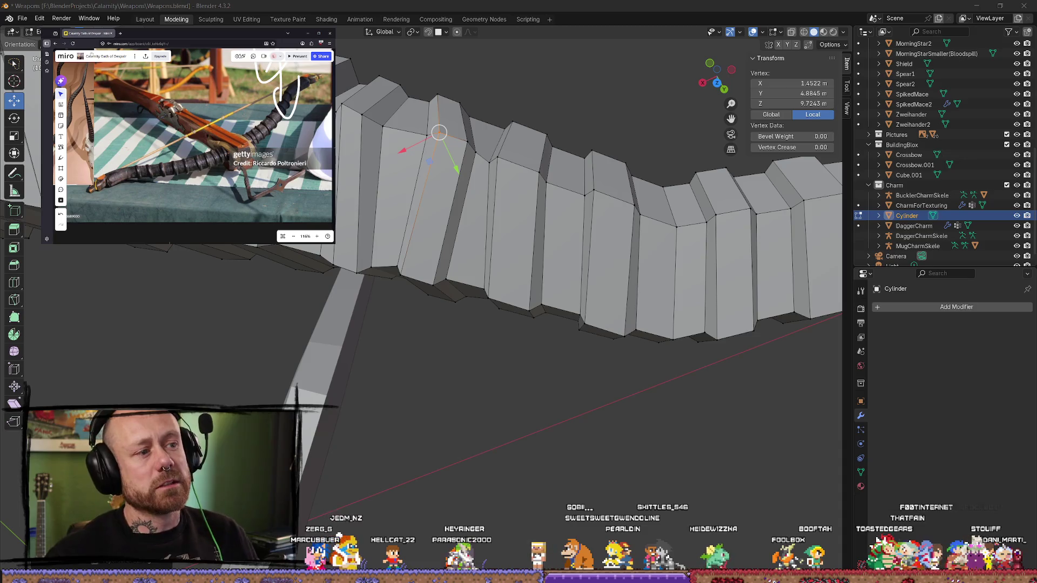
# Step: Select a vertex along the curved limb and nudge it slightly sideways
pyautogui.moveTo(289, 252); pyautogui.dragTo(445, 296, button='middle')
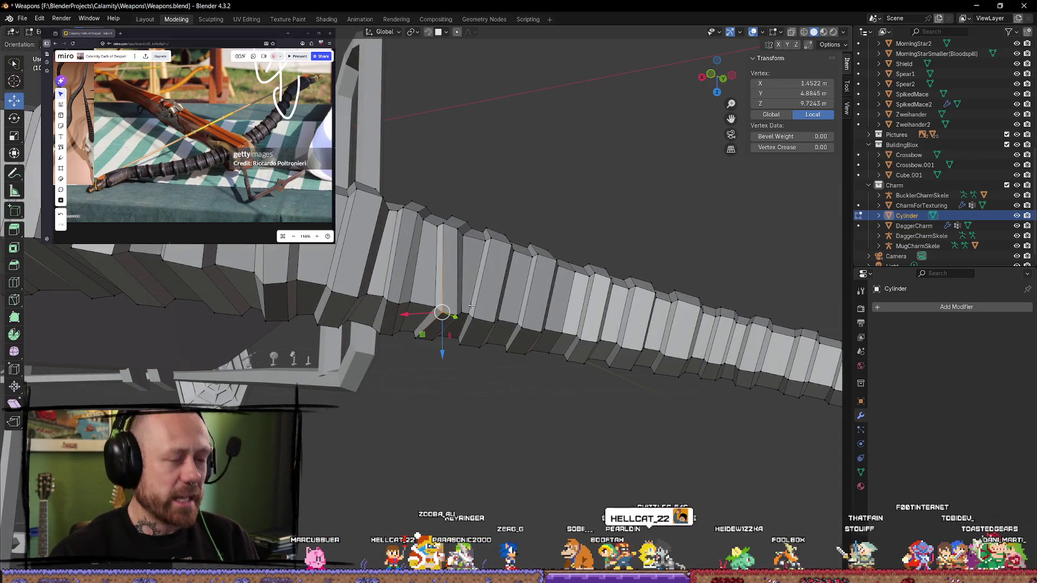
pyautogui.moveTo(513, 260)
pyautogui.mouseDown(button='middle')
pyautogui.moveTo(449, 251)
pyautogui.moveTo(517, 326)
pyautogui.moveTo(365, 500)
pyautogui.moveTo(419, 428)
pyautogui.mouseUp(button='middle')
pyautogui.press('Tab')
pyautogui.press('Tab')
pyautogui.scroll(8, 426, 398)
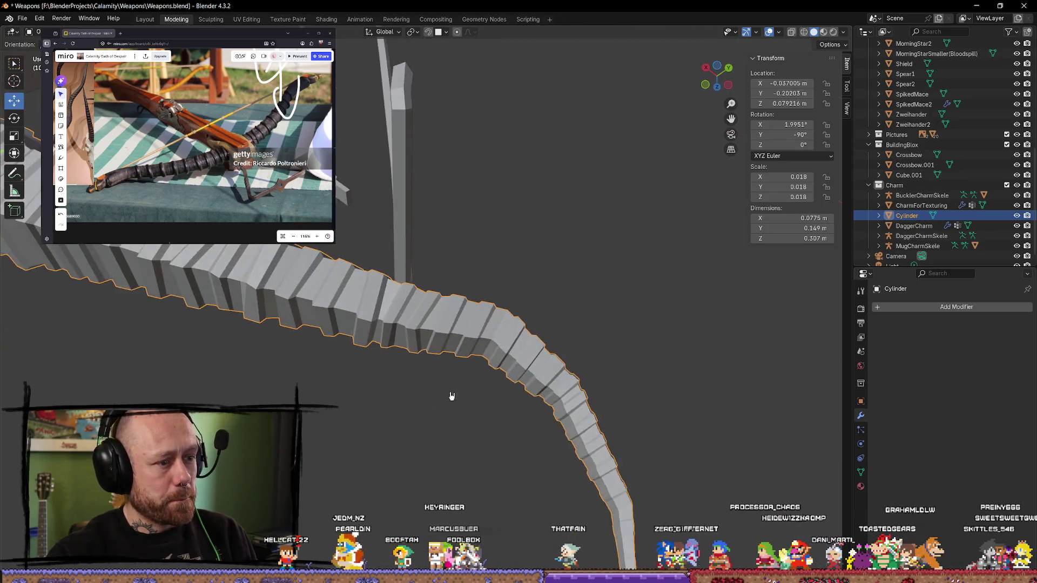
pyautogui.click(453, 356)
pyautogui.moveTo(454, 356); pyautogui.dragTo(443, 286, button='middle')
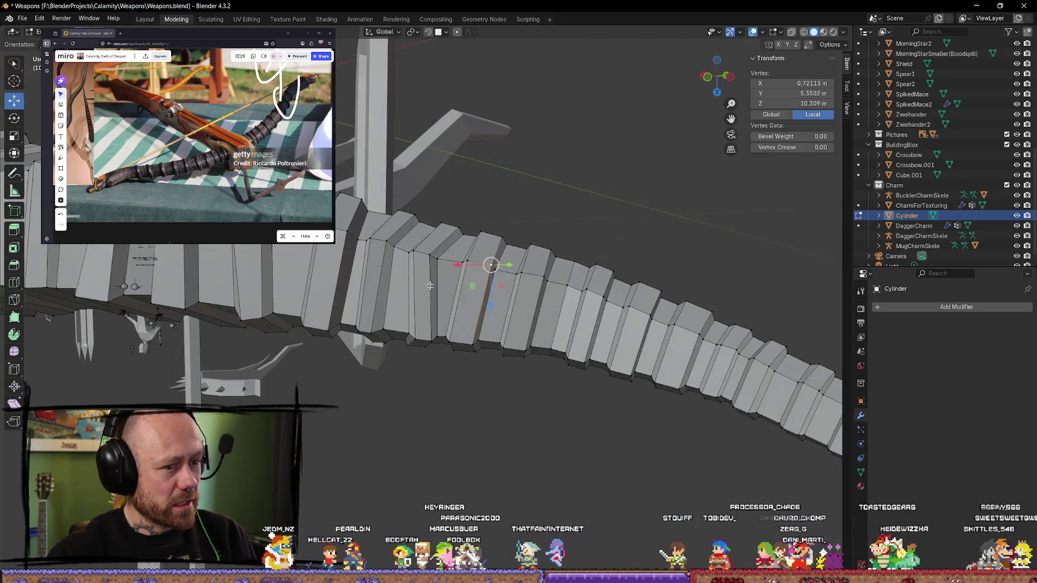
pyautogui.scroll(4, 441, 275)
pyautogui.click(382, 293)
pyautogui.moveTo(383, 294)
pyautogui.mouseDown()
pyautogui.moveTo(394, 297)
pyautogui.moveTo(379, 294)
pyautogui.mouseUp()
# Step: Leave Edit Mode, then open a new Firefox tab in its own window
pyautogui.scroll(-5, 467, 306)
pyautogui.press('Tab')
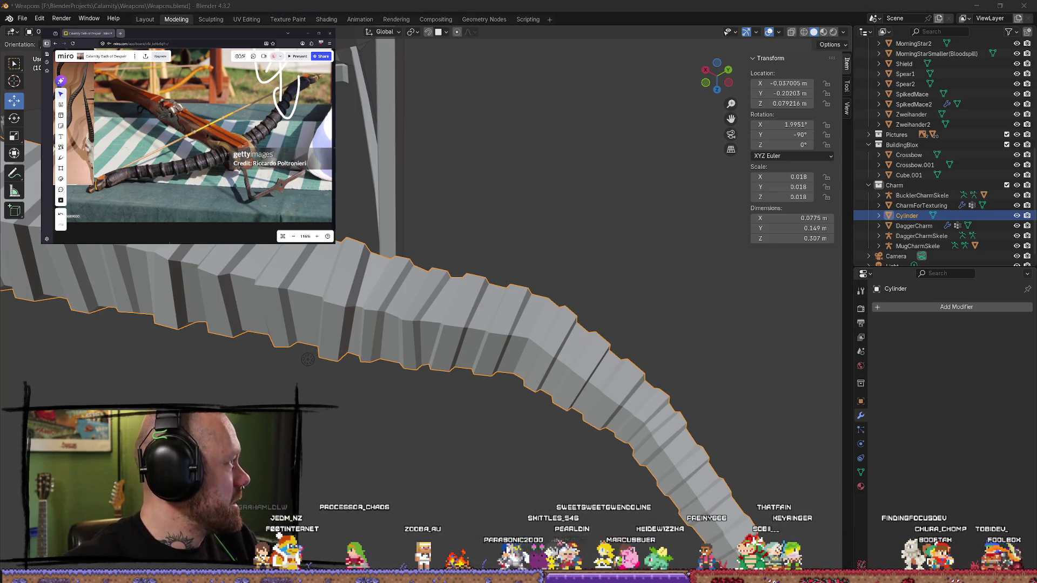
pyautogui.click(120, 34)
pyautogui.moveTo(81, 33)
pyautogui.mouseDown()
pyautogui.moveTo(454, 91)
pyautogui.moveTo(420, 61)
pyautogui.mouseUp()
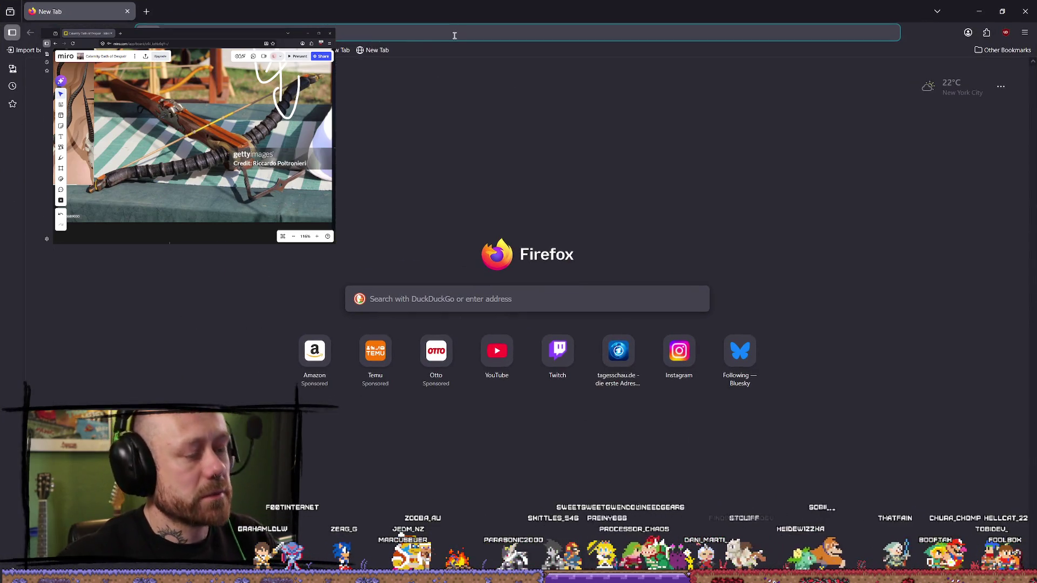
# Step: Search Google for 'can you use horns as bow arms' and open the 'Making a horn bow' video
pyautogui.write('google')
pyautogui.press('Return')
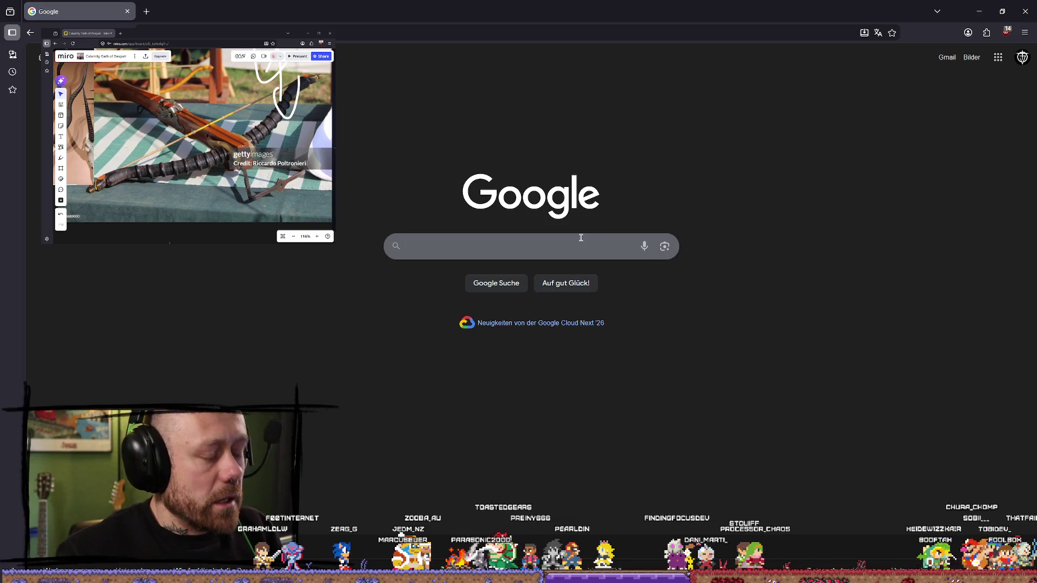
pyautogui.write('c')
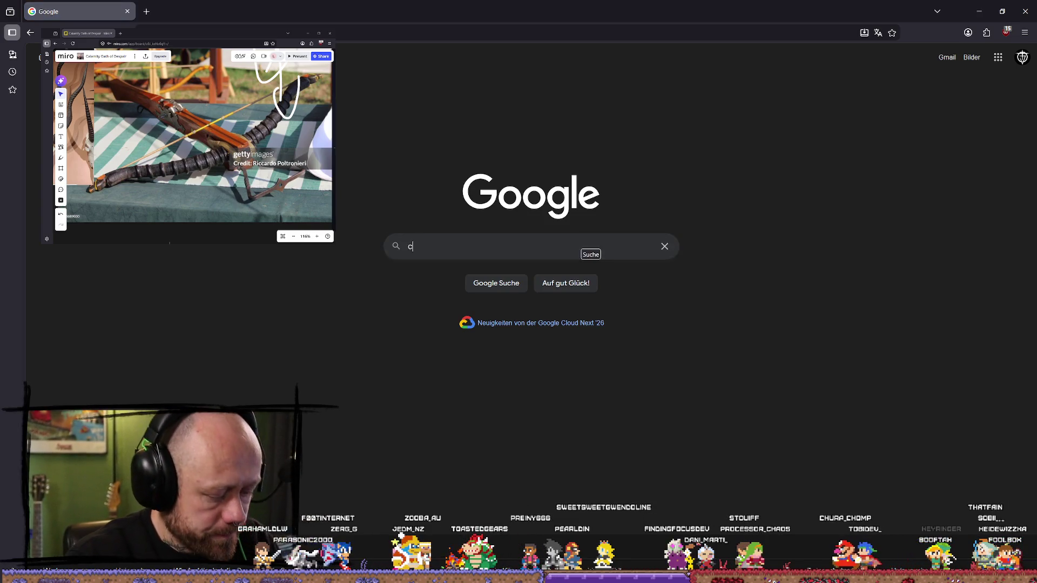
pyautogui.write('an you usae')
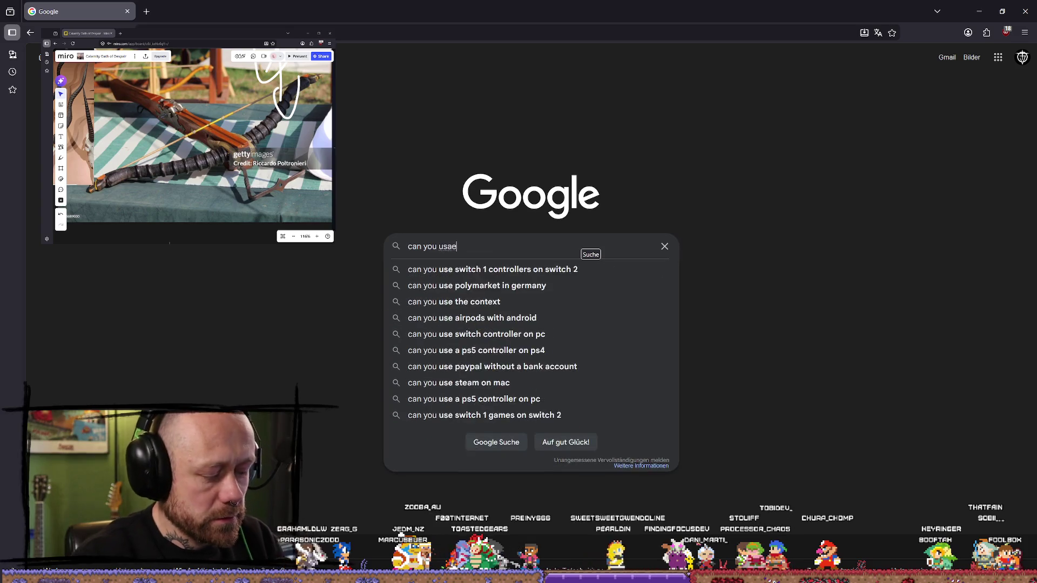
pyautogui.press('BackSpace')
pyautogui.press('BackSpace')
pyautogui.write('e horns as ')
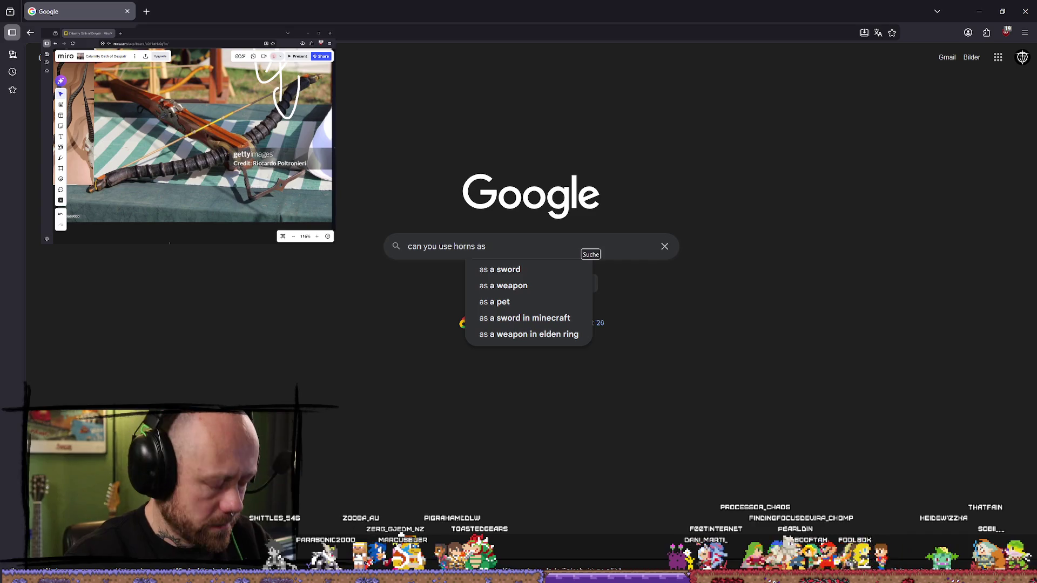
pyautogui.write('bow a')
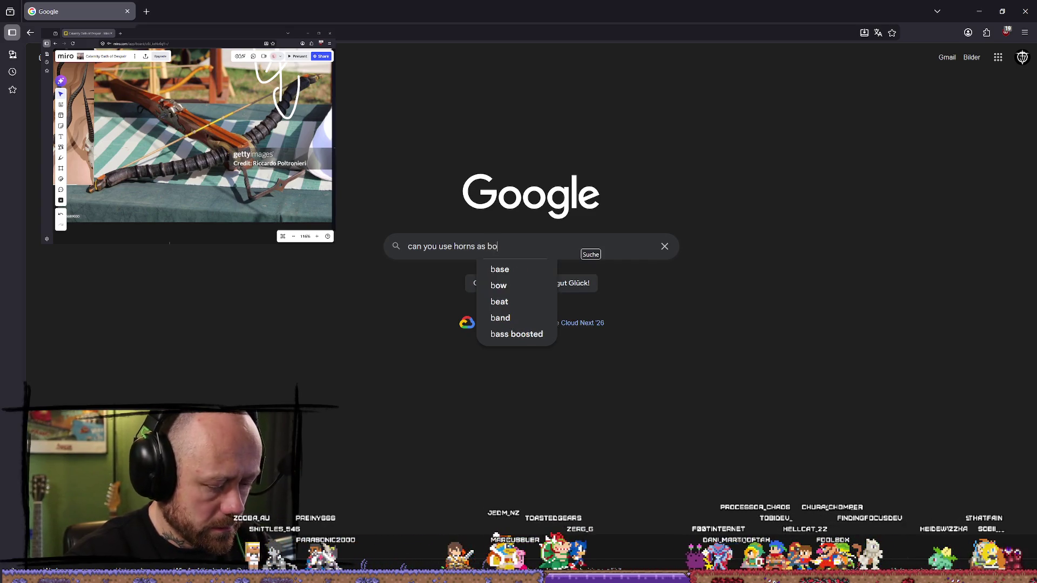
pyautogui.press('BackSpace')
pyautogui.press('BackSpace')
pyautogui.press('BackSpace')
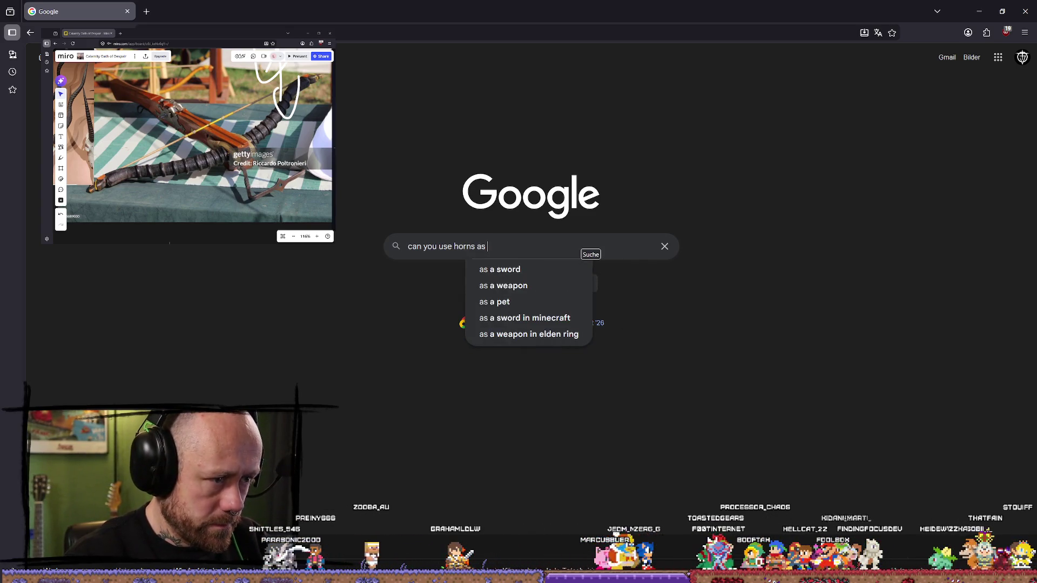
pyautogui.write('bow arms')
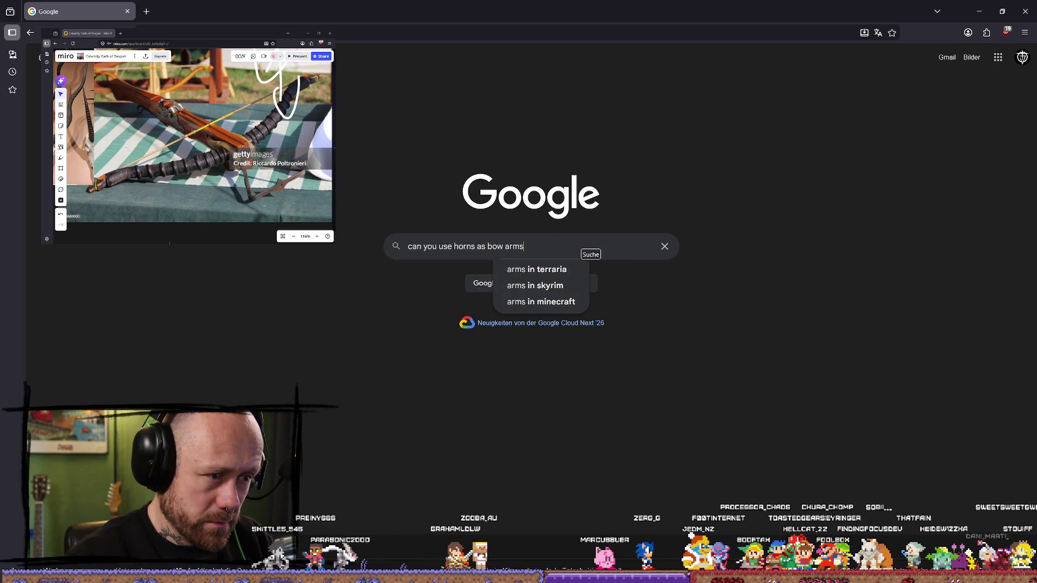
pyautogui.press('Return')
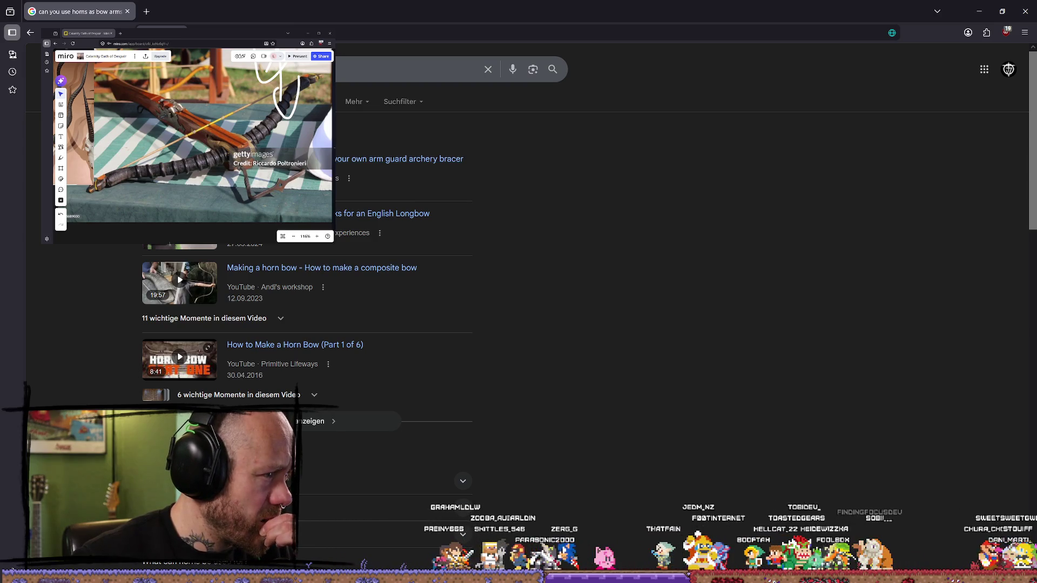
pyautogui.scroll(-1, 307, 292)
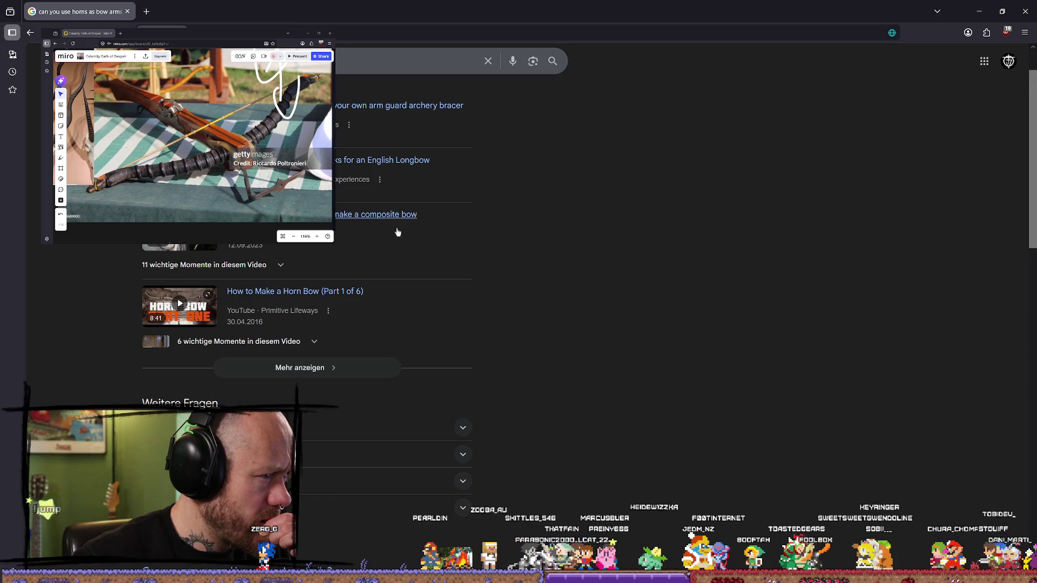
pyautogui.click(471, 206)
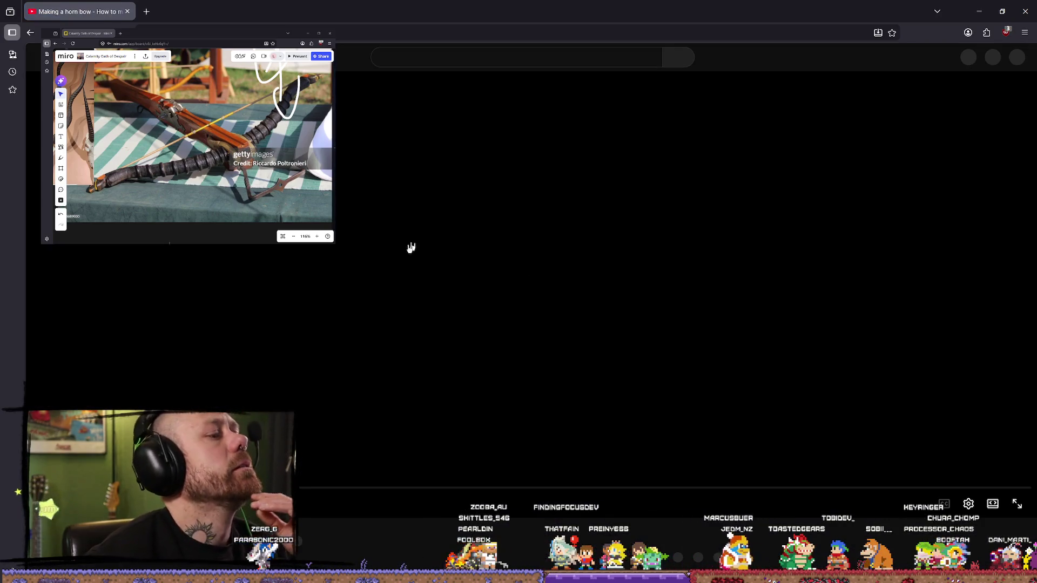
# Step: Skip ahead through the horn bow video and pause where horn strips are brushed with glue
pyautogui.moveTo(106, 495); pyautogui.dragTo(106, 496)
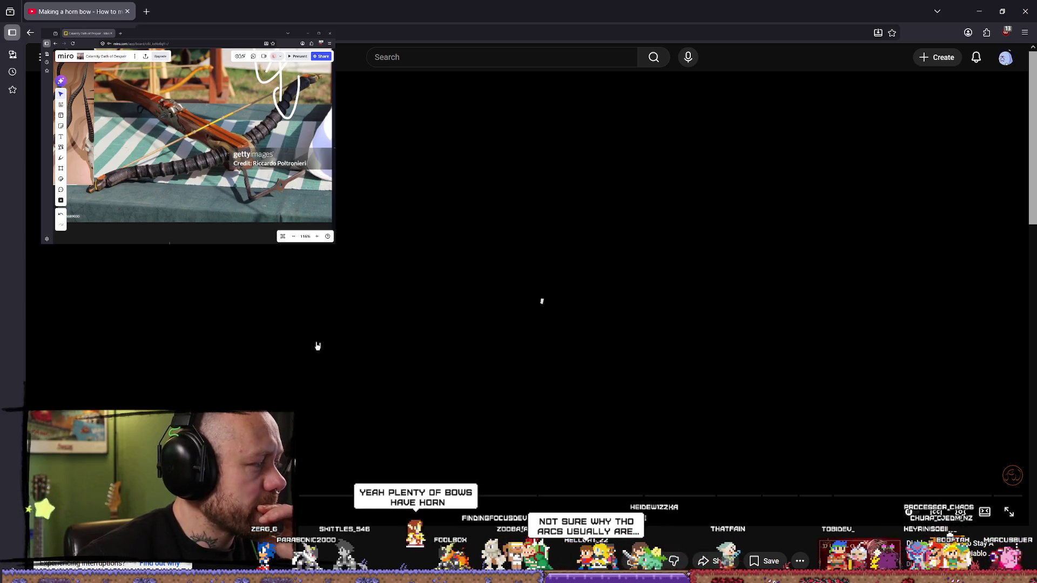
pyautogui.click(268, 369)
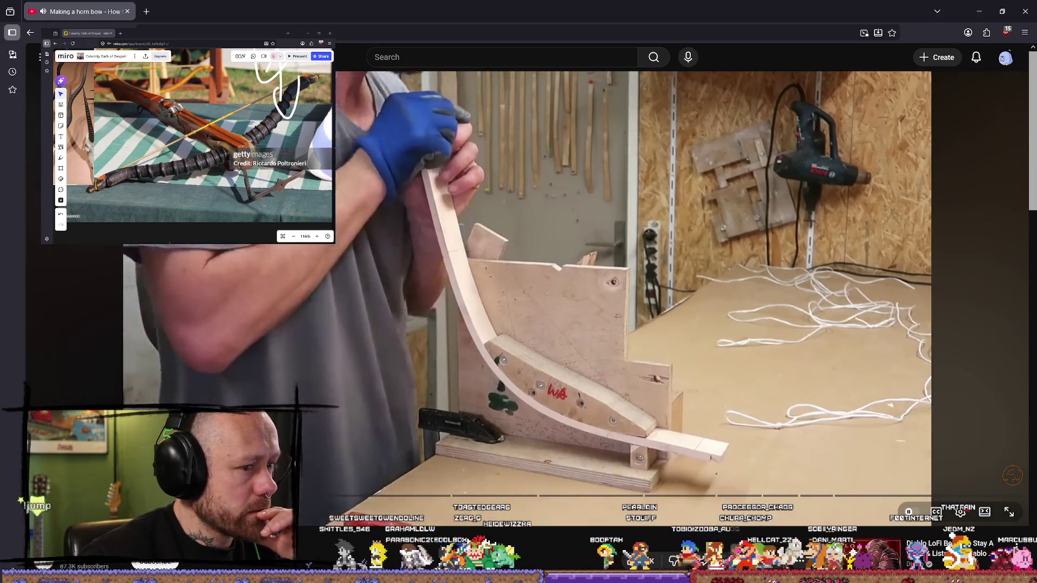
pyautogui.moveTo(92, 496); pyautogui.dragTo(93, 495)
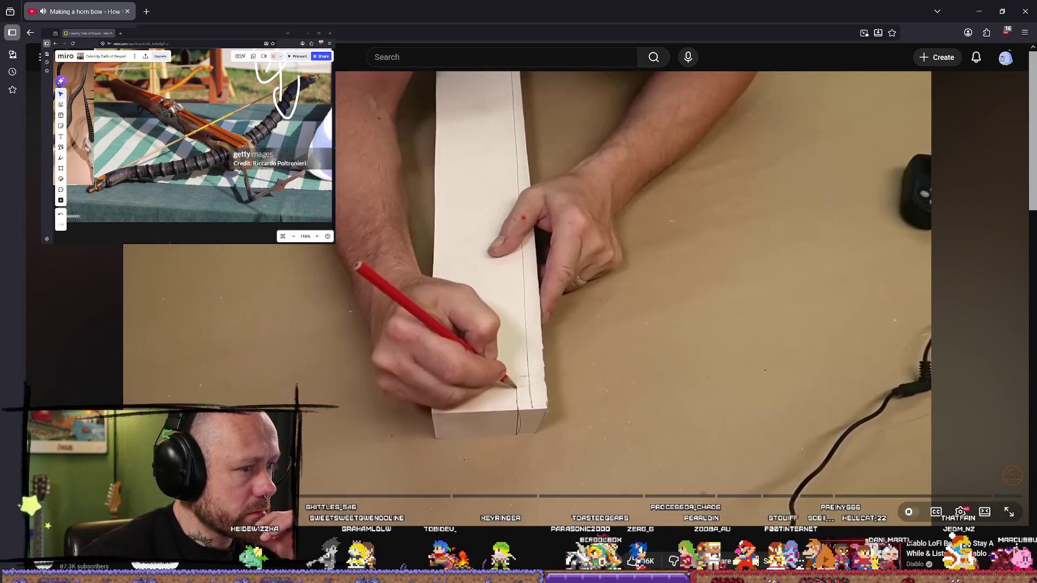
pyautogui.moveTo(291, 495)
pyautogui.mouseDown()
pyautogui.moveTo(358, 502)
pyautogui.moveTo(320, 498)
pyautogui.moveTo(334, 496)
pyautogui.mouseUp()
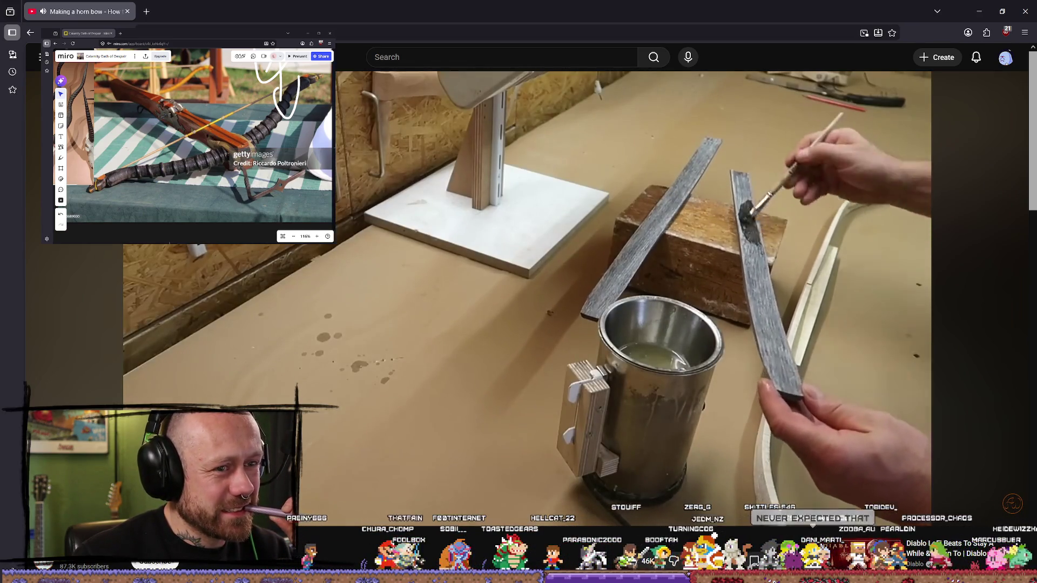
pyautogui.press('space')
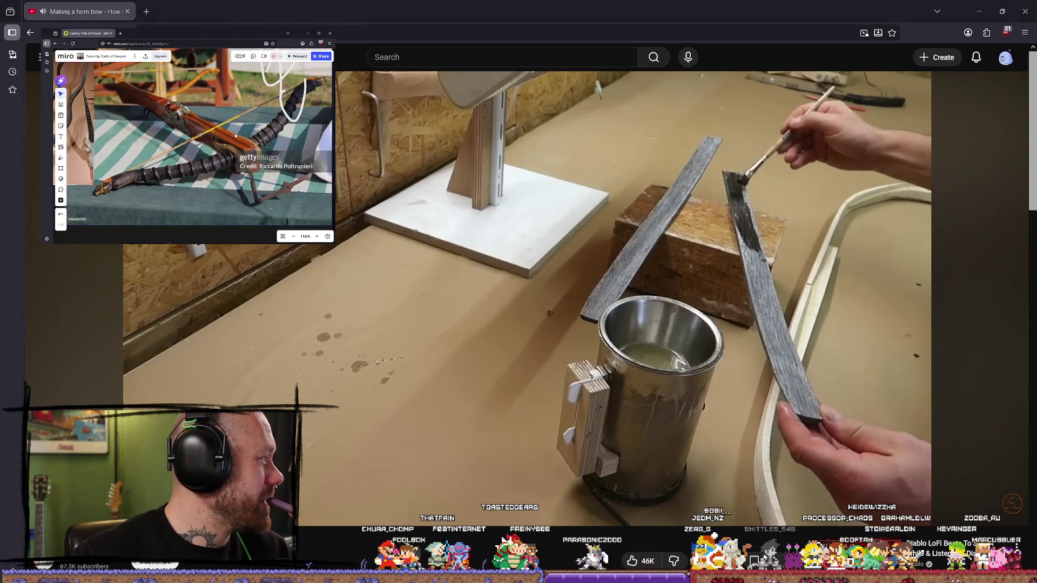
# Step: Zoom out the Miro board, move the crossbow photo and sketch up-left, and resume the video
pyautogui.scroll(-3, 230, 131)
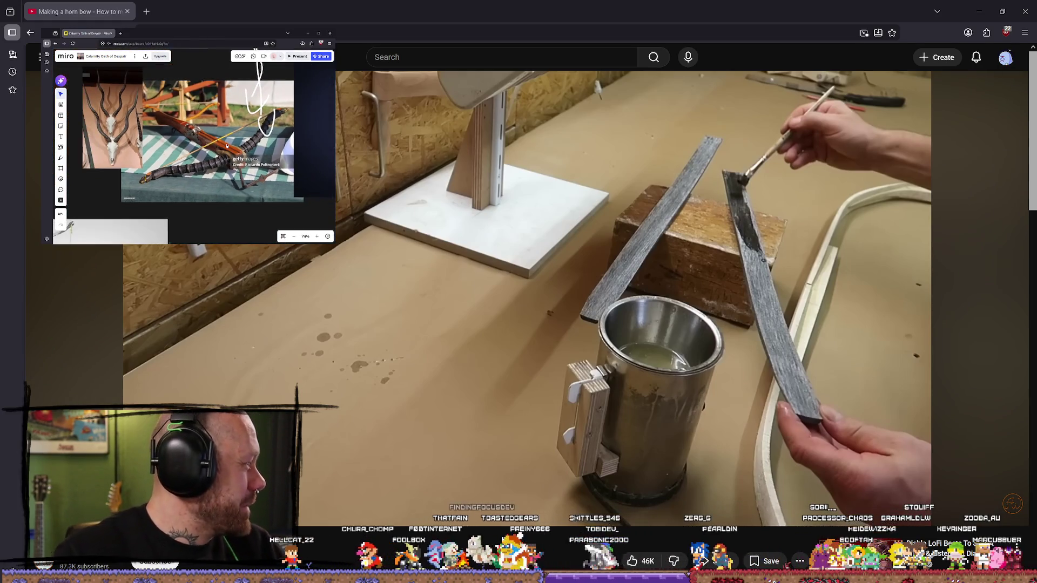
pyautogui.moveTo(227, 146); pyautogui.dragTo(204, 142)
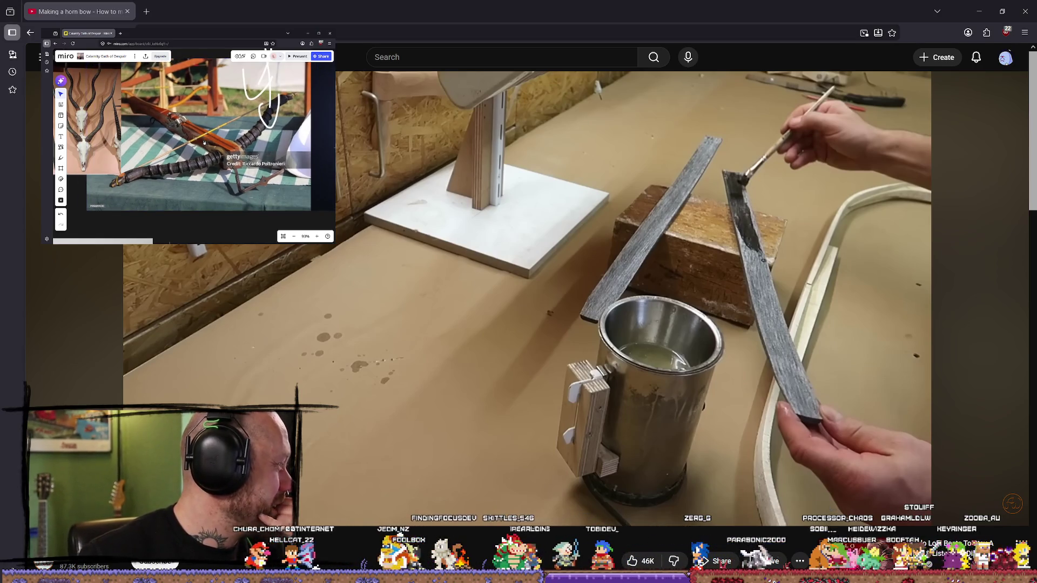
pyautogui.click(403, 328)
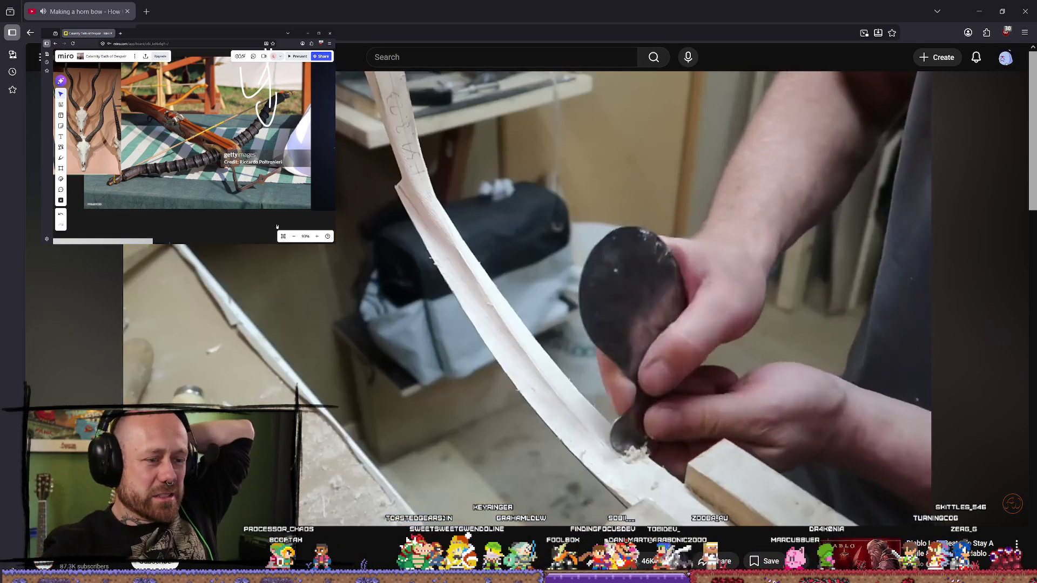
# Step: Pause the horn bow video and skip ahead to the birch bark chapter
pyautogui.click(652, 501)
pyautogui.moveTo(652, 502); pyautogui.dragTo(932, 502)
# Step: Skip to the video's shooting chapter with arrows in the 50 m target
pyautogui.moveTo(1000, 503)
pyautogui.mouseDown()
pyautogui.moveTo(972, 448)
pyautogui.moveTo(852, 382)
pyautogui.mouseUp()
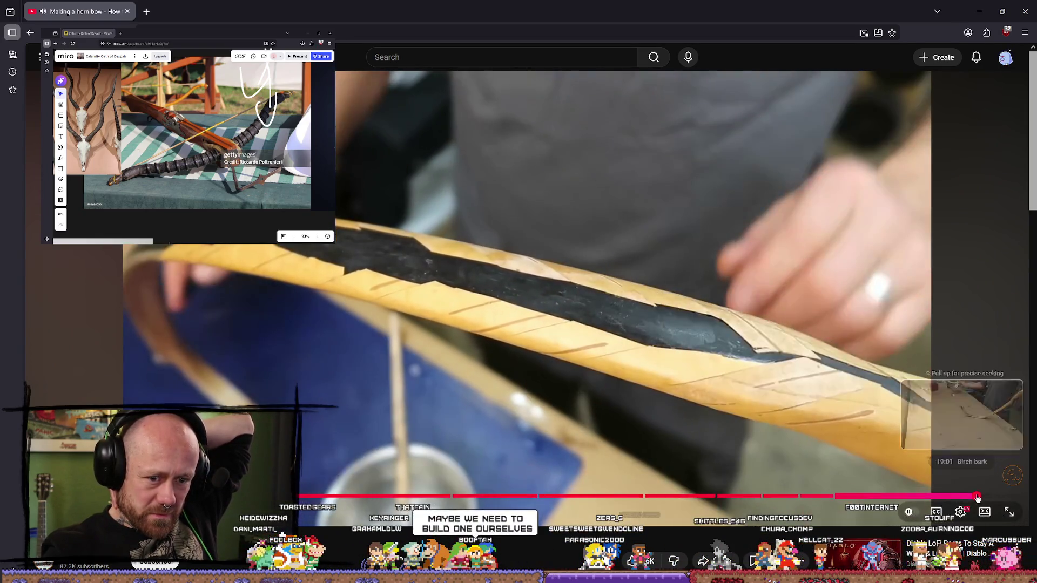
pyautogui.click(985, 496)
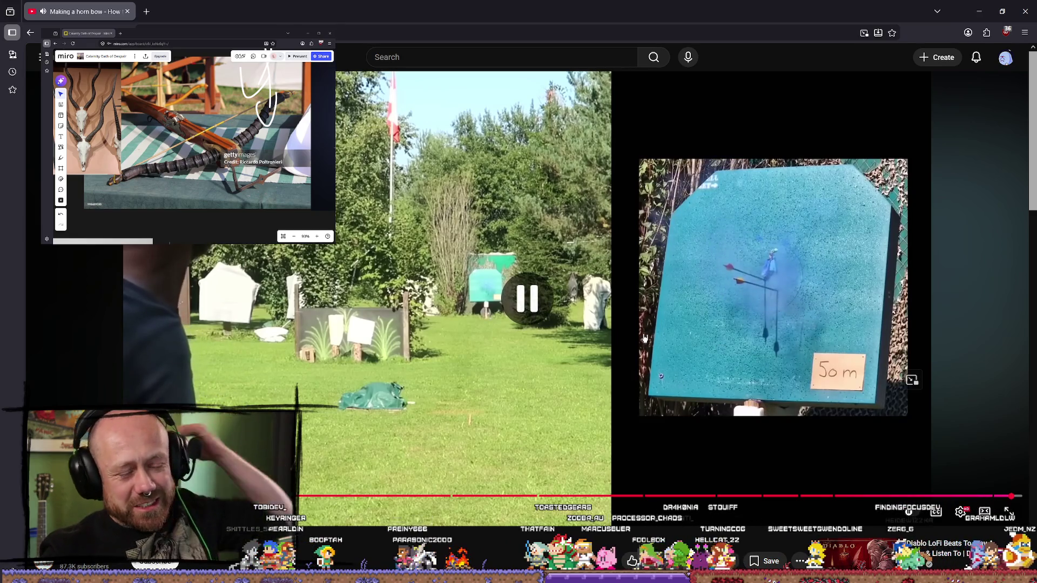
# Step: Seek the video back to the target shot, then return to Blender and orbit the horn model
pyautogui.click(998, 498)
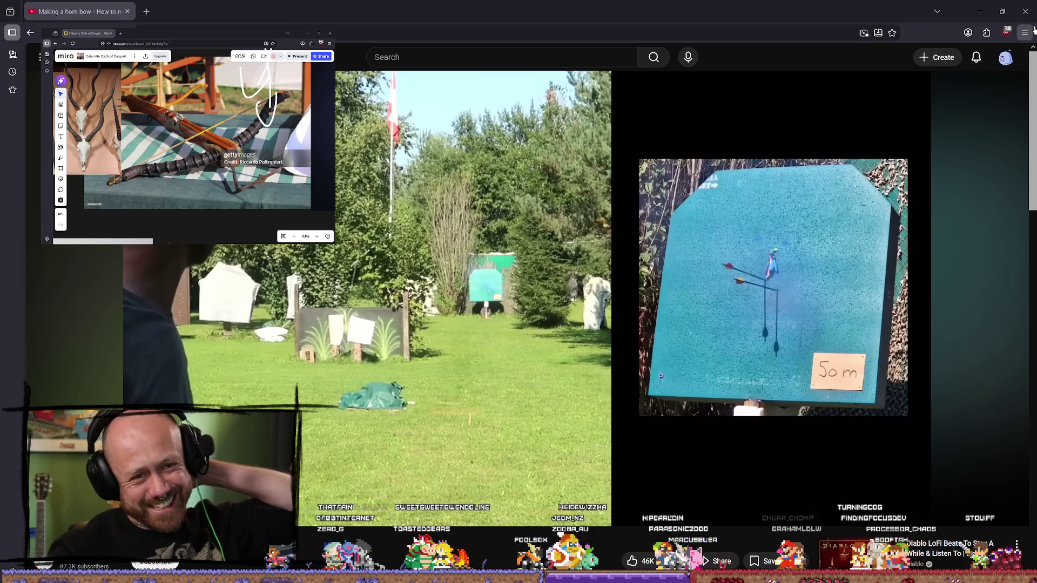
pyautogui.click(1025, 11)
pyautogui.moveTo(594, 351)
pyautogui.mouseDown(button='middle')
pyautogui.moveTo(509, 308)
pyautogui.moveTo(518, 261)
pyautogui.moveTo(238, 285)
pyautogui.moveTo(209, 410)
pyautogui.moveTo(373, 245)
pyautogui.moveTo(576, 368)
pyautogui.moveTo(569, 297)
pyautogui.moveTo(446, 257)
pyautogui.moveTo(446, 268)
pyautogui.mouseUp(button='middle')
# Step: In Edit Mode, nudge two edge loops on the limb slightly sideways
pyautogui.press('Tab')
pyautogui.keyDown('ctrl'); pyautogui.moveTo(477, 238); pyautogui.dragTo(475, 239, button='right'); pyautogui.keyUp('ctrl')
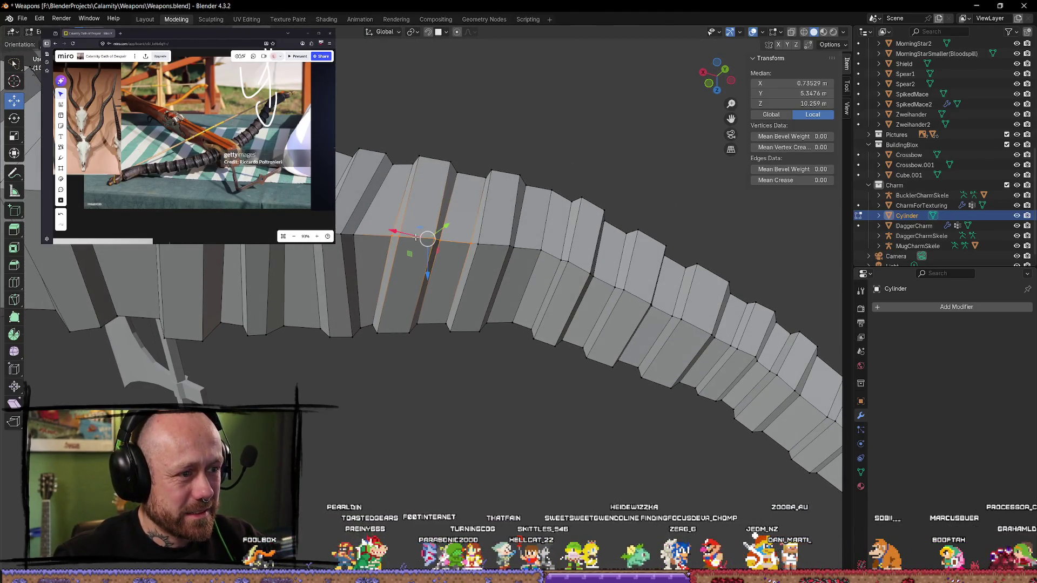
pyautogui.moveTo(430, 238); pyautogui.dragTo(432, 238)
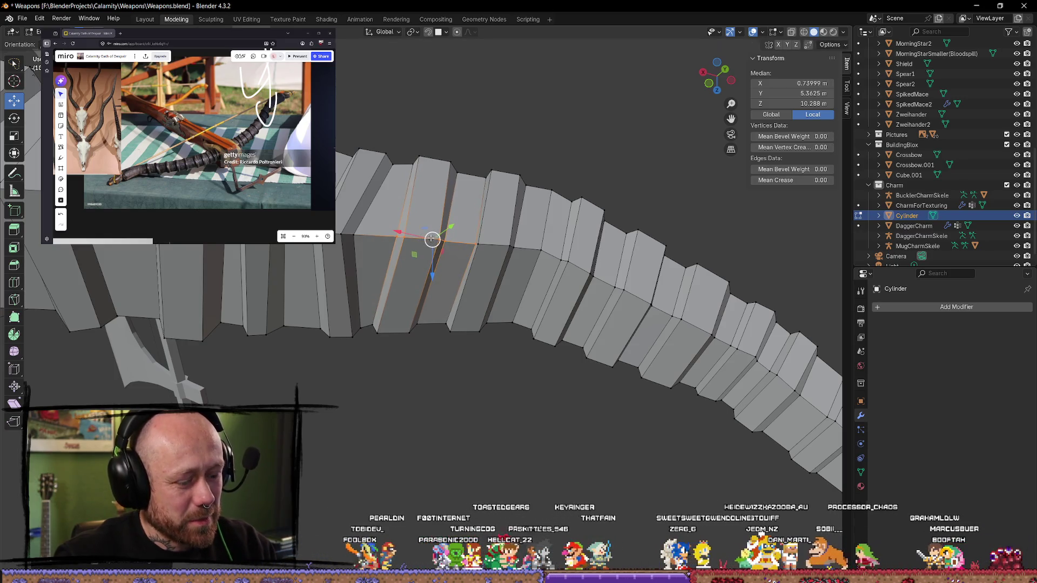
pyautogui.hotkey('alt', 'a')
pyautogui.keyDown('ctrl'); pyautogui.moveTo(425, 256); pyautogui.dragTo(435, 237, button='right'); pyautogui.keyUp('ctrl')
pyautogui.moveTo(418, 238); pyautogui.dragTo(424, 241)
pyautogui.moveTo(424, 241)
pyautogui.mouseDown(button='middle')
pyautogui.moveTo(421, 185)
pyautogui.moveTo(435, 263)
pyautogui.moveTo(416, 312)
pyautogui.mouseUp(button='middle')
# Step: Nudge two more edge loops further along the limb and near its curve
pyautogui.hotkey('alt', 'a')
pyautogui.keyDown('ctrl'); pyautogui.moveTo(366, 308); pyautogui.dragTo(372, 309, button='right'); pyautogui.keyUp('ctrl')
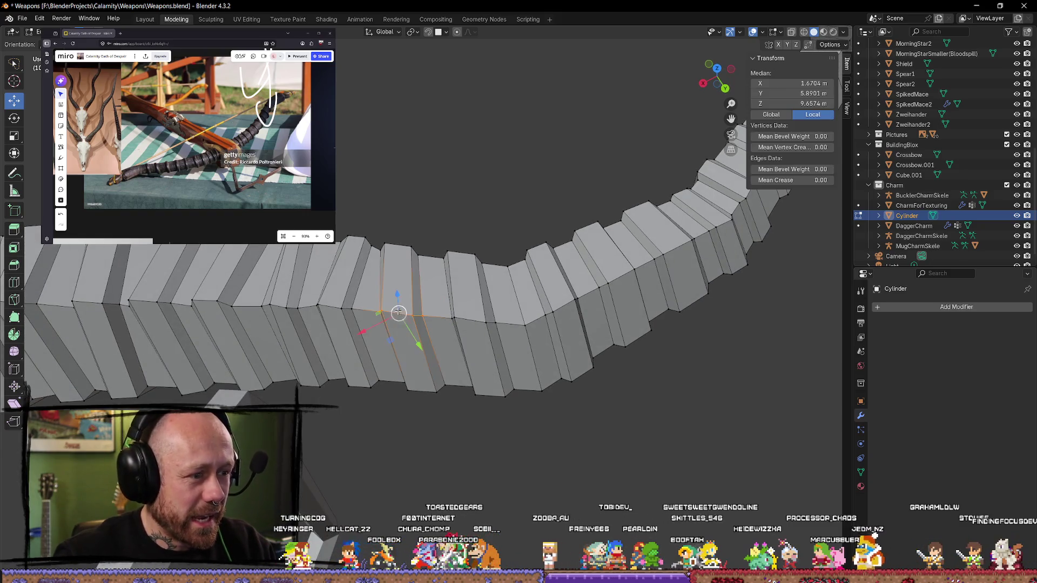
pyautogui.moveTo(398, 313); pyautogui.dragTo(405, 318)
pyautogui.moveTo(405, 317); pyautogui.dragTo(447, 339, button='middle')
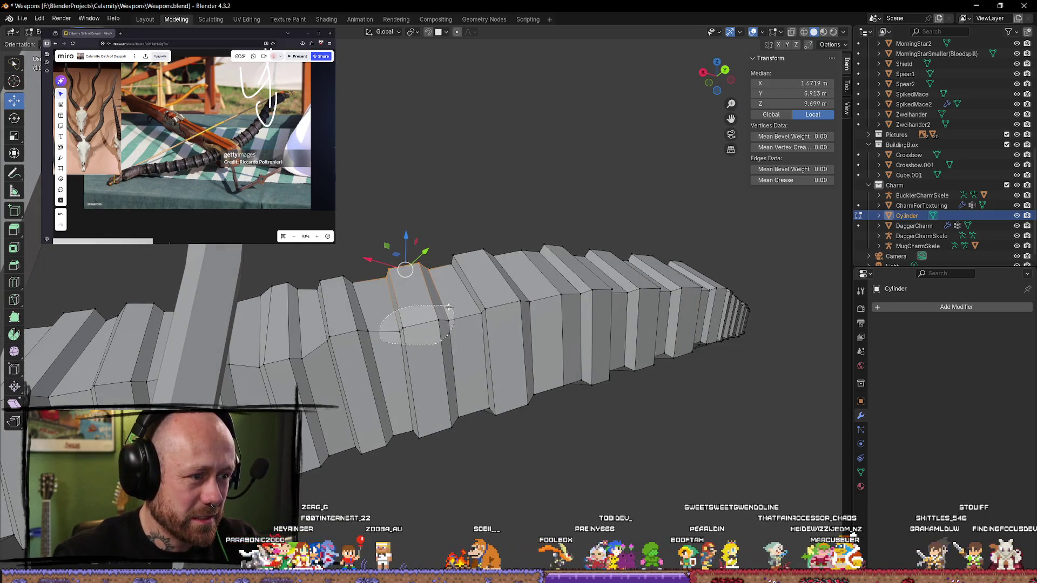
pyautogui.keyDown('ctrl'); pyautogui.moveTo(448, 307); pyautogui.dragTo(448, 307, button='right'); pyautogui.keyUp('ctrl')
pyautogui.moveTo(412, 324); pyautogui.dragTo(408, 324)
pyautogui.moveTo(409, 324)
pyautogui.mouseDown(button='middle')
pyautogui.moveTo(436, 426)
pyautogui.moveTo(551, 329)
pyautogui.moveTo(653, 303)
pyautogui.moveTo(540, 319)
pyautogui.moveTo(486, 339)
pyautogui.moveTo(453, 322)
pyautogui.mouseUp(button='middle')
pyautogui.keyDown('alt'); pyautogui.click(456, 336); pyautogui.keyUp('alt')
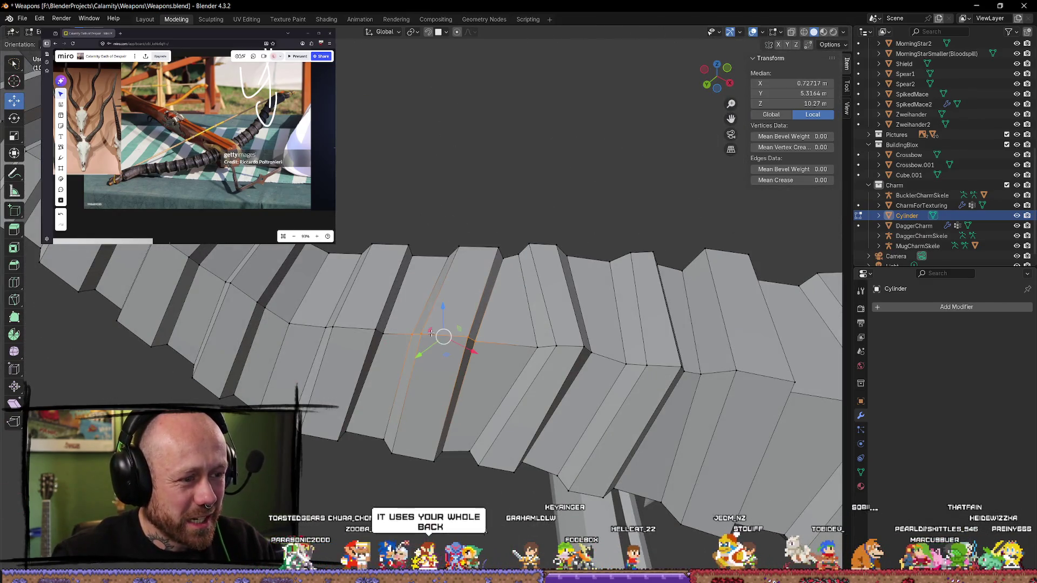
# Step: Shift a single top vertex of the limb slightly off-line with the move gizmo
pyautogui.click(457, 335)
pyautogui.press('g')
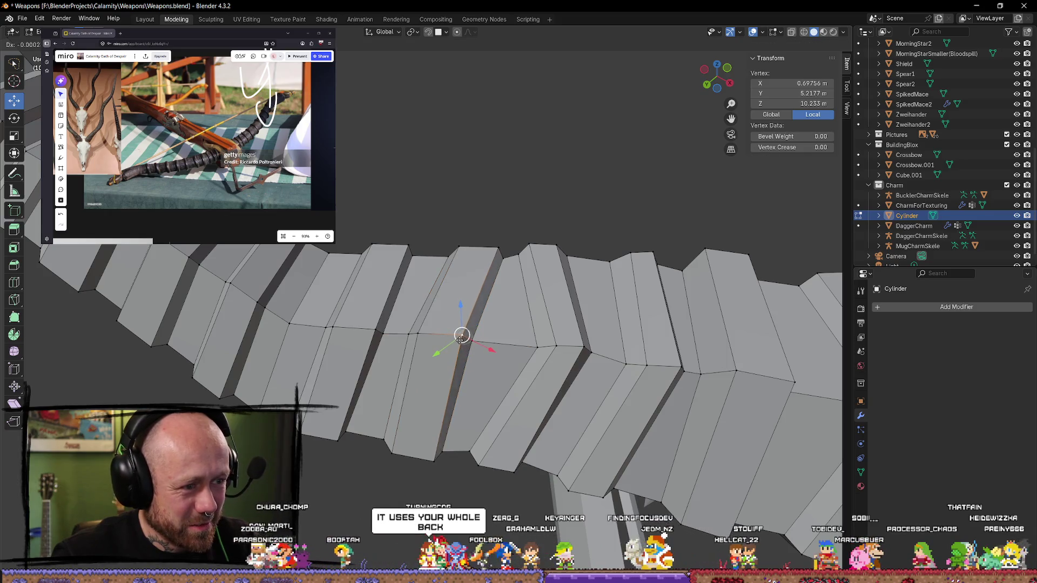
pyautogui.rightClick(449, 343)
pyautogui.moveTo(449, 344)
pyautogui.mouseDown(button='middle')
pyautogui.moveTo(481, 185)
pyautogui.moveTo(464, 155)
pyautogui.mouseUp(button='middle')
pyautogui.moveTo(442, 140); pyautogui.dragTo(442, 148)
pyautogui.moveTo(438, 179)
pyautogui.mouseDown(button='middle')
pyautogui.moveTo(430, 238)
pyautogui.moveTo(443, 257)
pyautogui.mouseUp(button='middle')
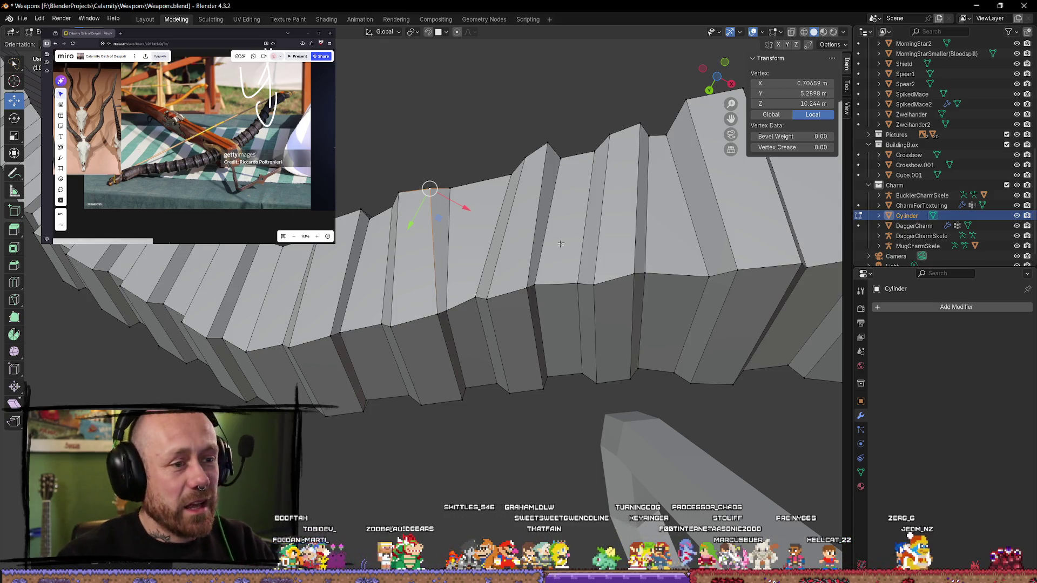
# Step: Shift two limb vertices slightly, moving one lower along the limb
pyautogui.moveTo(561, 243)
pyautogui.mouseDown(button='middle')
pyautogui.moveTo(428, 154)
pyautogui.moveTo(486, 103)
pyautogui.mouseUp(button='middle')
pyautogui.moveTo(425, 208); pyautogui.dragTo(425, 210)
pyautogui.moveTo(424, 210); pyautogui.dragTo(401, 316, button='middle')
pyautogui.moveTo(426, 300)
pyautogui.mouseDown()
pyautogui.moveTo(388, 301)
pyautogui.moveTo(382, 278)
pyautogui.mouseUp()
pyautogui.moveTo(382, 278); pyautogui.dragTo(437, 111, button='middle')
pyautogui.click(421, 126)
pyautogui.moveTo(421, 126); pyautogui.dragTo(425, 123)
pyautogui.moveTo(424, 123)
pyautogui.mouseDown(button='middle')
pyautogui.moveTo(499, 110)
pyautogui.moveTo(444, 284)
pyautogui.mouseUp(button='middle')
# Step: Check the limb in Object Mode, then nudge one of its edges slightly
pyautogui.press('Tab')
pyautogui.moveTo(532, 301)
pyautogui.mouseDown(button='middle')
pyautogui.moveTo(590, 144)
pyautogui.moveTo(479, 282)
pyautogui.mouseUp(button='middle')
pyautogui.press('Tab')
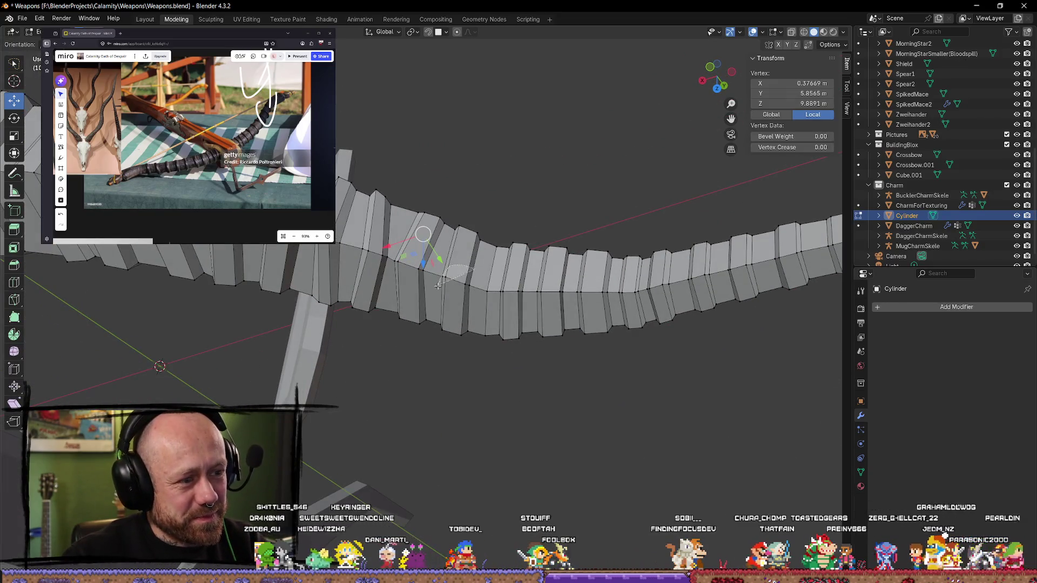
pyautogui.moveTo(457, 282); pyautogui.dragTo(461, 284)
pyautogui.moveTo(461, 285); pyautogui.dragTo(469, 243, button='middle')
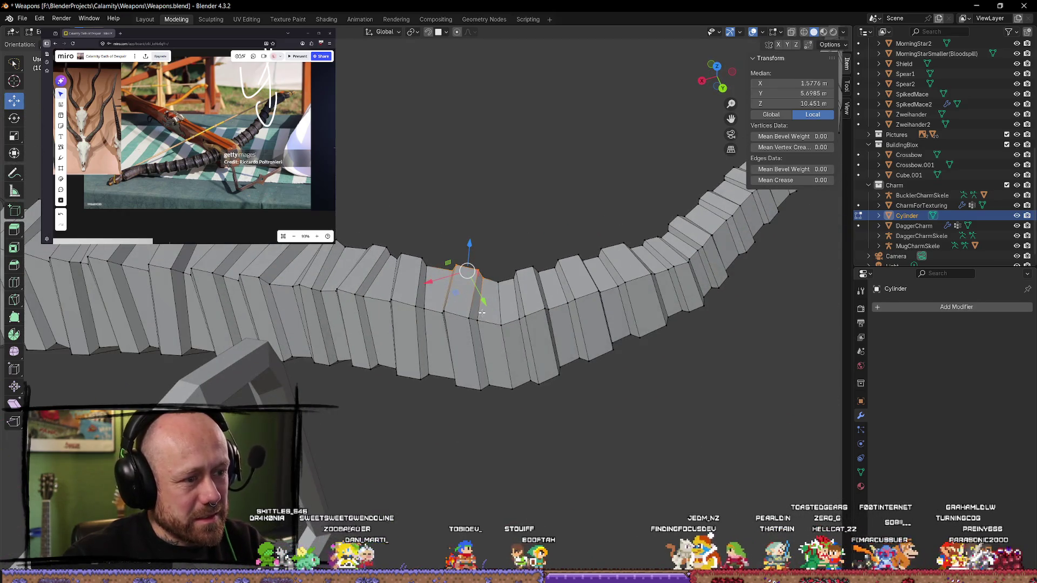
pyautogui.moveTo(457, 301); pyautogui.dragTo(463, 236, button='middle')
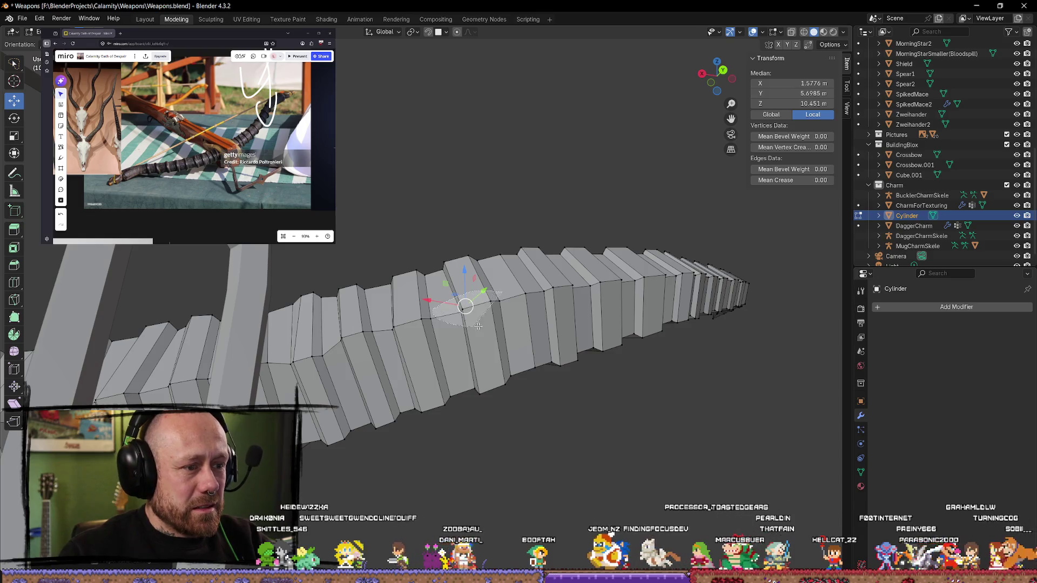
pyautogui.moveTo(485, 308); pyautogui.dragTo(484, 305)
pyautogui.moveTo(484, 305)
pyautogui.mouseDown(button='middle')
pyautogui.moveTo(488, 207)
pyautogui.moveTo(486, 227)
pyautogui.moveTo(476, 225)
pyautogui.moveTo(513, 246)
pyautogui.moveTo(416, 208)
pyautogui.moveTo(353, 201)
pyautogui.mouseUp(button='middle')
# Step: Shift another limb vertex slightly and return to Object Mode
pyautogui.click(511, 247)
pyautogui.click(505, 241)
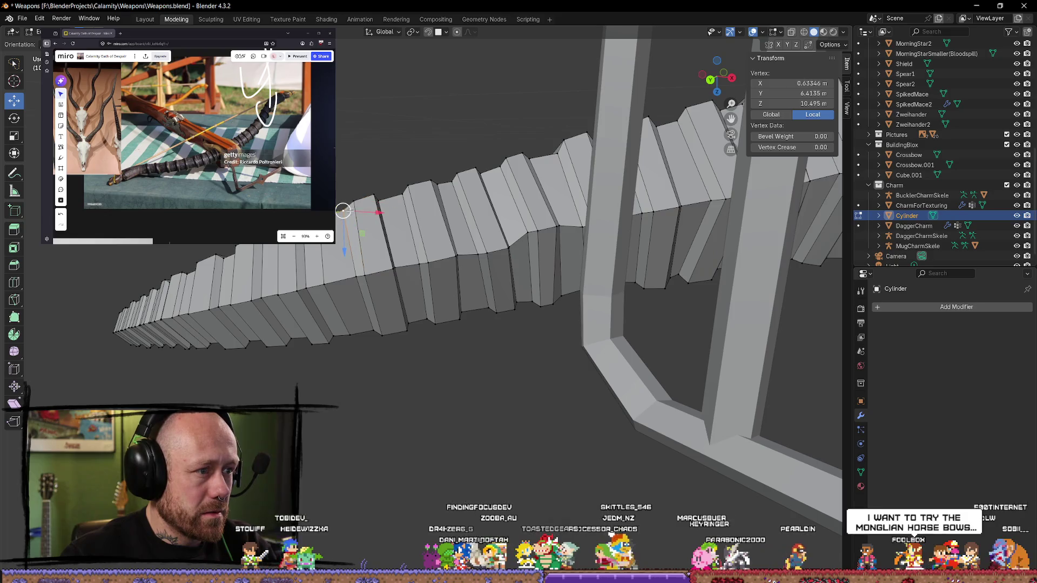
pyautogui.moveTo(343, 211); pyautogui.dragTo(349, 211)
pyautogui.moveTo(349, 210)
pyautogui.mouseDown(button='middle')
pyautogui.moveTo(457, 375)
pyautogui.moveTo(516, 375)
pyautogui.moveTo(608, 349)
pyautogui.moveTo(533, 319)
pyautogui.moveTo(533, 330)
pyautogui.moveTo(540, 314)
pyautogui.moveTo(515, 301)
pyautogui.mouseUp(button='middle')
pyautogui.press('Tab')
pyautogui.press('Tab')
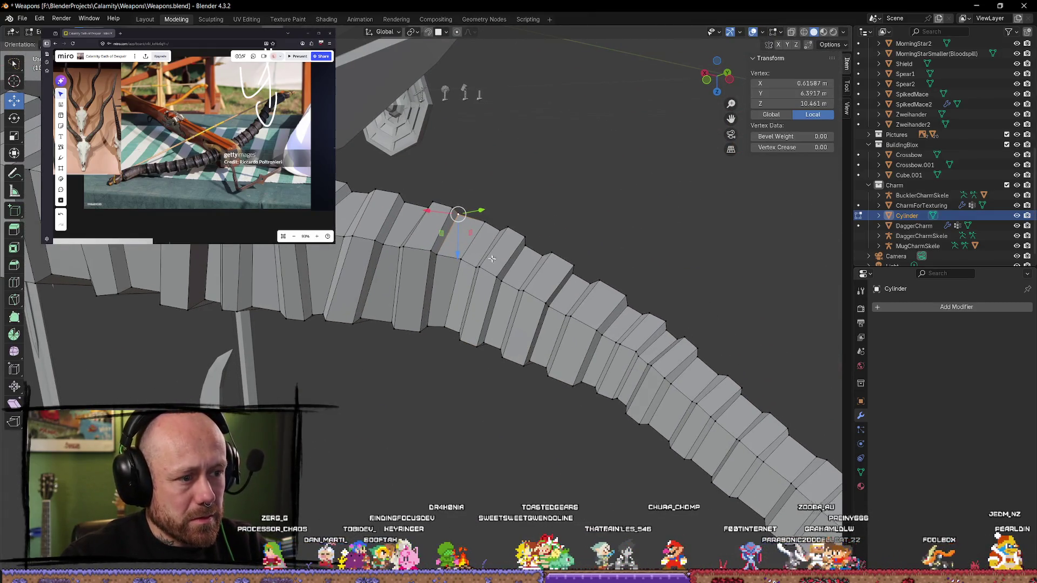
# Step: Select a segment's edge loop, then a top vertex, cancelling its move
pyautogui.keyDown('alt'); pyautogui.click(489, 274); pyautogui.keyUp('alt')
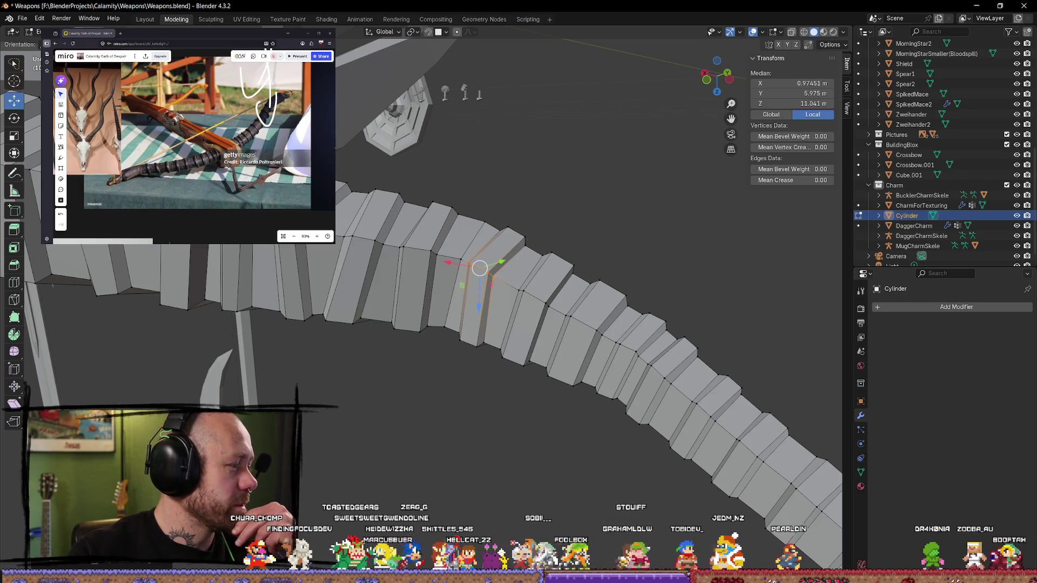
pyautogui.moveTo(560, 264)
pyautogui.mouseDown(button='middle')
pyautogui.moveTo(558, 211)
pyautogui.moveTo(510, 229)
pyautogui.mouseUp(button='middle')
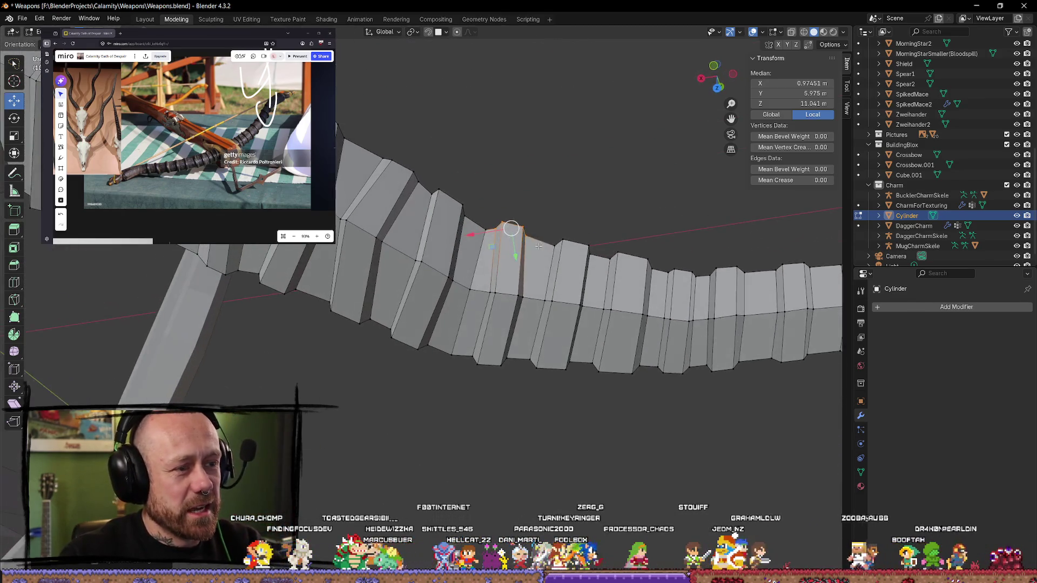
pyautogui.hotkey('alt', 'a')
pyautogui.click(502, 226)
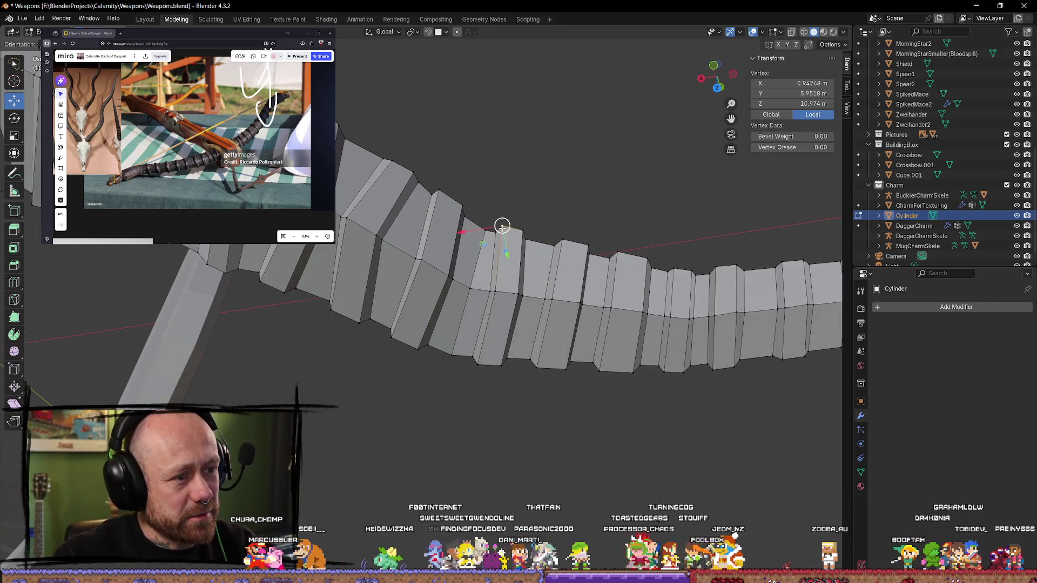
pyautogui.press('g')
pyautogui.press('Escape')
# Step: Move a vertical segment loop and a neighbouring edge to new positions
pyautogui.moveTo(503, 230); pyautogui.dragTo(525, 271, button='middle')
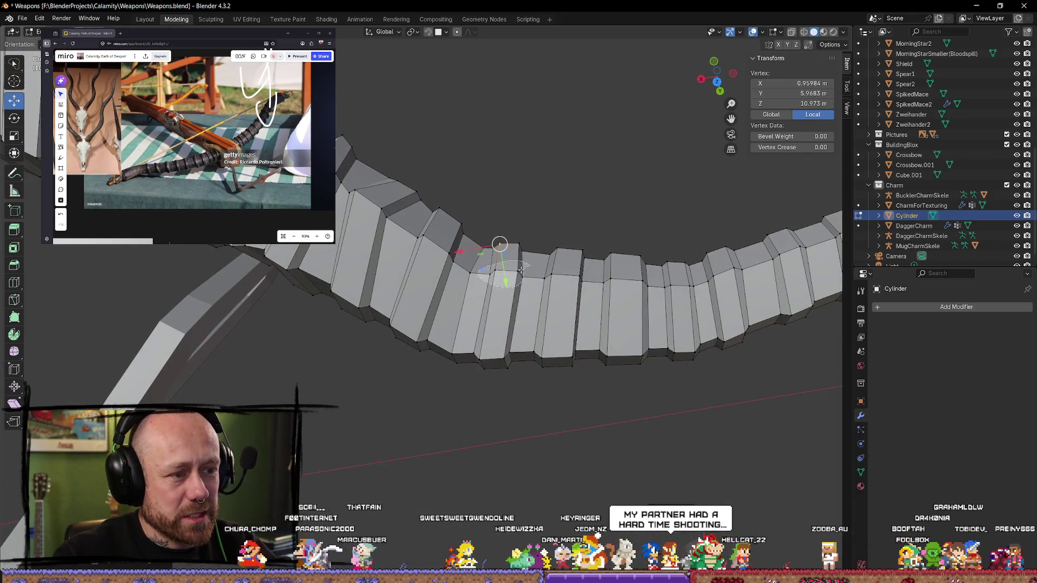
pyautogui.keyDown('alt'); pyautogui.click(508, 278); pyautogui.keyUp('alt')
pyautogui.press('g')
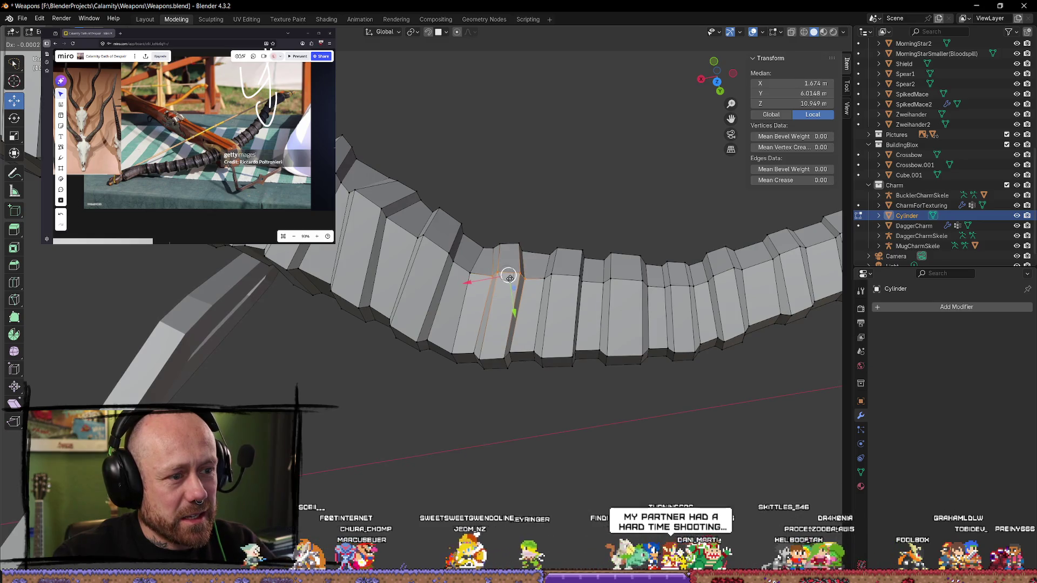
pyautogui.click(510, 279)
pyautogui.moveTo(510, 278); pyautogui.dragTo(524, 232, button='middle')
pyautogui.click(511, 250)
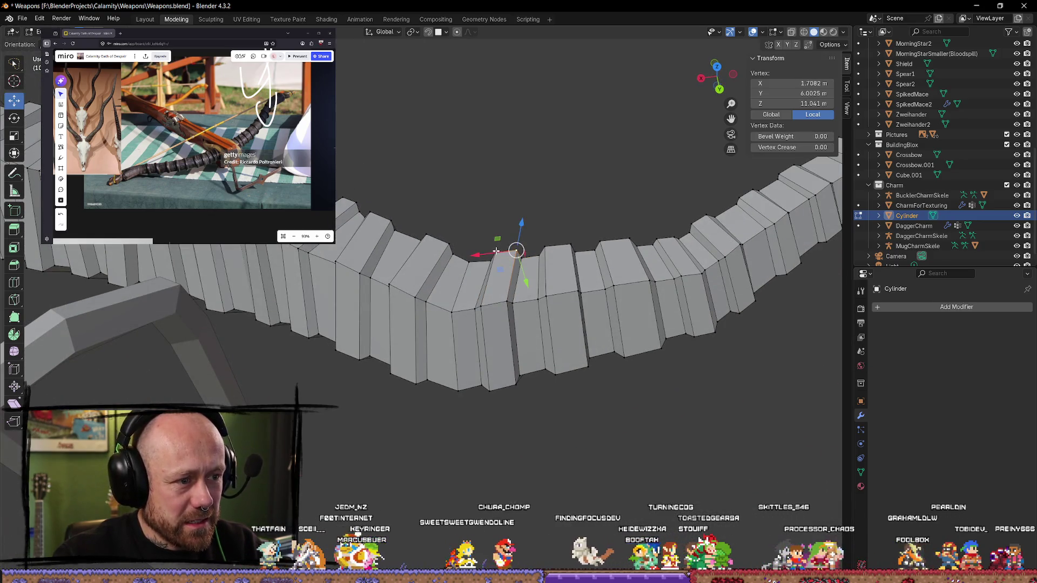
pyautogui.click(509, 237)
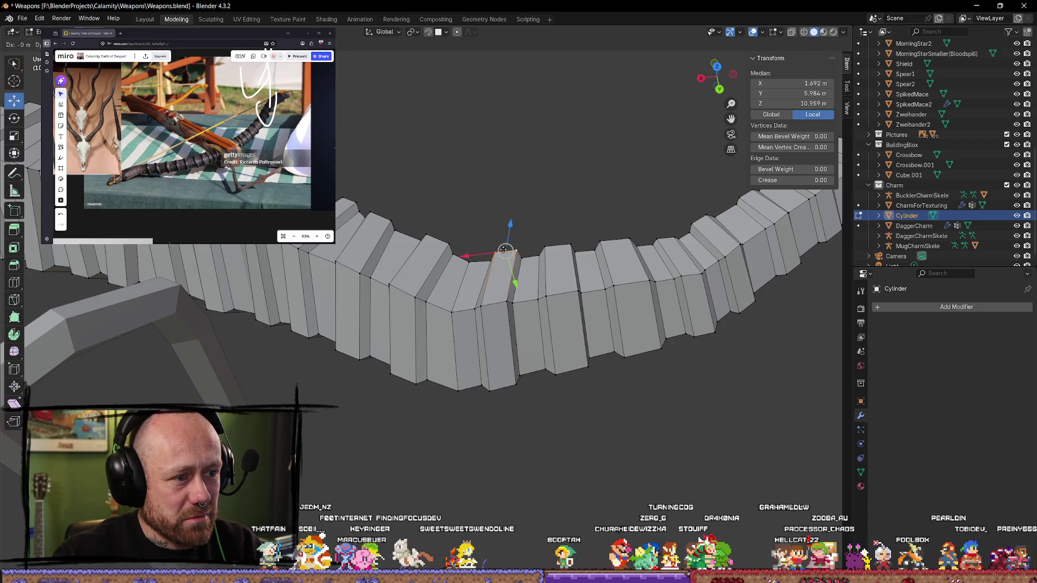
pyautogui.press('g')
pyautogui.click(507, 250)
# Step: Move the vertex at the curve's dip along X, then back right and up
pyautogui.moveTo(508, 249)
pyautogui.mouseDown(button='middle')
pyautogui.moveTo(496, 292)
pyautogui.moveTo(476, 296)
pyautogui.mouseUp(button='middle')
pyautogui.click(498, 286)
pyautogui.press('g')
pyautogui.press('x')
pyautogui.click(474, 295)
pyautogui.press('g')
pyautogui.click(522, 283)
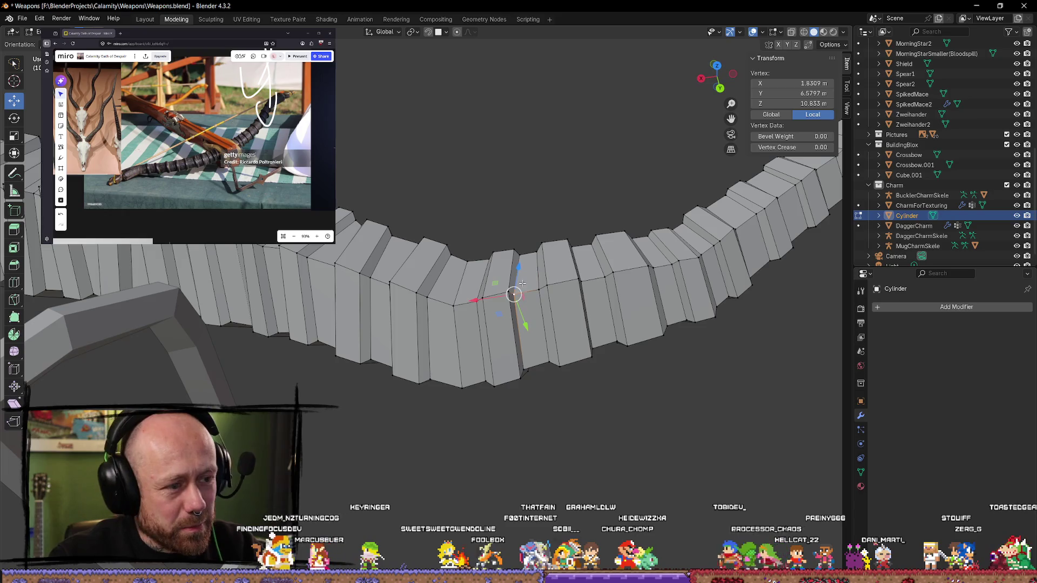
pyautogui.click(517, 300)
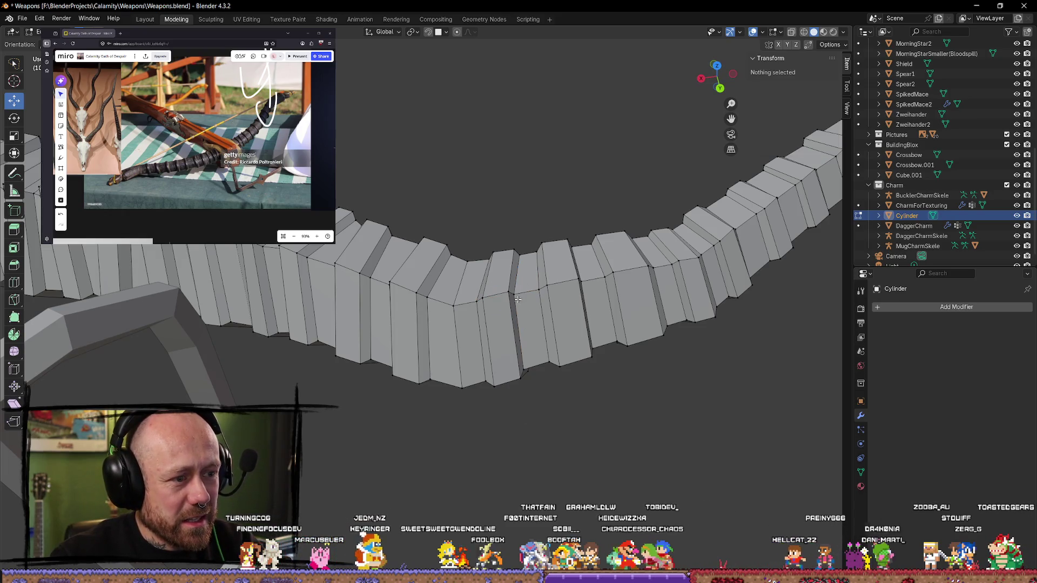
# Step: Try a Z-constrained move on a dip vertex, then lasso-select one segment's vertices
pyautogui.click(479, 296)
pyautogui.press('g')
pyautogui.press('z')
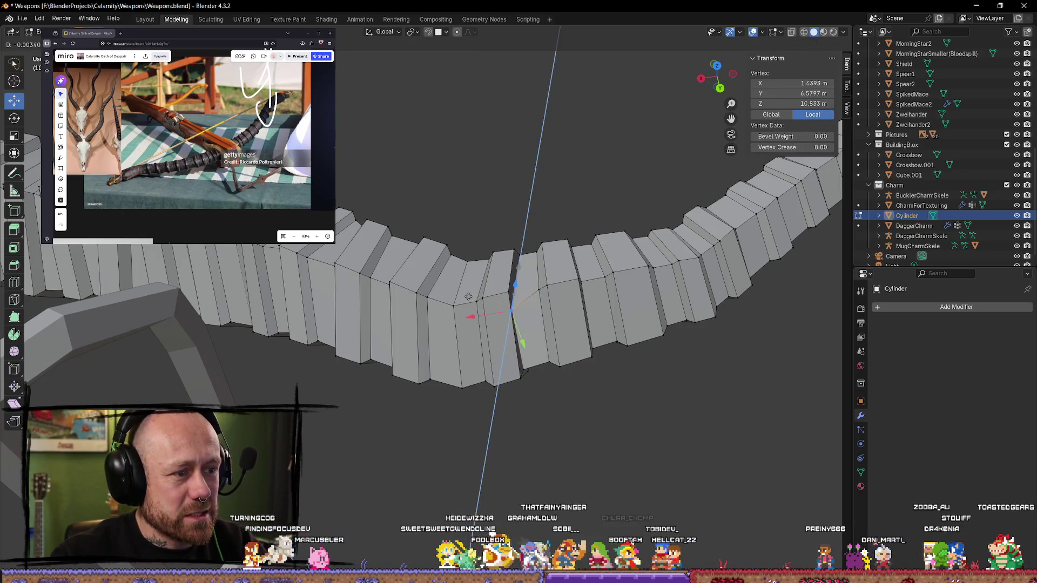
pyautogui.press('Escape')
pyautogui.click(528, 333)
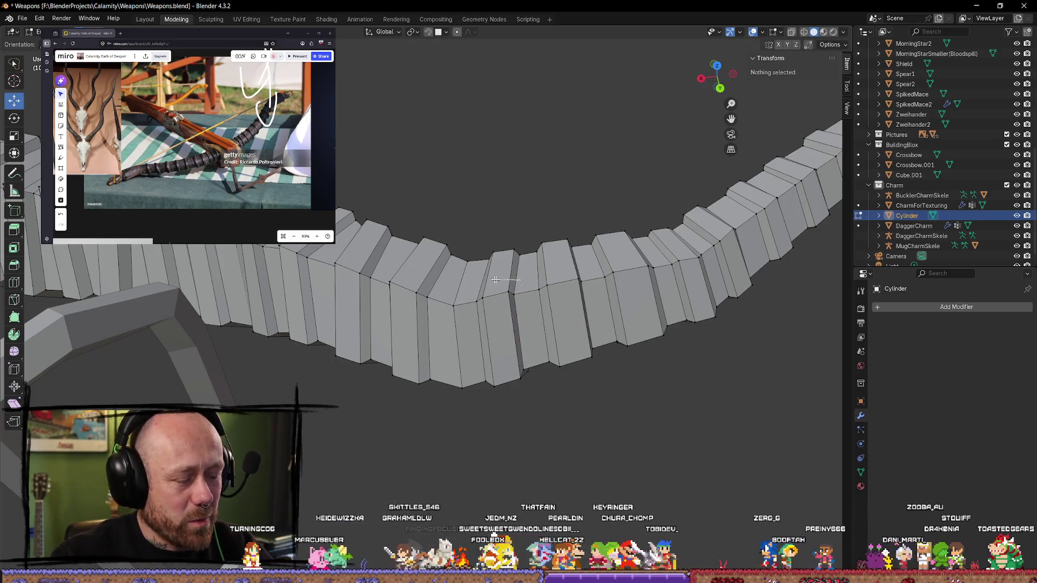
pyautogui.keyDown('ctrl'); pyautogui.moveTo(478, 312); pyautogui.dragTo(513, 295, button='right'); pyautogui.keyUp('ctrl')
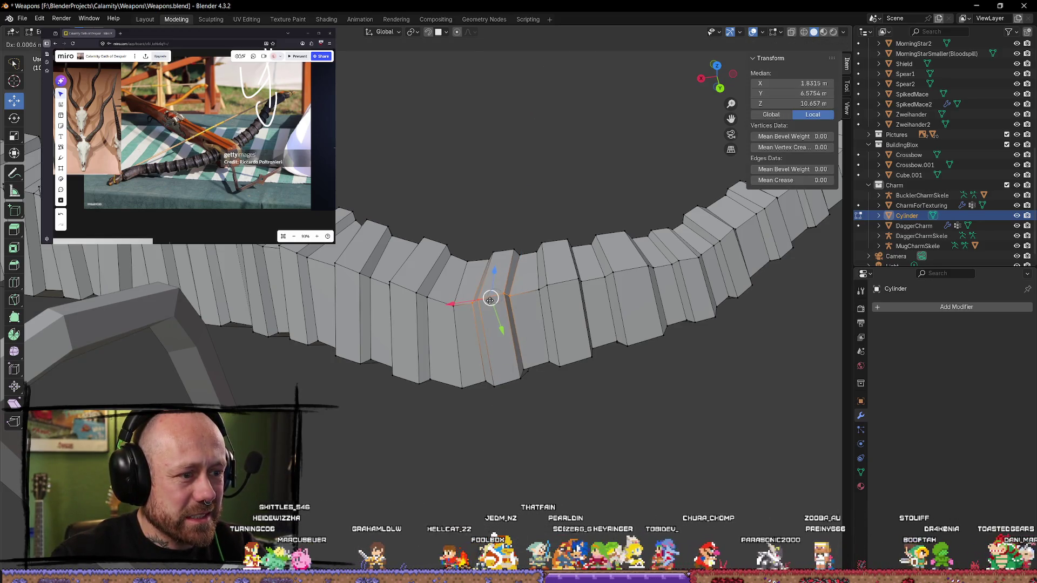
pyautogui.moveTo(488, 296); pyautogui.dragTo(475, 287, button='middle')
pyautogui.click(472, 290)
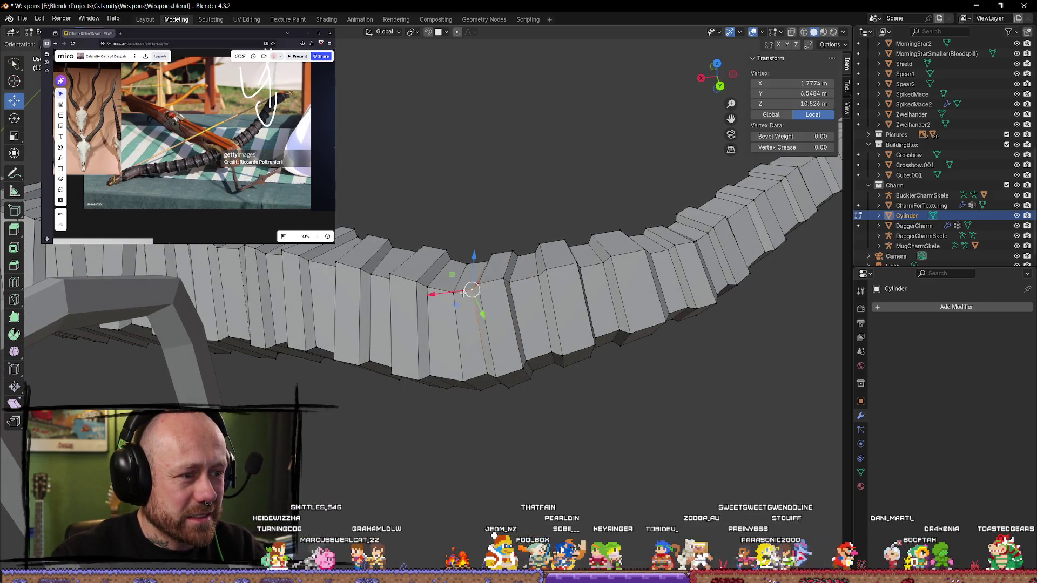
pyautogui.click(473, 290)
pyautogui.moveTo(474, 289)
pyautogui.mouseDown(button='middle')
pyautogui.moveTo(560, 231)
pyautogui.moveTo(481, 223)
pyautogui.moveTo(469, 247)
pyautogui.mouseUp(button='middle')
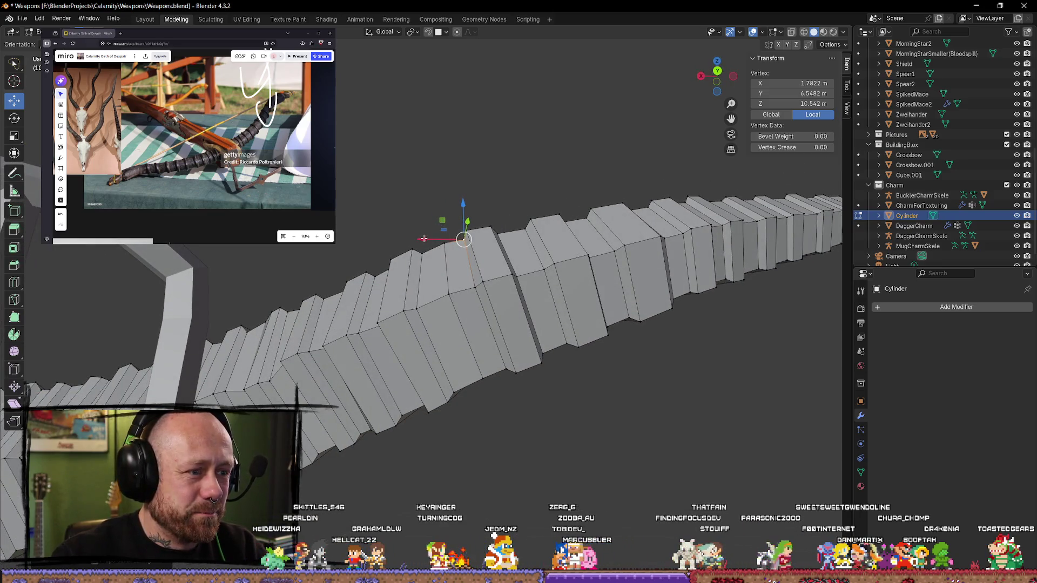
# Step: Nudge a vertex on the limb's top edge slightly down
pyautogui.click(484, 281)
pyautogui.moveTo(484, 281)
pyautogui.mouseDown(button='middle')
pyautogui.moveTo(474, 232)
pyautogui.moveTo(427, 211)
pyautogui.moveTo(495, 239)
pyautogui.moveTo(460, 231)
pyautogui.moveTo(459, 221)
pyautogui.mouseUp(button='middle')
pyautogui.click(481, 250)
pyautogui.click(464, 226)
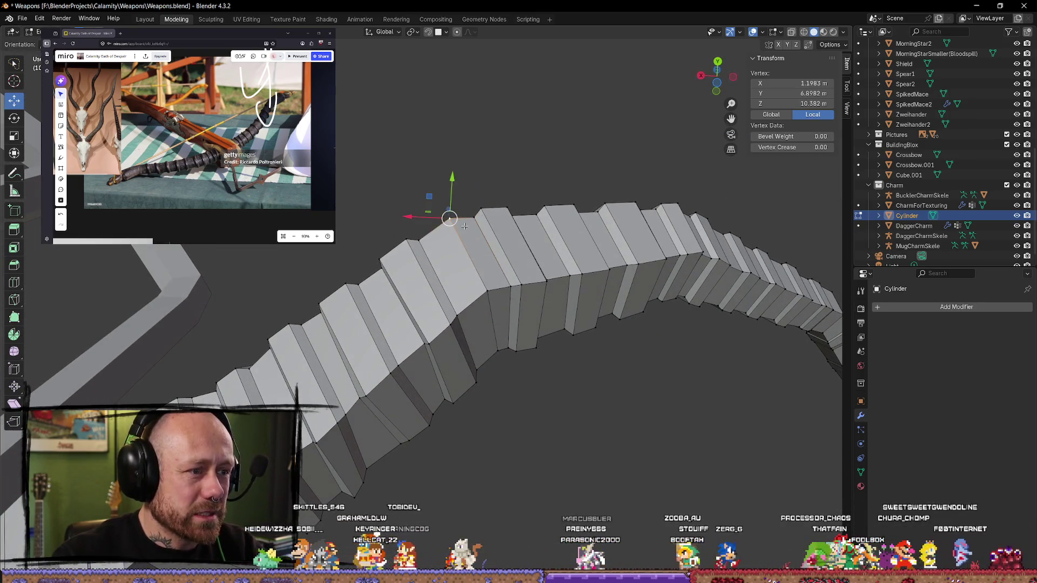
pyautogui.moveTo(450, 218); pyautogui.dragTo(419, 218)
pyautogui.moveTo(419, 217)
pyautogui.mouseDown(button='middle')
pyautogui.moveTo(478, 264)
pyautogui.moveTo(513, 270)
pyautogui.moveTo(489, 294)
pyautogui.mouseUp(button='middle')
# Step: Shift a segment's vertical loop along the limb and nudge a nearby vertex
pyautogui.click(478, 264)
pyautogui.keyDown('alt'); pyautogui.click(516, 270); pyautogui.keyUp('alt')
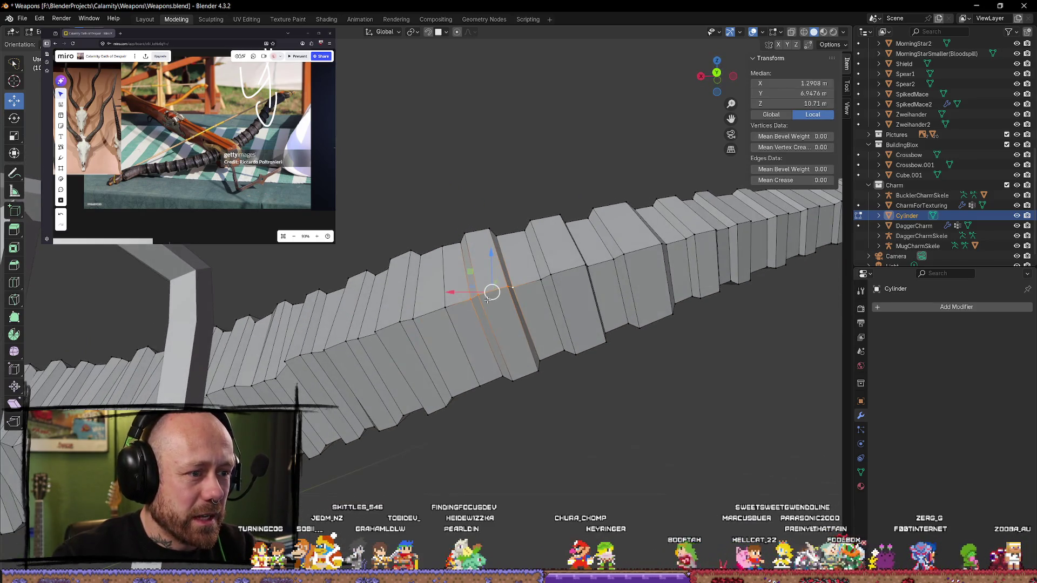
pyautogui.moveTo(489, 295); pyautogui.dragTo(488, 298)
pyautogui.moveTo(487, 295)
pyautogui.mouseDown(button='middle')
pyautogui.moveTo(482, 236)
pyautogui.moveTo(372, 260)
pyautogui.moveTo(369, 332)
pyautogui.moveTo(398, 248)
pyautogui.mouseUp(button='middle')
pyautogui.click(408, 220)
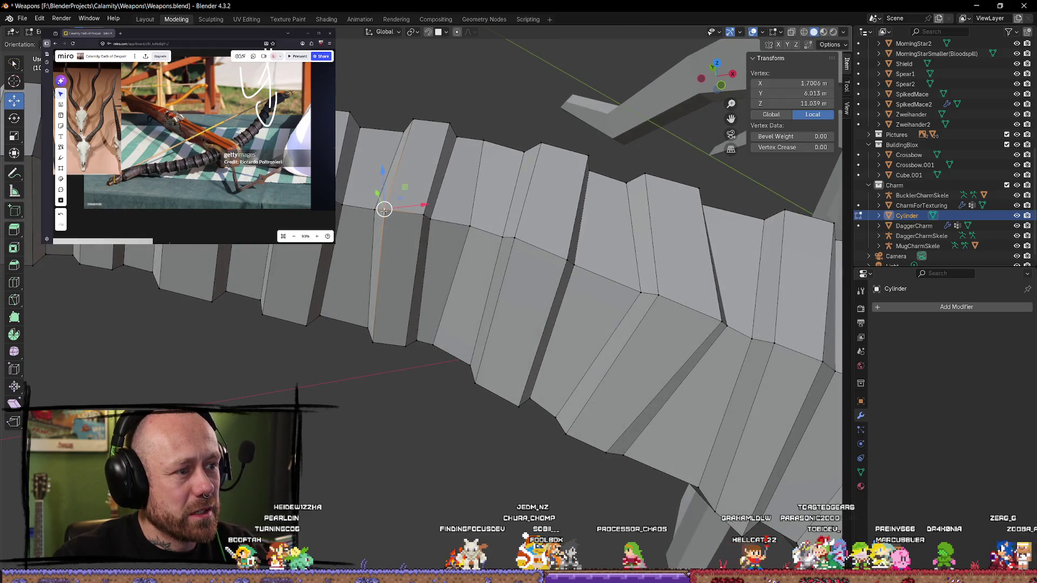
pyautogui.moveTo(384, 210); pyautogui.dragTo(379, 225)
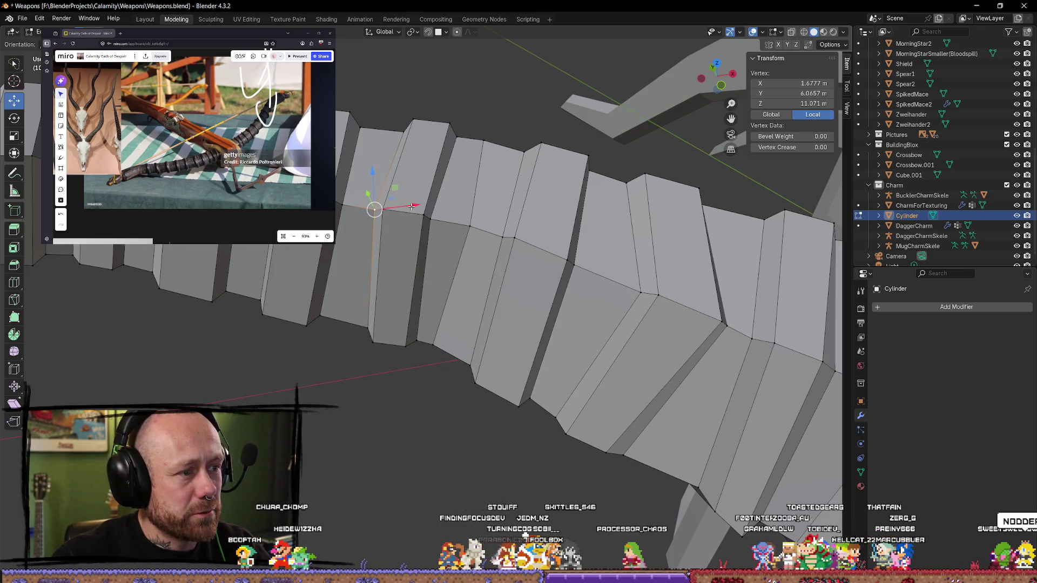
# Step: Move an edge slightly on the upper limb and pick further vertices
pyautogui.click(384, 204)
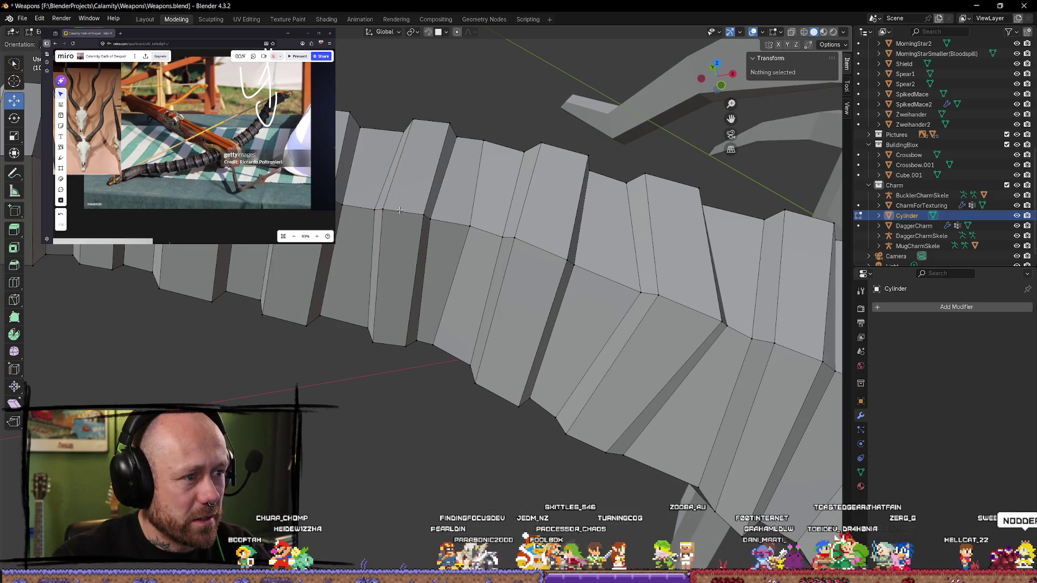
pyautogui.keyDown('shift'); pyautogui.click(382, 203); pyautogui.keyUp('shift')
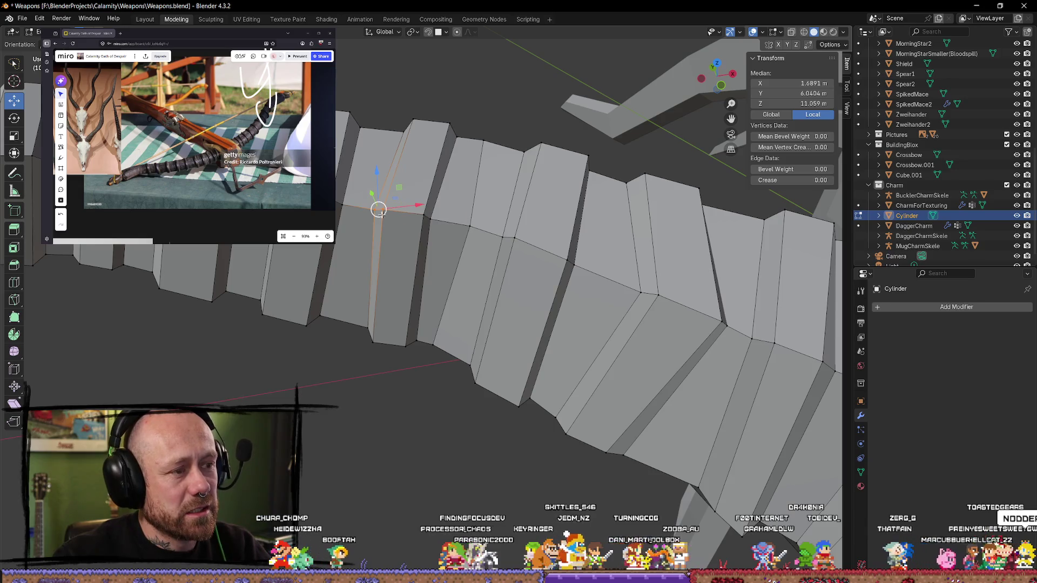
pyautogui.moveTo(379, 209); pyautogui.dragTo(420, 216)
pyautogui.click(422, 216)
pyautogui.moveTo(343, 223)
pyautogui.mouseDown(button='middle')
pyautogui.moveTo(381, 233)
pyautogui.moveTo(403, 200)
pyautogui.moveTo(421, 322)
pyautogui.moveTo(427, 302)
pyautogui.moveTo(406, 314)
pyautogui.moveTo(365, 229)
pyautogui.moveTo(384, 252)
pyautogui.moveTo(547, 228)
pyautogui.moveTo(512, 302)
pyautogui.mouseUp(button='middle')
pyautogui.click(412, 327)
pyautogui.click(363, 226)
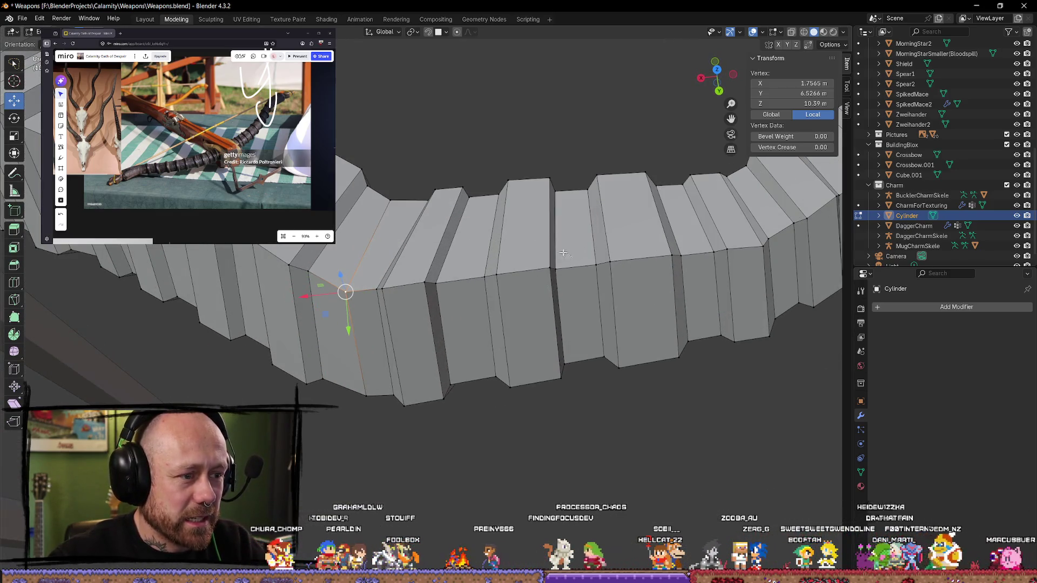
# Step: Slide an edge on one of the limb's rings sideways
pyautogui.keyDown('ctrl'); pyautogui.moveTo(513, 297); pyautogui.dragTo(508, 274, button='right'); pyautogui.keyUp('ctrl')
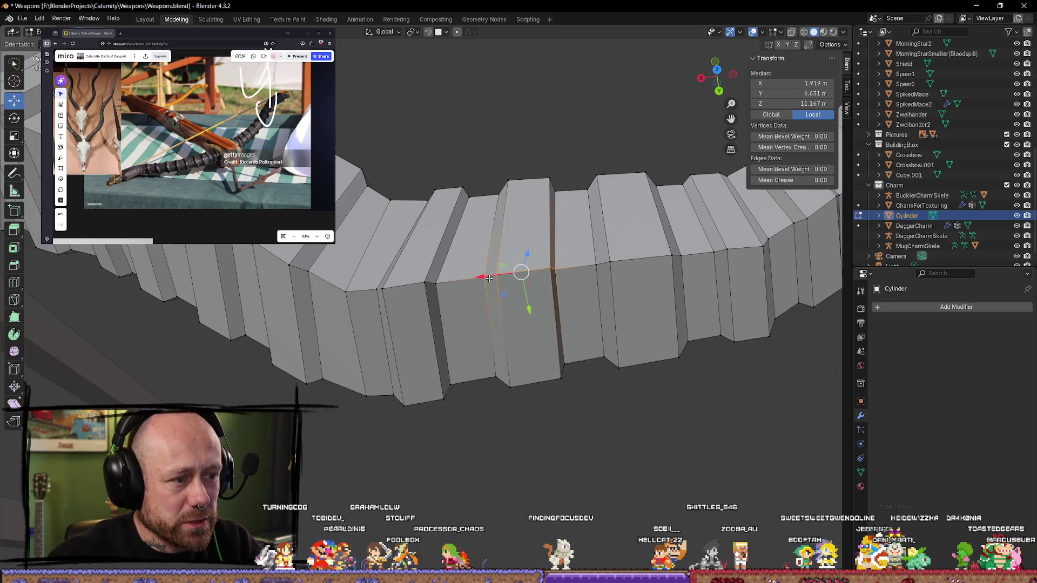
pyautogui.click(471, 279)
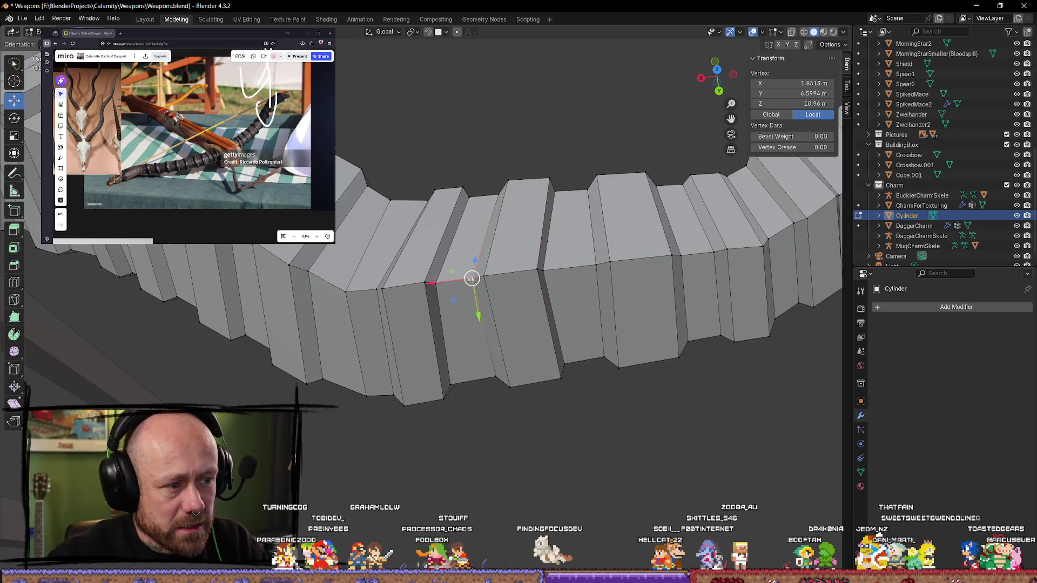
pyautogui.moveTo(448, 288)
pyautogui.mouseDown(button='middle')
pyautogui.moveTo(549, 278)
pyautogui.moveTo(493, 192)
pyautogui.mouseUp(button='middle')
pyautogui.scroll(2, 546, 273)
pyautogui.scroll(-3, 489, 186)
pyautogui.scroll(3, 502, 211)
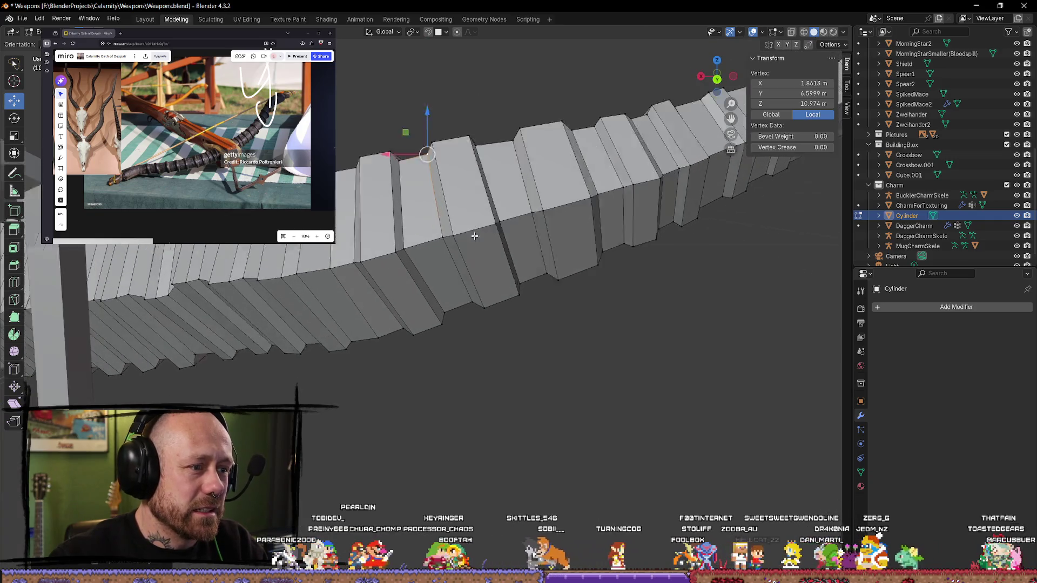
pyautogui.keyDown('shift'); pyautogui.click(515, 205); pyautogui.keyUp('shift')
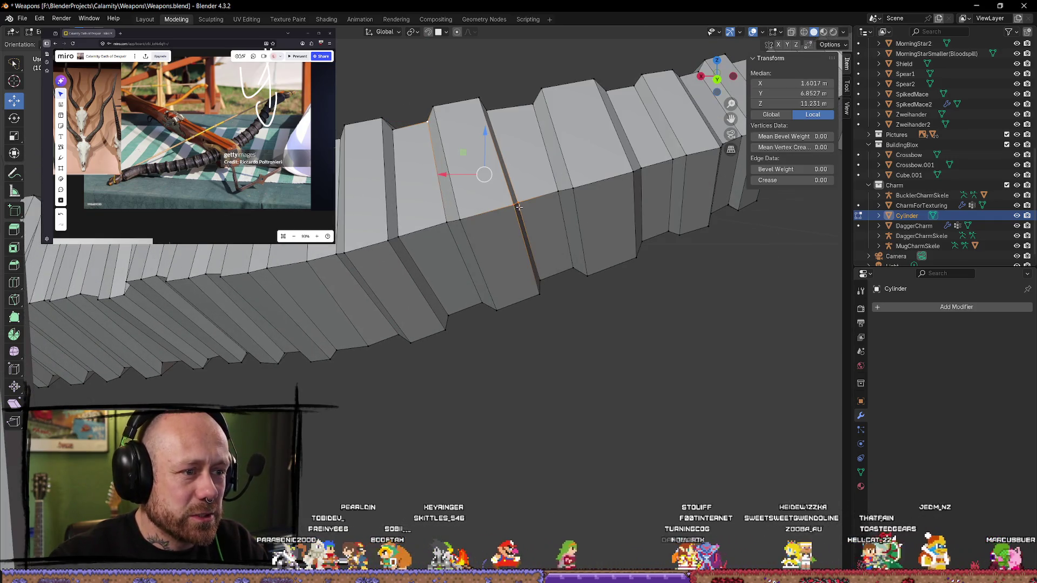
pyautogui.press('g')
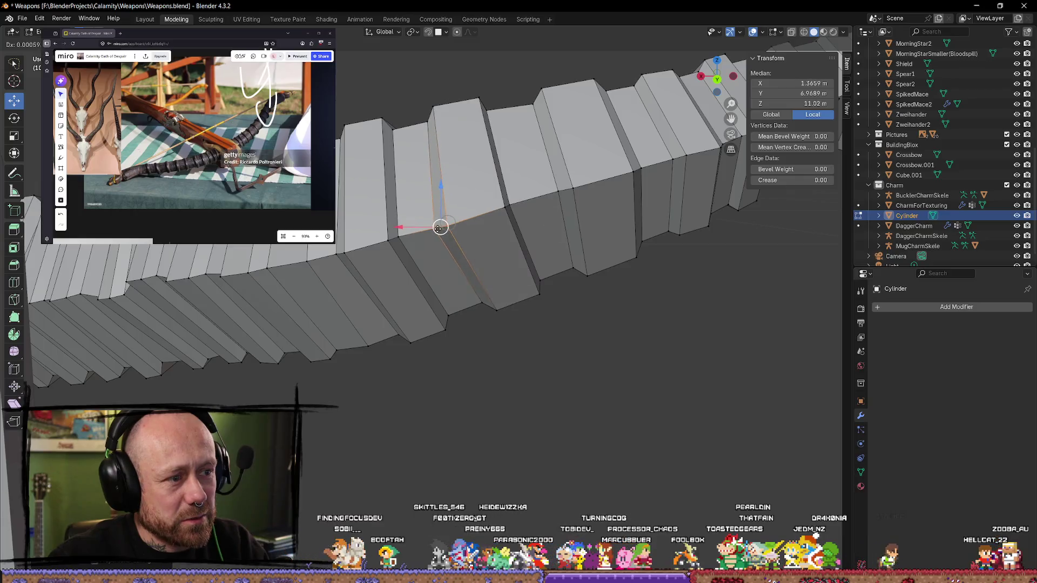
pyautogui.click(438, 227)
# Step: Shift a single vertex on that ring slightly
pyautogui.click(436, 227)
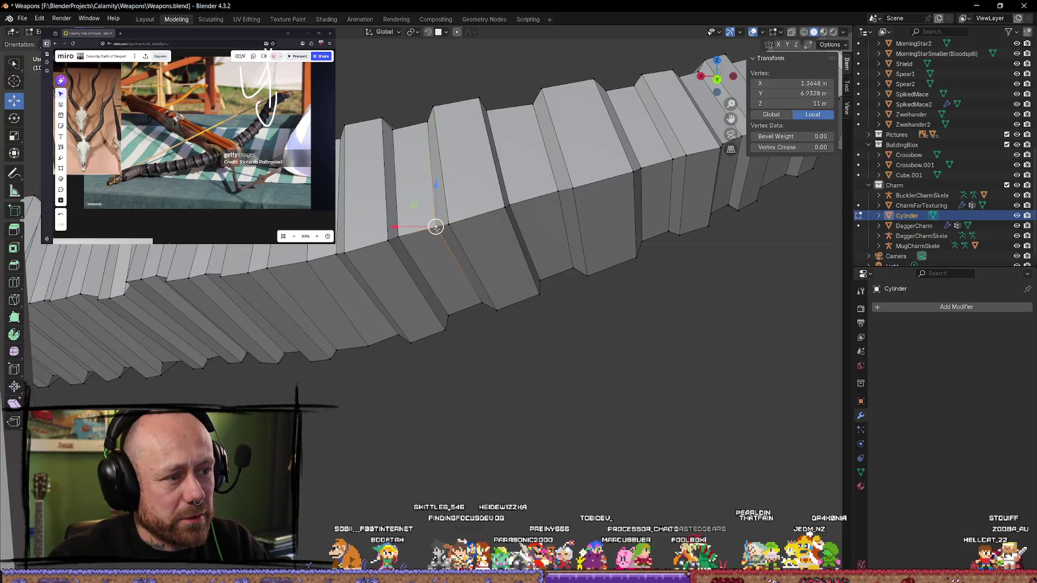
pyautogui.press('g')
pyautogui.click(437, 227)
pyautogui.moveTo(436, 227)
pyautogui.mouseDown(button='middle')
pyautogui.moveTo(513, 215)
pyautogui.moveTo(449, 192)
pyautogui.mouseUp(button='middle')
pyautogui.click(436, 184)
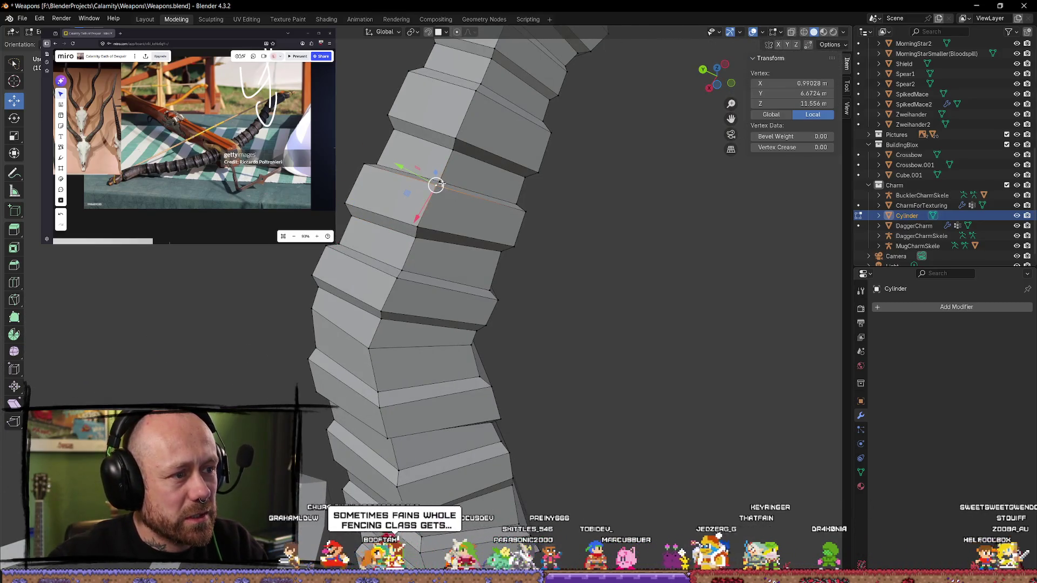
# Step: Nudge two edges on the limb's rings slightly out of line
pyautogui.click(448, 178)
pyautogui.click(473, 174)
pyautogui.moveTo(451, 169); pyautogui.dragTo(438, 183)
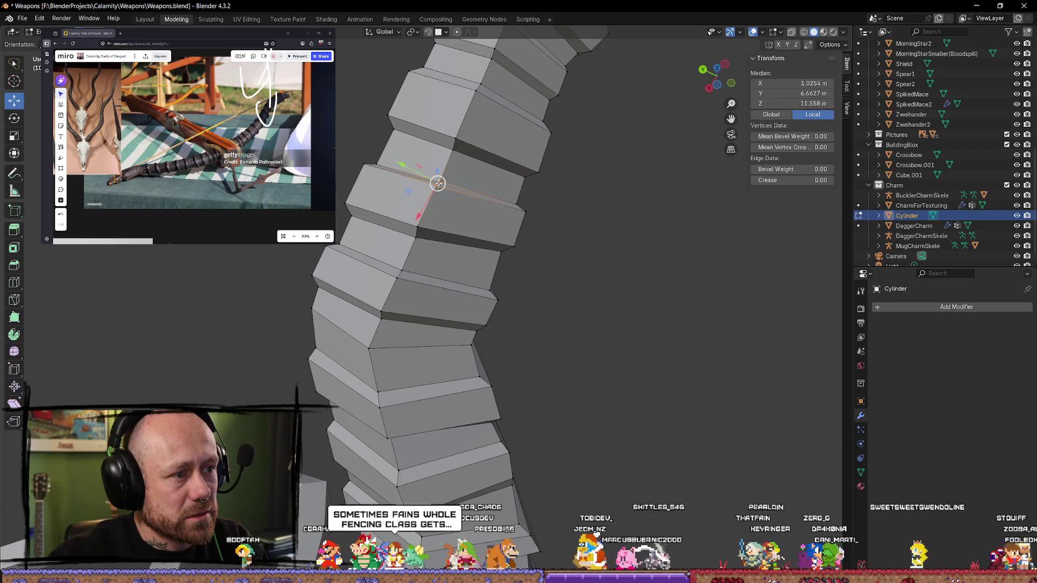
pyautogui.press('g')
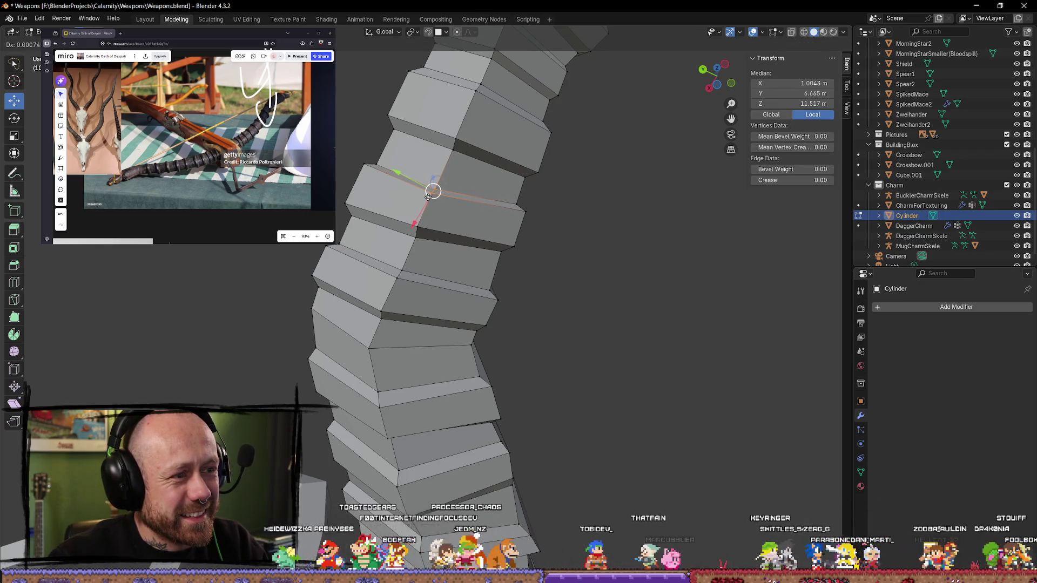
pyautogui.click(429, 198)
pyautogui.moveTo(649, 218); pyautogui.dragTo(409, 231, button='middle')
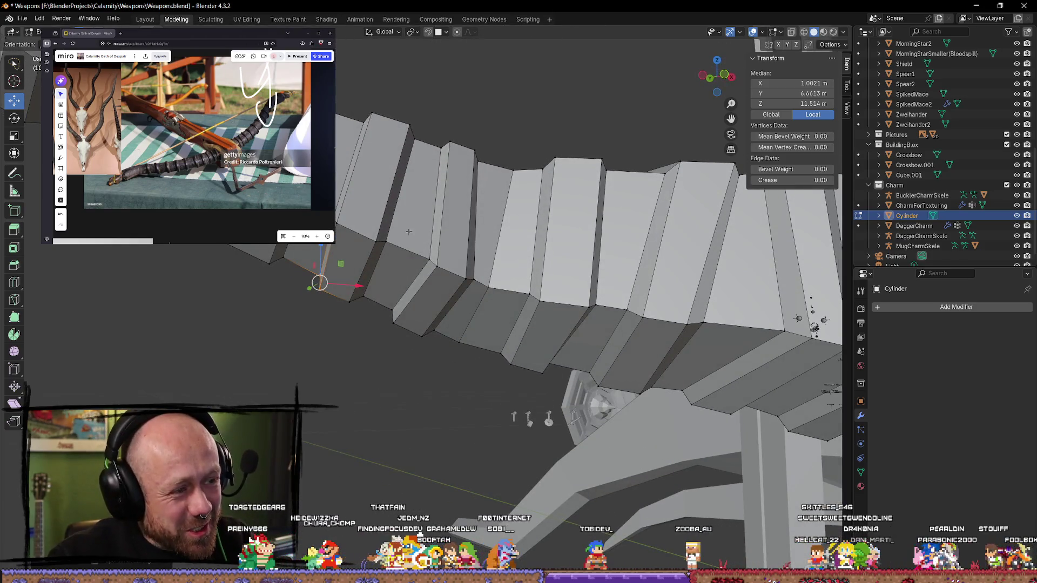
pyautogui.click(373, 236)
pyautogui.press('g')
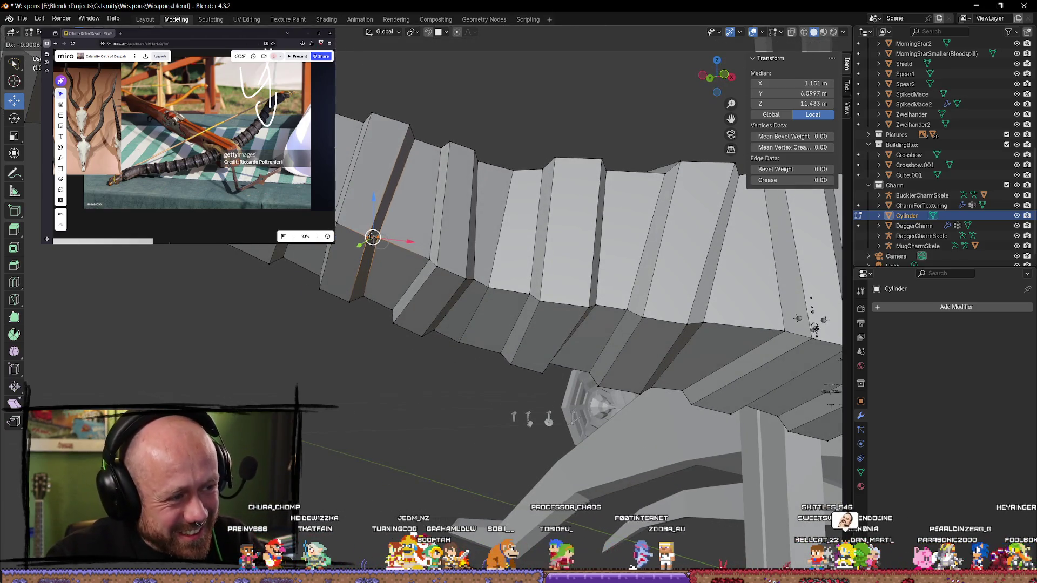
pyautogui.click(371, 236)
pyautogui.moveTo(372, 236)
pyautogui.mouseDown(button='middle')
pyautogui.moveTo(375, 213)
pyautogui.moveTo(411, 169)
pyautogui.moveTo(407, 233)
pyautogui.moveTo(393, 196)
pyautogui.moveTo(375, 269)
pyautogui.mouseUp(button='middle')
# Step: Shift two more ring edges along the limb to skew the segments
pyautogui.click(389, 254)
pyautogui.press('g')
pyautogui.click(391, 206)
pyautogui.click(390, 204)
pyautogui.click(394, 210)
pyautogui.press('g')
pyautogui.click(392, 208)
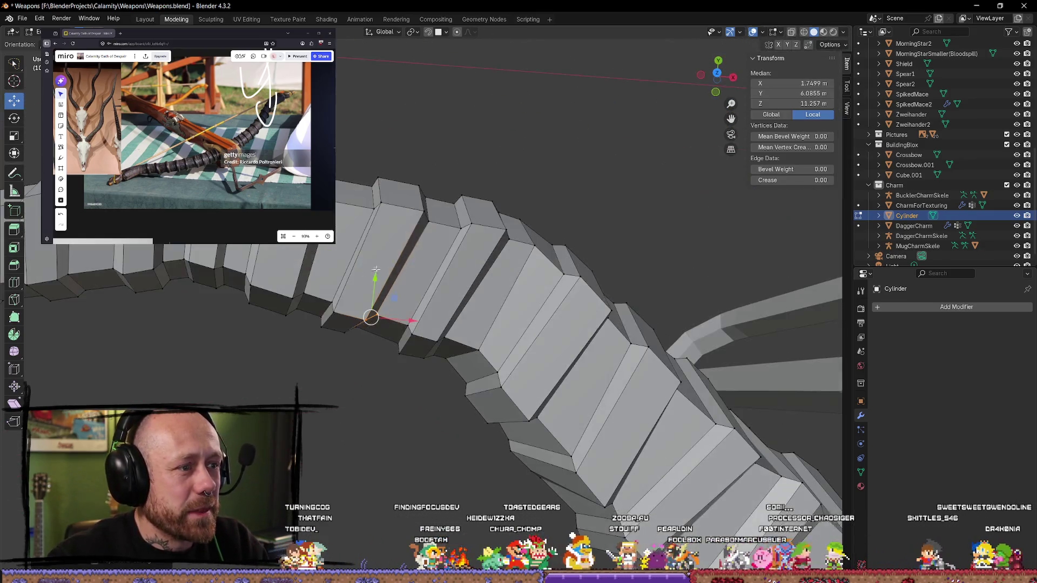
# Step: Select an edge loop around the limb and slide it along the X axis
pyautogui.moveTo(436, 210)
pyautogui.mouseDown(button='middle')
pyautogui.moveTo(378, 292)
pyautogui.moveTo(324, 321)
pyautogui.moveTo(390, 335)
pyautogui.mouseUp(button='middle')
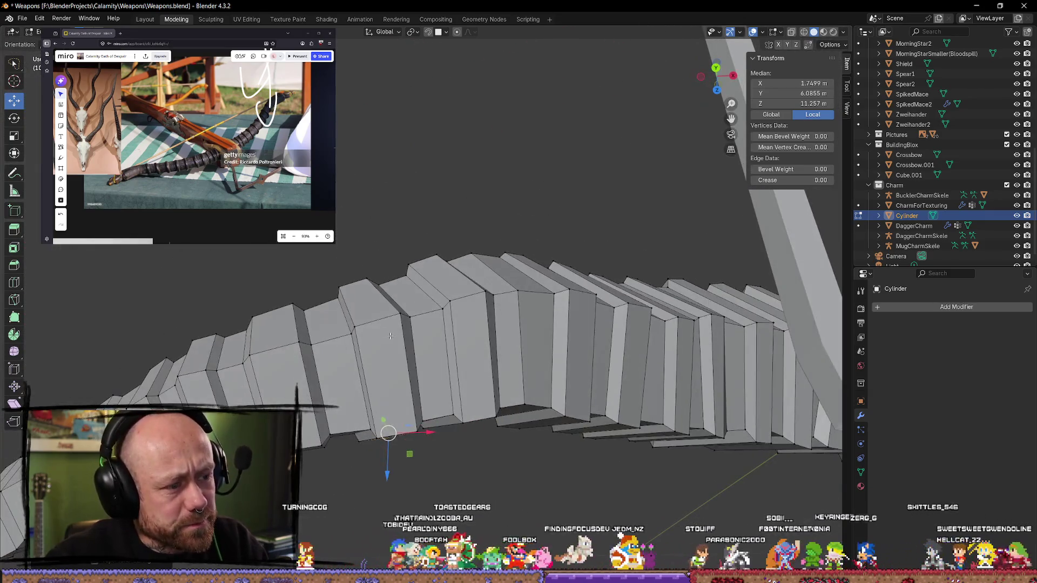
pyautogui.click(409, 314)
pyautogui.click(360, 334)
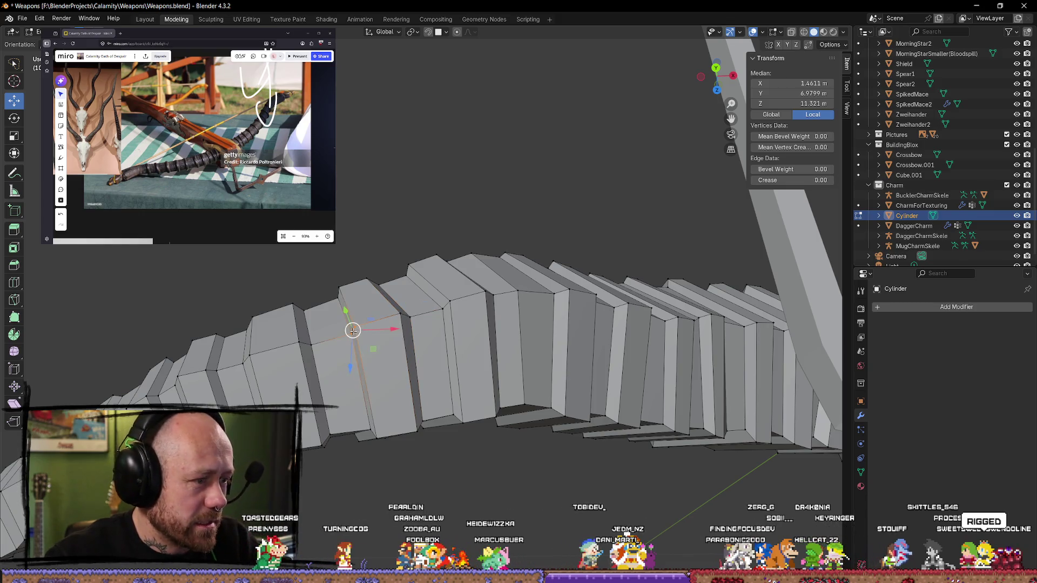
pyautogui.click(353, 336)
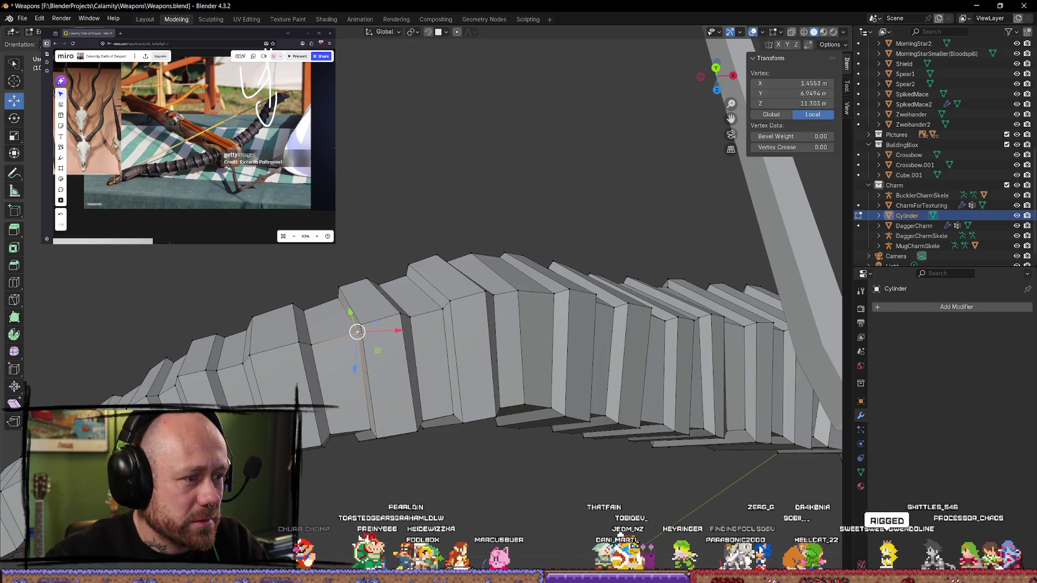
pyautogui.moveTo(353, 334)
pyautogui.mouseDown(button='middle')
pyautogui.moveTo(380, 331)
pyautogui.moveTo(373, 268)
pyautogui.moveTo(335, 264)
pyautogui.moveTo(560, 377)
pyautogui.mouseUp(button='middle')
pyautogui.hotkey('alt', 'a')
pyautogui.scroll(4, 559, 377)
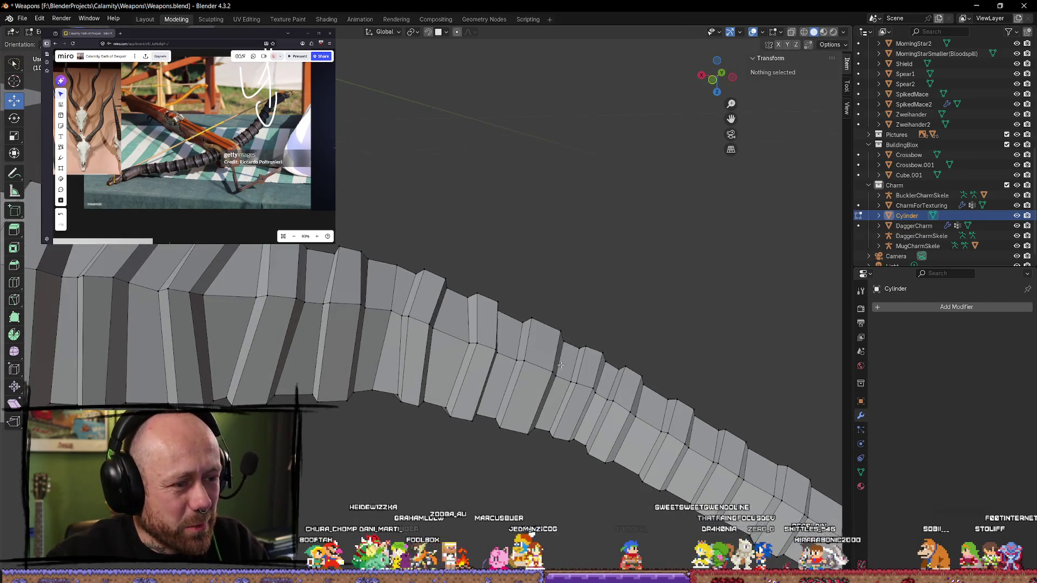
pyautogui.keyDown('alt'); pyautogui.click(496, 327); pyautogui.keyUp('alt')
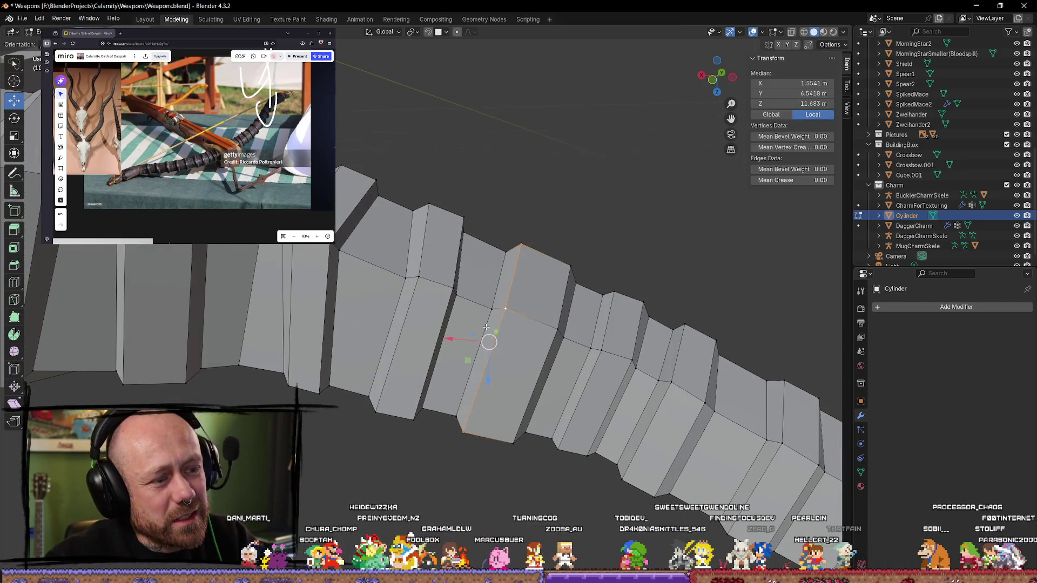
pyautogui.moveTo(489, 335); pyautogui.dragTo(483, 343, button='middle')
pyautogui.press('g')
pyautogui.press('x')
pyautogui.click(448, 346)
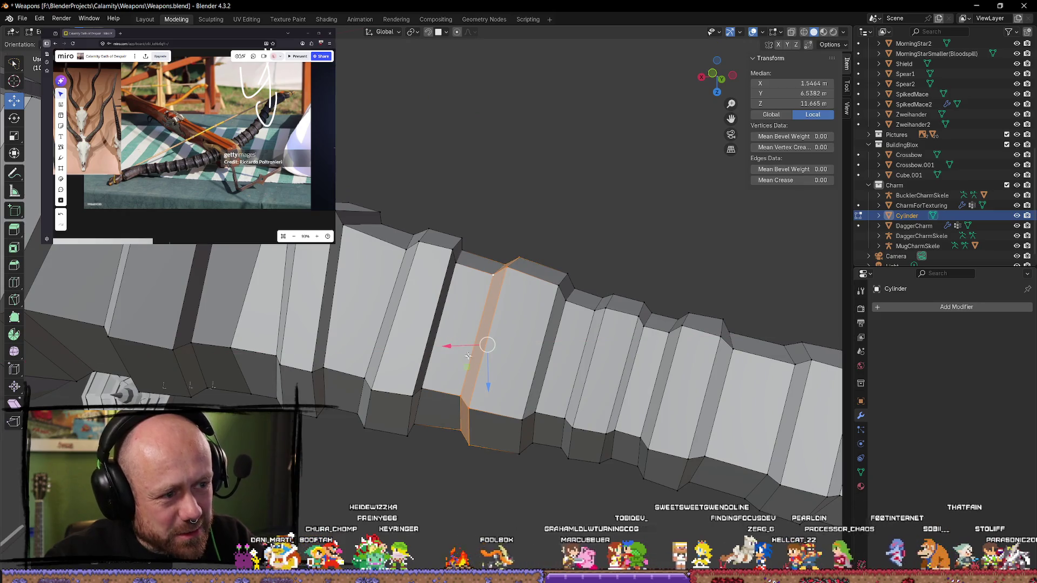
# Step: Shift the same edge loop along X a few more times, then deselect it
pyautogui.press('g')
pyautogui.press('x')
pyautogui.click(542, 393)
pyautogui.press('g')
pyautogui.press('x')
pyautogui.click(560, 401)
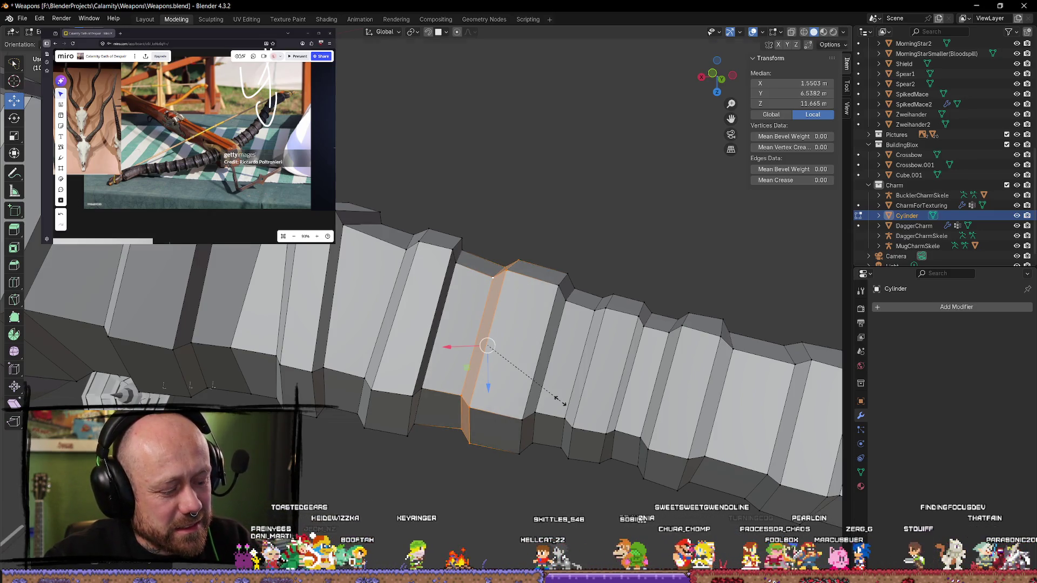
pyautogui.press('g')
pyautogui.press('x')
pyautogui.click(562, 402)
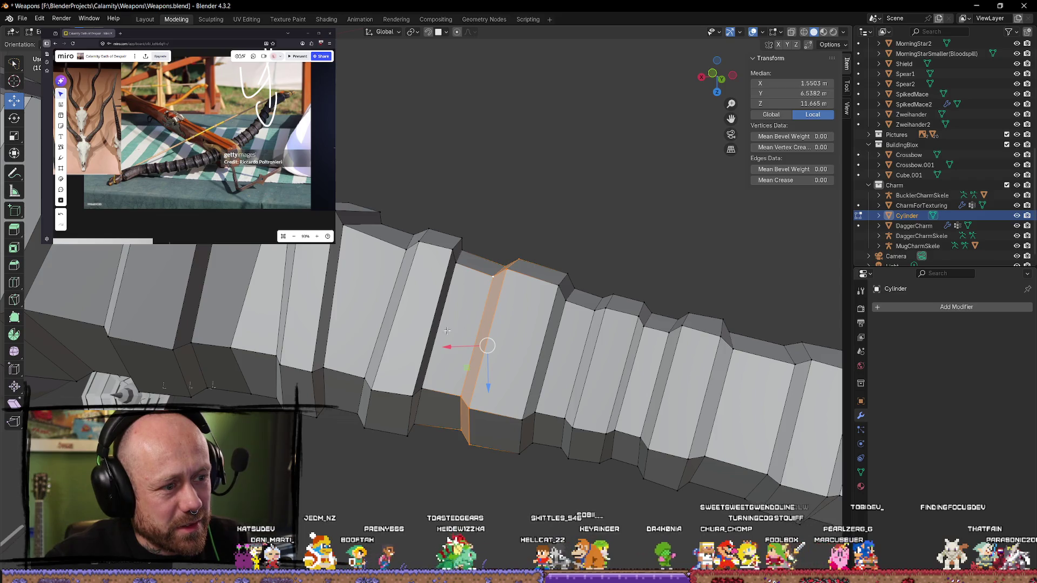
pyautogui.hotkey('alt', 'a')
# Step: Nudge a single limb vertex freely, then shift it along the Y axis
pyautogui.moveTo(516, 337); pyautogui.dragTo(526, 296, button='middle')
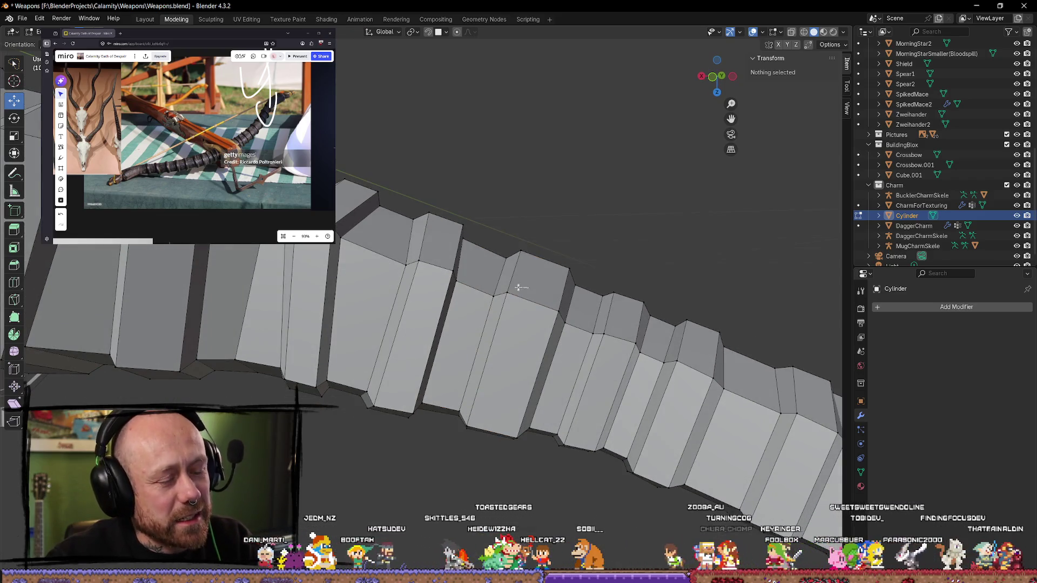
pyautogui.click(493, 309)
pyautogui.press('g')
pyautogui.click(502, 295)
pyautogui.moveTo(502, 296)
pyautogui.mouseDown(button='middle')
pyautogui.moveTo(541, 277)
pyautogui.moveTo(496, 295)
pyautogui.mouseUp(button='middle')
pyautogui.press('g')
pyautogui.press('y')
pyautogui.click(491, 295)
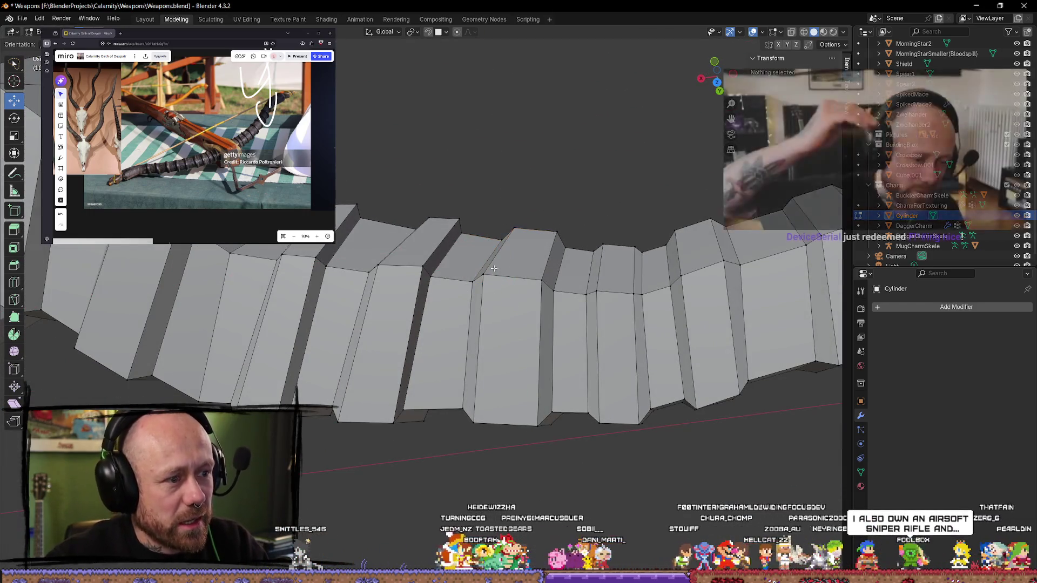
# Step: Select a neighbouring vertex and then a vertical edge on the ring
pyautogui.click(481, 290)
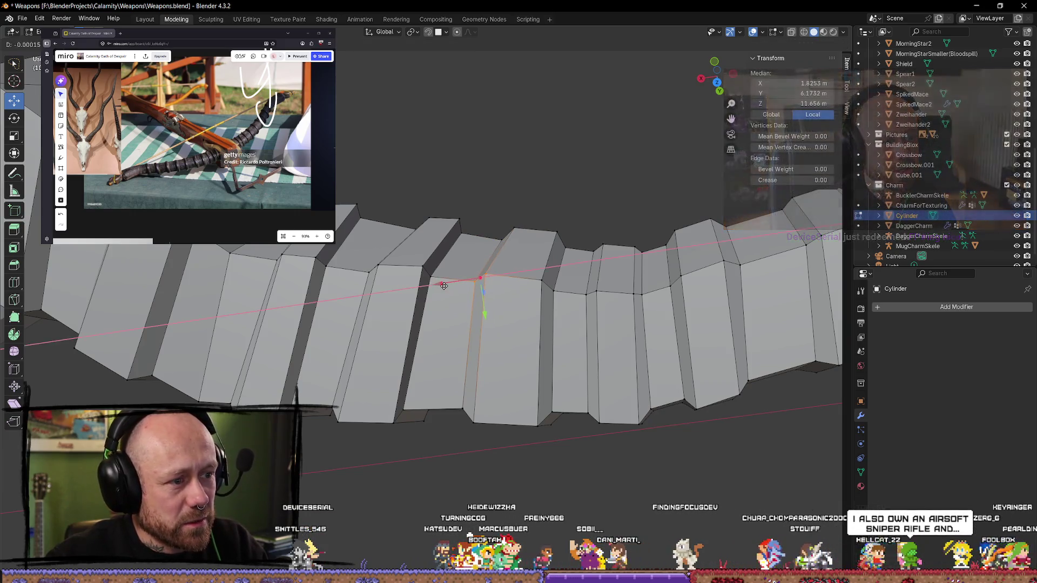
pyautogui.moveTo(481, 290); pyautogui.dragTo(523, 289, button='middle')
pyautogui.click(546, 232)
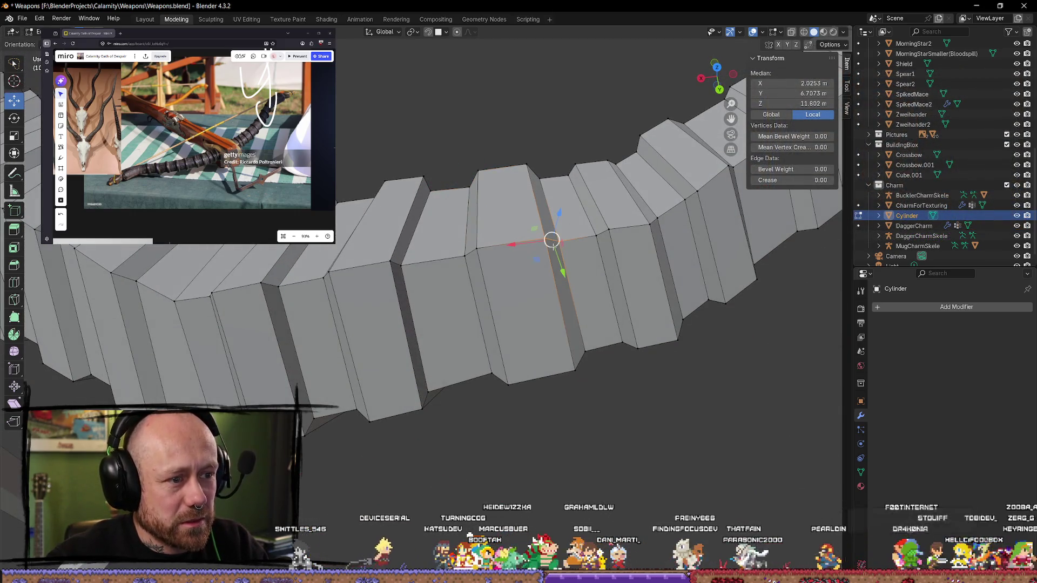
pyautogui.keyDown('shift'); pyautogui.click(567, 295); pyautogui.keyUp('shift')
pyautogui.moveTo(571, 296)
pyautogui.mouseDown(button='middle')
pyautogui.moveTo(514, 199)
pyautogui.moveTo(526, 224)
pyautogui.moveTo(508, 204)
pyautogui.moveTo(492, 216)
pyautogui.moveTo(468, 436)
pyautogui.mouseUp(button='middle')
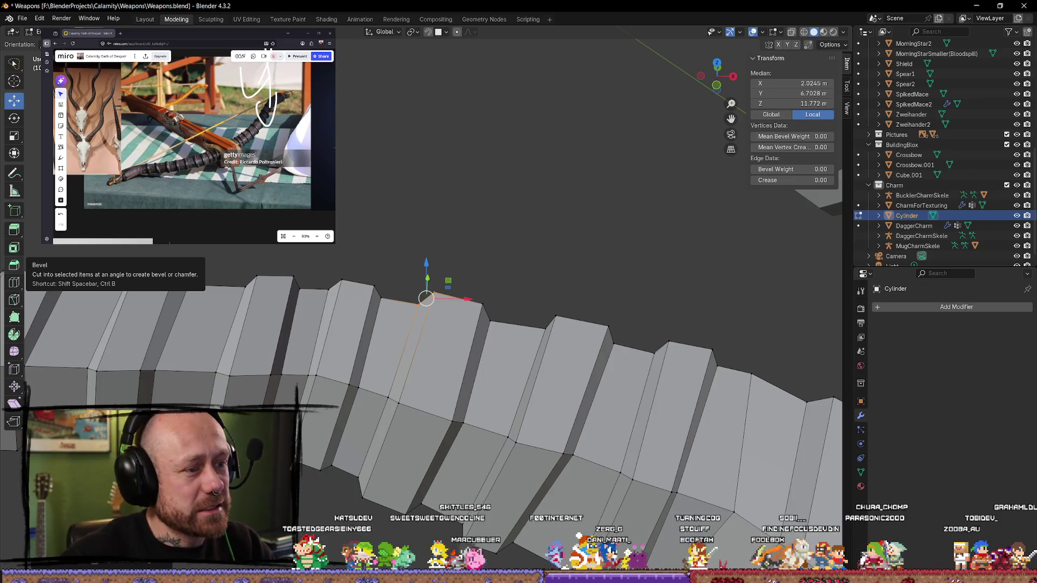
pyautogui.click(423, 212)
pyautogui.keyDown('ctrl'); pyautogui.moveTo(452, 281); pyautogui.dragTo(384, 311, button='right'); pyautogui.keyUp('ctrl')
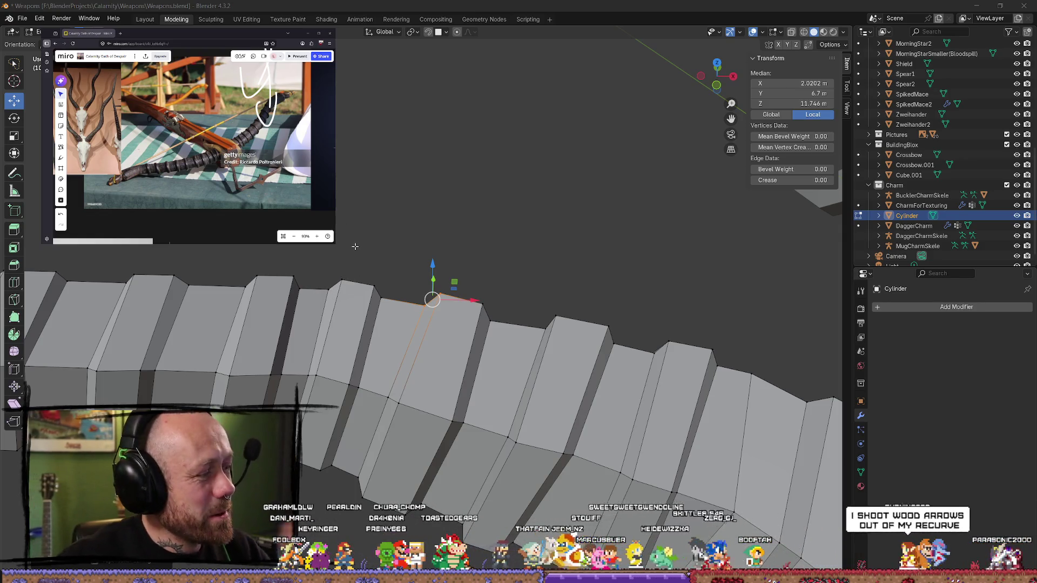
# Step: Select an edge loop on the limb and slide it along X
pyautogui.moveTo(353, 247)
pyautogui.mouseDown(button='middle')
pyautogui.moveTo(345, 344)
pyautogui.moveTo(492, 318)
pyautogui.moveTo(478, 177)
pyautogui.moveTo(363, 219)
pyautogui.moveTo(416, 231)
pyautogui.mouseUp(button='middle')
pyautogui.scroll(5, 468, 209)
pyautogui.keyDown('shift'); pyautogui.moveTo(513, 249); pyautogui.dragTo(510, 267, button='middle'); pyautogui.keyUp('shift')
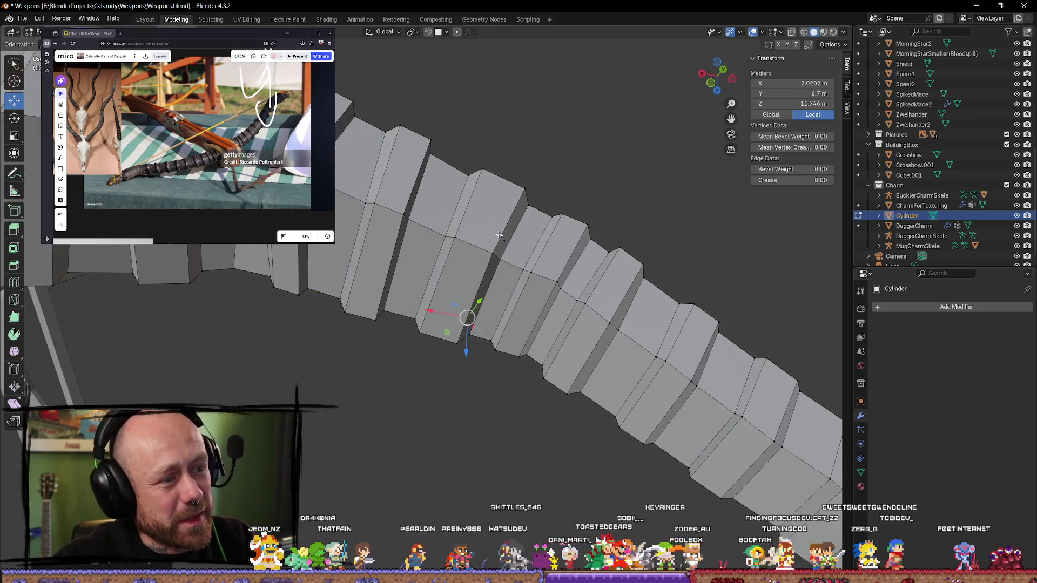
pyautogui.keyDown('alt'); pyautogui.click(488, 262); pyautogui.keyUp('alt')
pyautogui.press('g')
pyautogui.press('x')
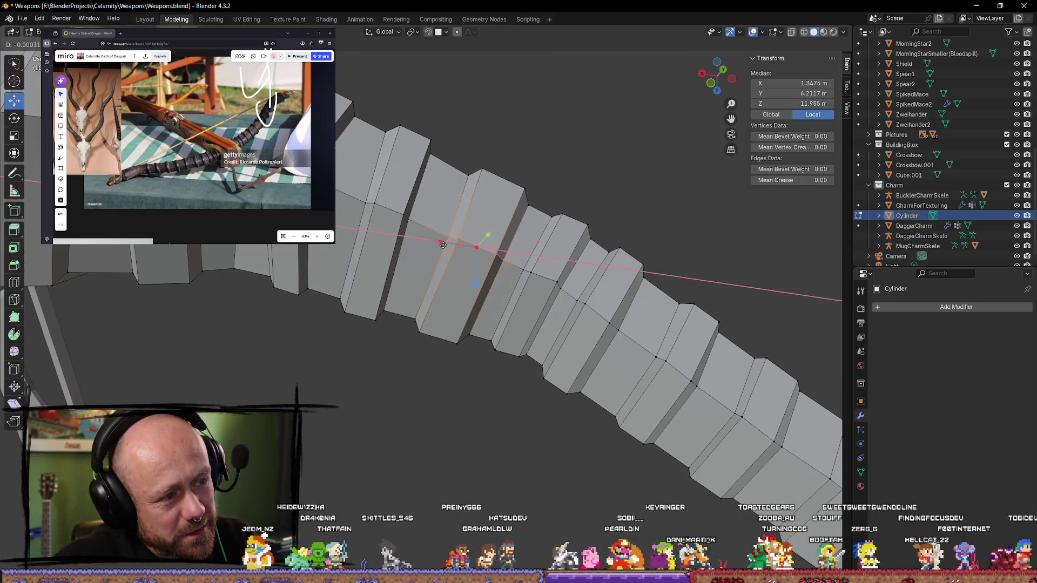
pyautogui.click(446, 243)
# Step: Cancel an X move on an adjacent loop and nudge a single vertex instead
pyautogui.moveTo(446, 243)
pyautogui.mouseDown(button='middle')
pyautogui.moveTo(575, 266)
pyautogui.moveTo(489, 247)
pyautogui.mouseUp(button='middle')
pyautogui.keyDown('alt'); pyautogui.click(454, 273); pyautogui.keyUp('alt')
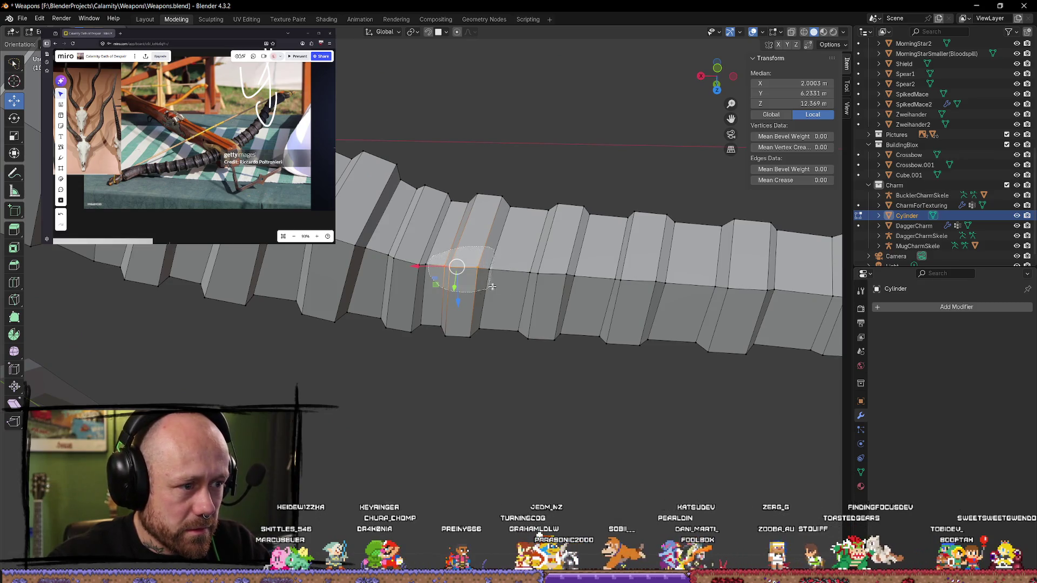
pyautogui.keyDown('alt'); pyautogui.click(464, 271); pyautogui.keyUp('alt')
pyautogui.press('g')
pyautogui.press('x')
pyautogui.rightClick(488, 270)
pyautogui.click(489, 269)
pyautogui.moveTo(482, 278)
pyautogui.mouseDown(button='middle')
pyautogui.moveTo(459, 278)
pyautogui.moveTo(465, 318)
pyautogui.mouseUp(button='middle')
pyautogui.press('g')
pyautogui.click(466, 277)
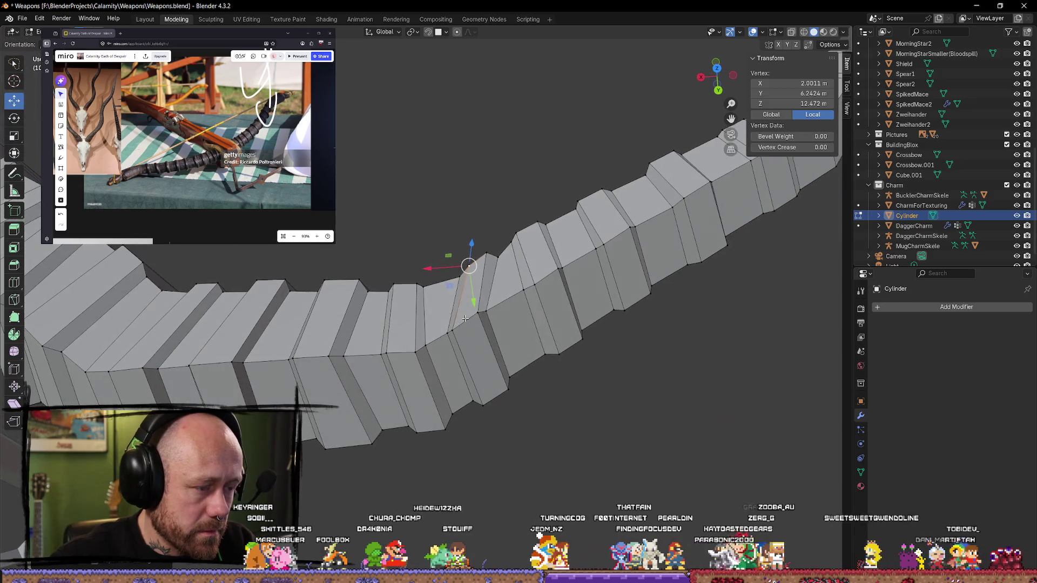
# Step: Shift a single limb edge upward in several small moves
pyautogui.keyDown('shift'); pyautogui.click(447, 339); pyautogui.keyUp('shift')
pyautogui.press('g')
pyautogui.click(498, 308)
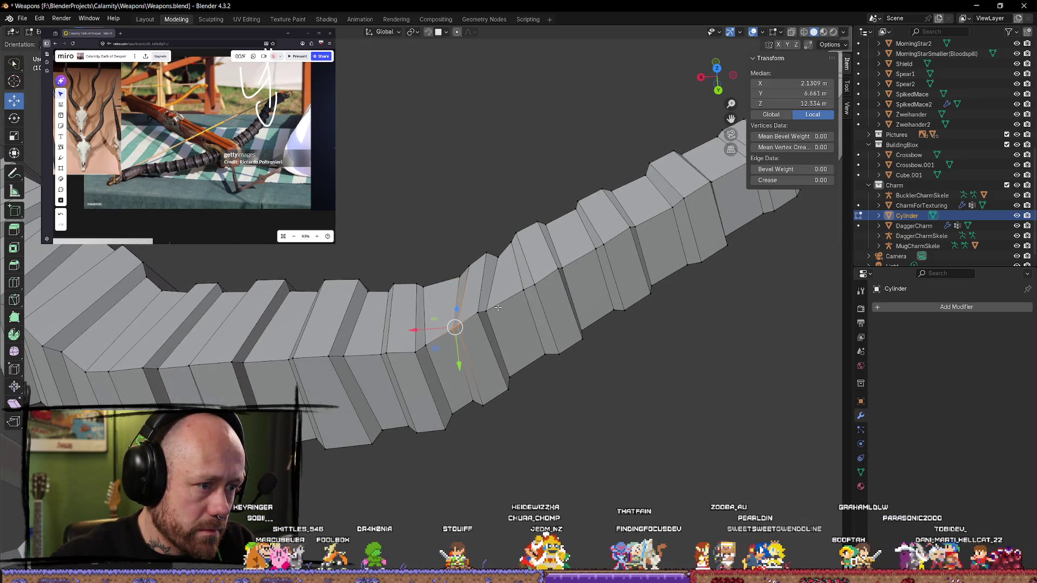
pyautogui.press('g')
pyautogui.click(486, 311)
pyautogui.press('g')
pyautogui.click(486, 312)
pyautogui.moveTo(486, 312); pyautogui.dragTo(487, 322, button='middle')
pyautogui.press('g')
pyautogui.press('Escape')
# Step: Slightly shift another edge loop around the tube and nudge a further edge
pyautogui.click(466, 310)
pyautogui.hotkey('alt', 'a')
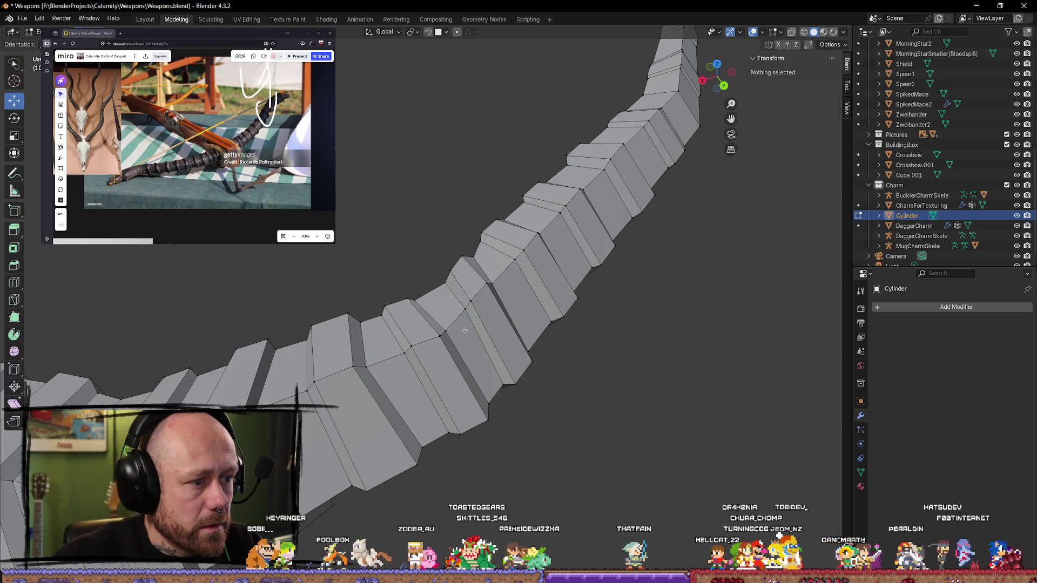
pyautogui.click(463, 301)
pyautogui.moveTo(465, 298)
pyautogui.mouseDown(button='middle')
pyautogui.moveTo(449, 263)
pyautogui.moveTo(476, 310)
pyautogui.moveTo(514, 292)
pyautogui.moveTo(463, 273)
pyautogui.moveTo(370, 343)
pyautogui.moveTo(368, 378)
pyautogui.moveTo(450, 326)
pyautogui.mouseUp(button='middle')
pyautogui.click(435, 326)
pyautogui.keyDown('alt'); pyautogui.click(489, 264); pyautogui.keyUp('alt')
pyautogui.press('g')
pyautogui.click(458, 274)
pyautogui.click(398, 372)
pyautogui.moveTo(430, 308); pyautogui.dragTo(423, 303)
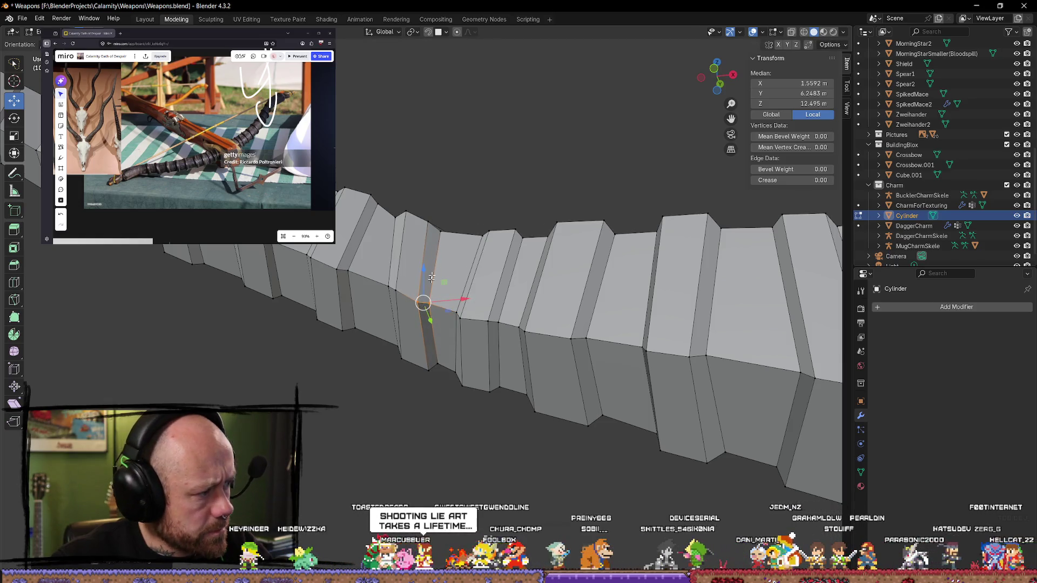
# Step: Return to Object Mode with the limb curving up toward its tip
pyautogui.moveTo(424, 296); pyautogui.dragTo(433, 360, button='middle')
pyautogui.scroll(-3, 426, 320)
pyautogui.press('Tab')
pyautogui.moveTo(486, 422)
pyautogui.mouseDown(button='middle')
pyautogui.moveTo(470, 365)
pyautogui.moveTo(572, 388)
pyautogui.moveTo(734, 459)
pyautogui.moveTo(504, 384)
pyautogui.moveTo(507, 361)
pyautogui.mouseUp(button='middle')
pyautogui.scroll(6, 465, 280)
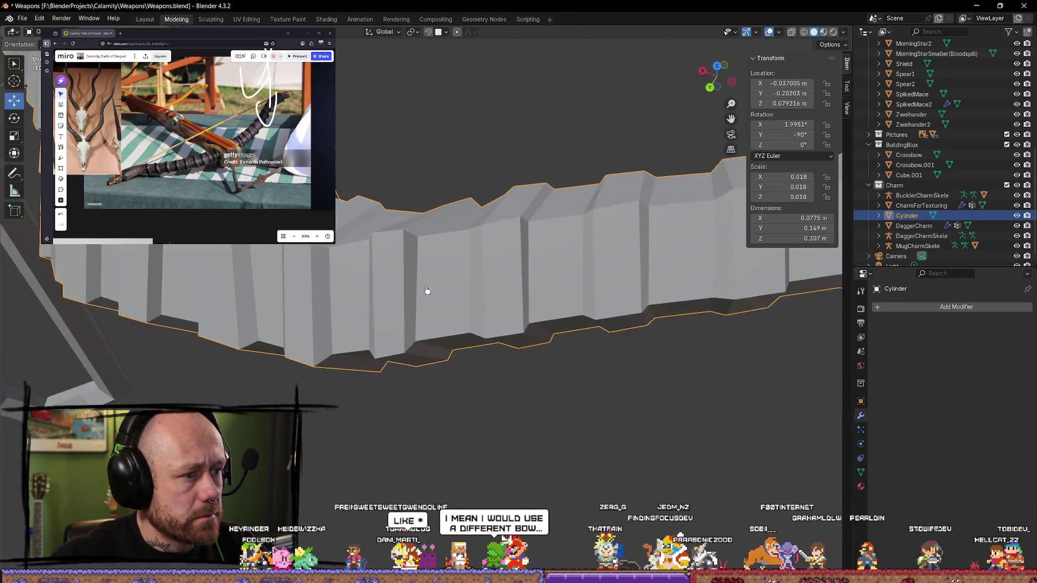
pyautogui.scroll(-6, 427, 290)
pyautogui.moveTo(436, 224)
pyautogui.mouseDown(button='middle')
pyautogui.moveTo(447, 315)
pyautogui.moveTo(502, 313)
pyautogui.mouseUp(button='middle')
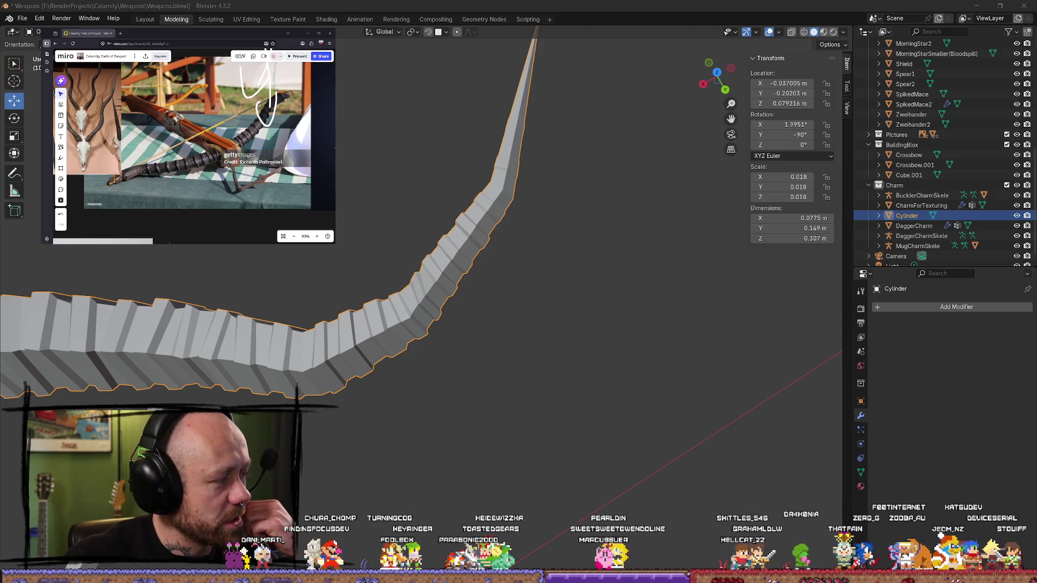
# Step: Enter Edit Mode on the limb and shift one loop slightly
pyautogui.moveTo(497, 439)
pyautogui.mouseDown(button='middle')
pyautogui.moveTo(430, 386)
pyautogui.moveTo(436, 298)
pyautogui.moveTo(416, 384)
pyautogui.mouseUp(button='middle')
pyautogui.press('Tab')
pyautogui.scroll(3, 435, 377)
pyautogui.click(429, 297)
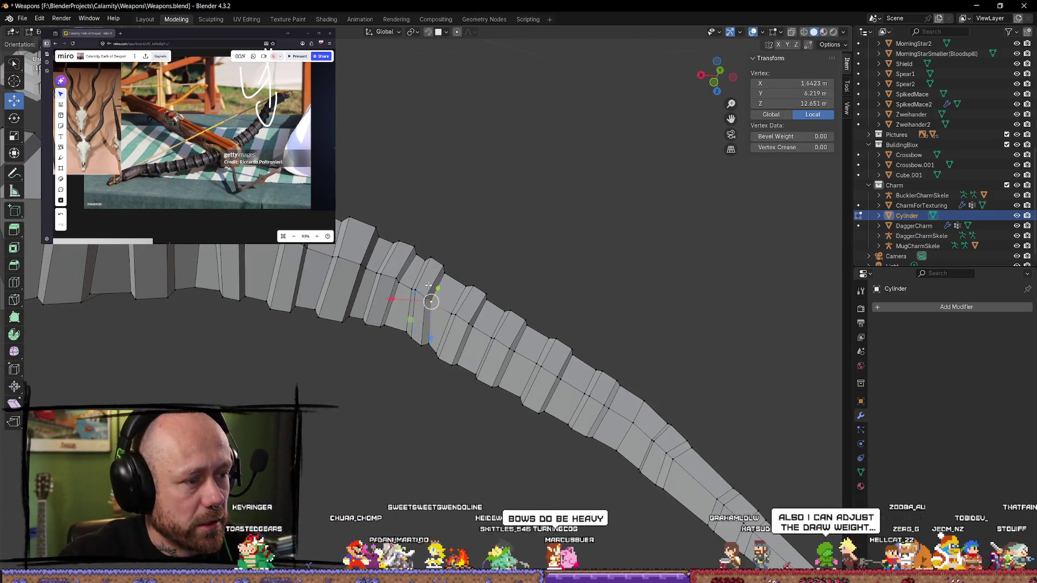
pyautogui.click(431, 276)
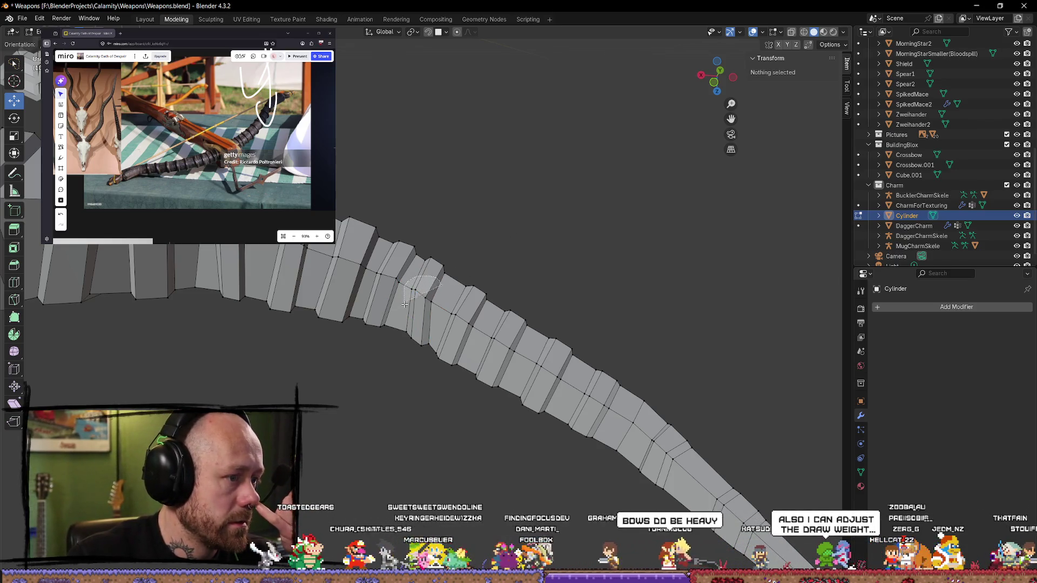
pyautogui.keyDown('alt'); pyautogui.click(426, 302); pyautogui.keyUp('alt')
pyautogui.press('g')
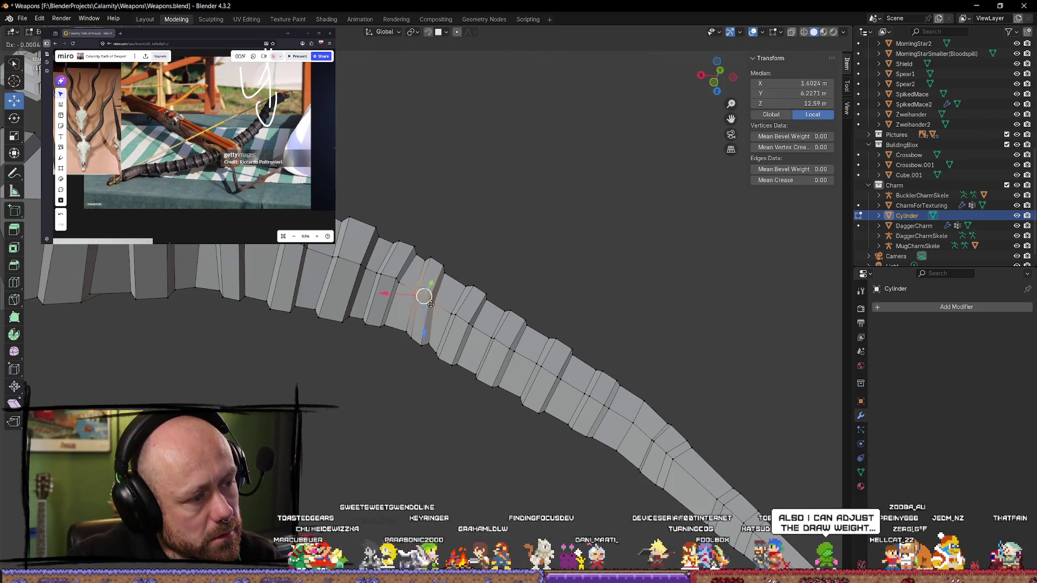
pyautogui.click(427, 303)
pyautogui.moveTo(428, 303)
pyautogui.mouseDown(button='middle')
pyautogui.moveTo(463, 232)
pyautogui.moveTo(432, 270)
pyautogui.moveTo(451, 367)
pyautogui.moveTo(442, 310)
pyautogui.mouseUp(button='middle')
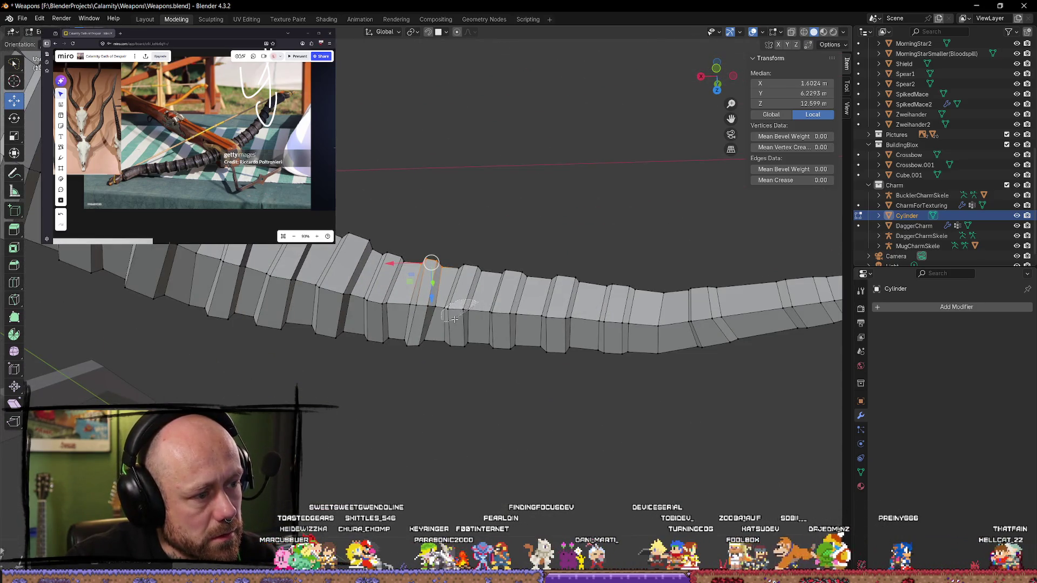
# Step: Move another loop and scale it slightly narrower along X
pyautogui.click(467, 340)
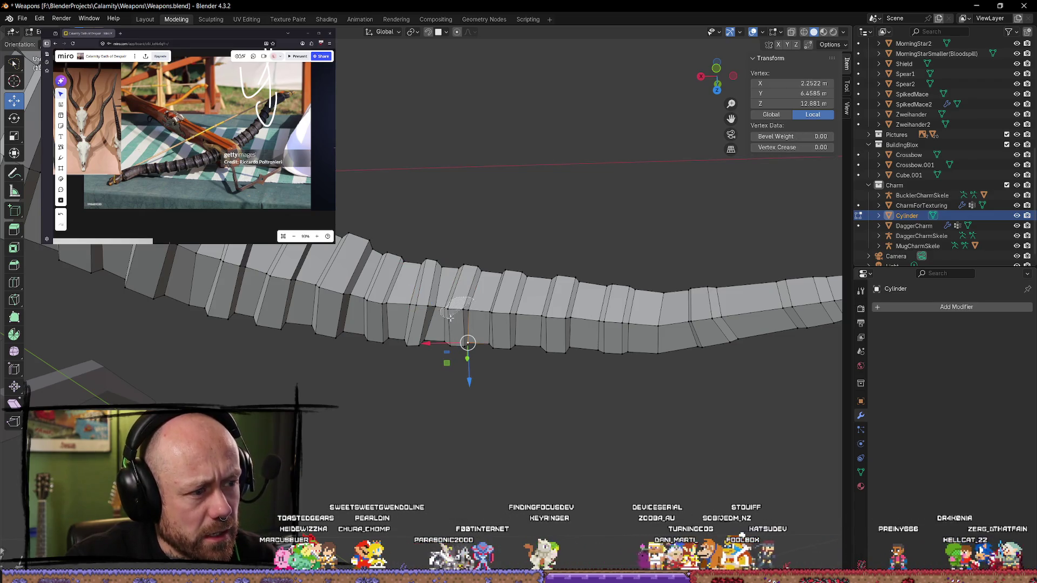
pyautogui.keyDown('alt'); pyautogui.click(470, 303); pyautogui.keyUp('alt')
pyautogui.press('g')
pyautogui.click(488, 339)
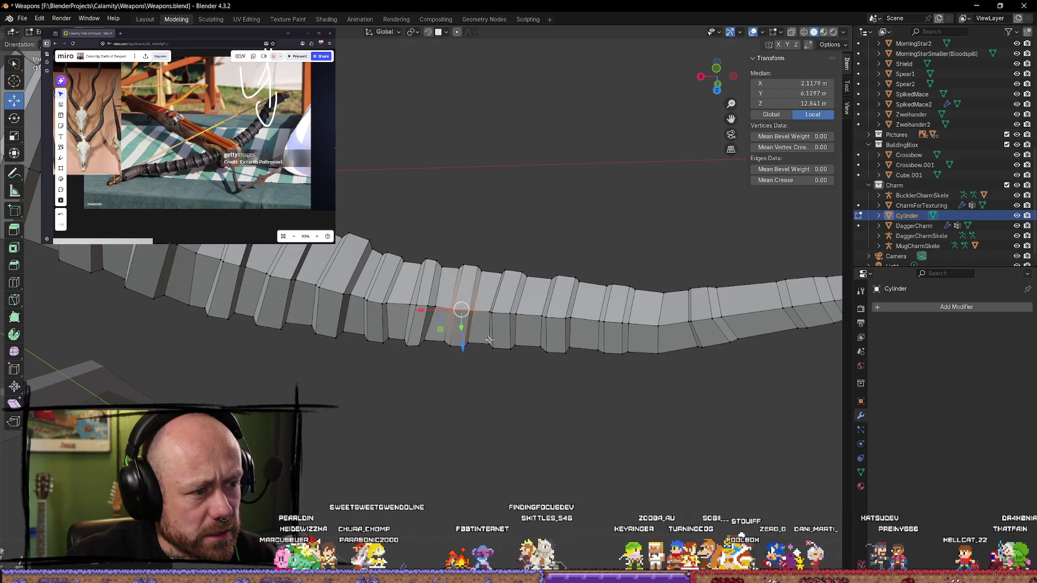
pyautogui.scroll(5, 489, 339)
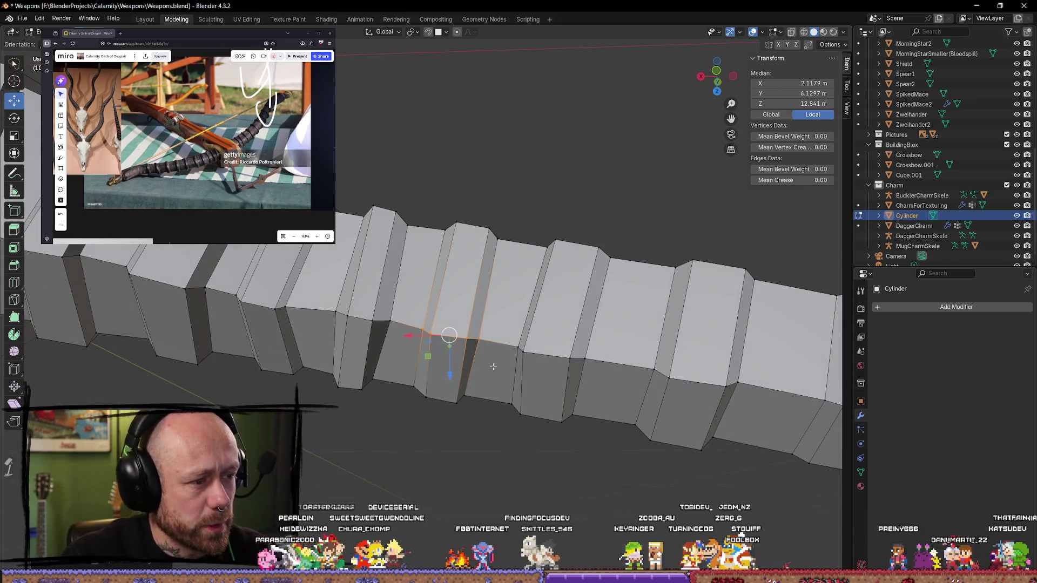
pyautogui.press('s')
pyautogui.press('z')
pyautogui.press('x')
pyautogui.click(489, 361)
pyautogui.moveTo(489, 360)
pyautogui.mouseDown(button='middle')
pyautogui.moveTo(443, 324)
pyautogui.moveTo(443, 268)
pyautogui.moveTo(413, 305)
pyautogui.moveTo(433, 227)
pyautogui.moveTo(423, 213)
pyautogui.moveTo(406, 263)
pyautogui.moveTo(427, 237)
pyautogui.moveTo(469, 239)
pyautogui.moveTo(389, 246)
pyautogui.moveTo(443, 346)
pyautogui.moveTo(486, 259)
pyautogui.mouseUp(button='middle')
# Step: Select several individual vertices on the limb and view it nearly horizontal
pyautogui.click(463, 300)
pyautogui.click(415, 304)
pyautogui.click(416, 232)
pyautogui.click(429, 233)
pyautogui.click(388, 246)
pyautogui.scroll(-5, 443, 347)
pyautogui.scroll(5, 436, 354)
pyautogui.moveTo(436, 354)
pyautogui.mouseDown(button='middle')
pyautogui.moveTo(232, 347)
pyautogui.moveTo(303, 356)
pyautogui.moveTo(527, 431)
pyautogui.moveTo(463, 416)
pyautogui.moveTo(465, 266)
pyautogui.mouseUp(button='middle')
# Step: Select a whole loop and nudge it slightly upward
pyautogui.keyDown('alt'); pyautogui.click(436, 292); pyautogui.keyUp('alt')
pyautogui.moveTo(447, 287); pyautogui.dragTo(552, 277, button='middle')
pyautogui.moveTo(459, 304); pyautogui.dragTo(451, 307)
pyautogui.moveTo(451, 307); pyautogui.dragTo(482, 323, button='middle')
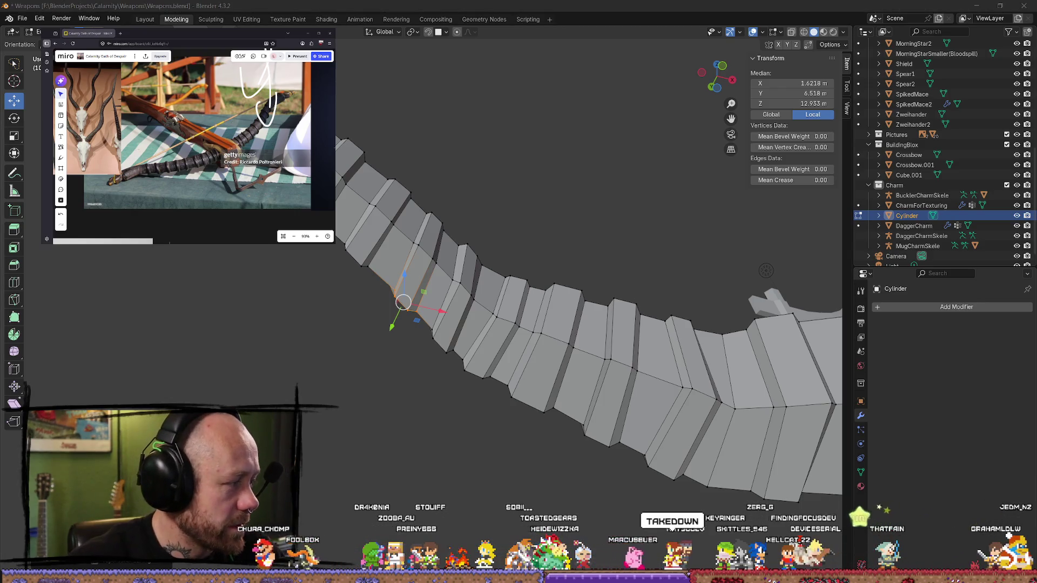
pyautogui.moveTo(660, 243)
pyautogui.mouseDown(button='middle')
pyautogui.moveTo(463, 239)
pyautogui.moveTo(424, 180)
pyautogui.moveTo(398, 231)
pyautogui.moveTo(432, 275)
pyautogui.moveTo(513, 254)
pyautogui.moveTo(593, 214)
pyautogui.moveTo(643, 208)
pyautogui.moveTo(486, 208)
pyautogui.moveTo(502, 186)
pyautogui.mouseUp(button='middle')
pyautogui.scroll(2, 436, 277)
pyautogui.moveTo(494, 184); pyautogui.dragTo(486, 182)
# Step: Nudge the adjacent loops along the limb slightly and select another loop
pyautogui.moveTo(464, 199); pyautogui.dragTo(427, 199, button='middle')
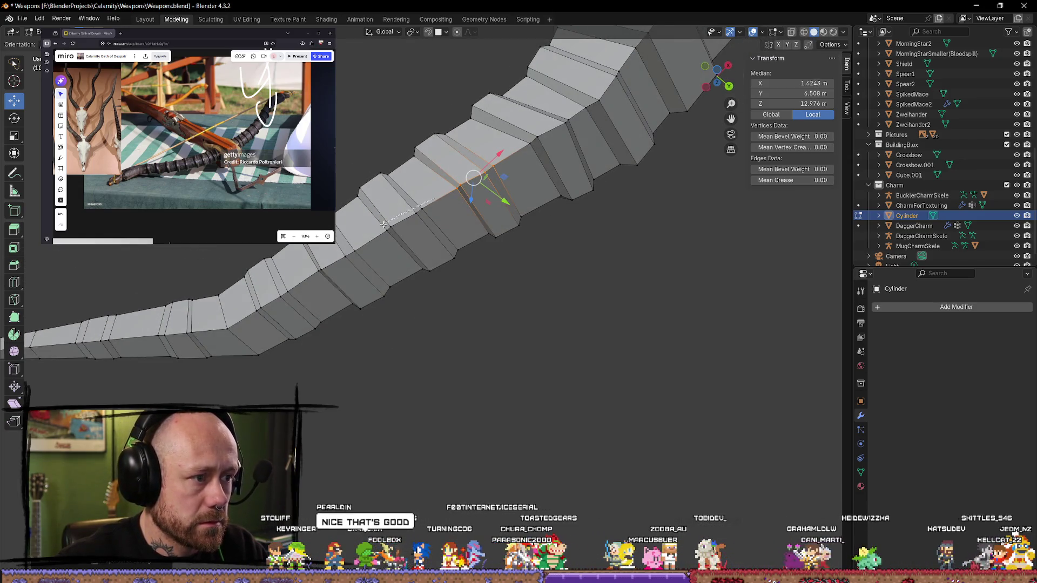
pyautogui.keyDown('alt'); pyautogui.click(385, 190); pyautogui.keyUp('alt')
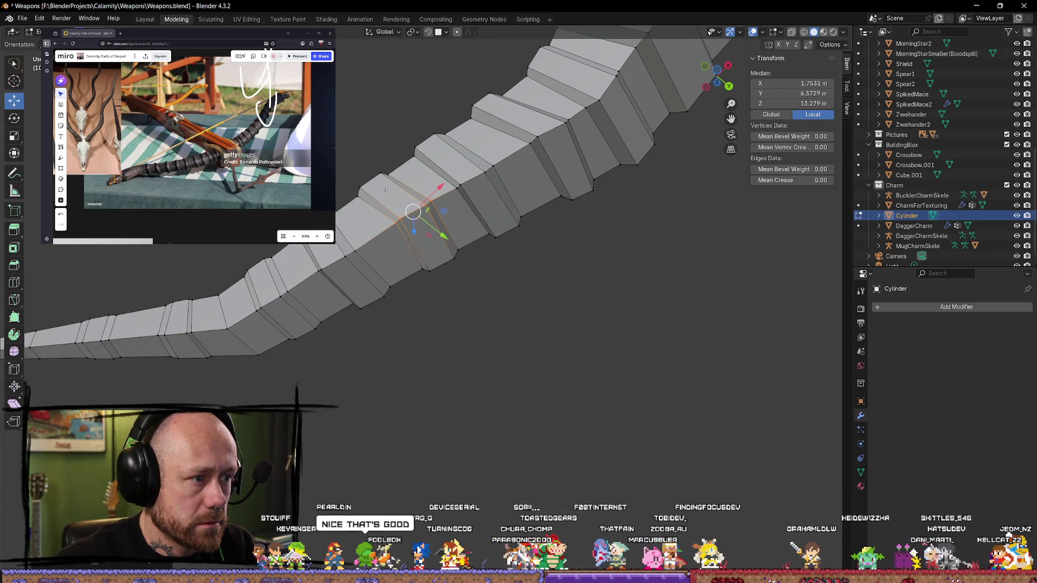
pyautogui.keyDown('alt'); pyautogui.click(359, 172); pyautogui.keyUp('alt')
pyautogui.moveTo(371, 183); pyautogui.dragTo(373, 180)
pyautogui.moveTo(378, 187)
pyautogui.mouseDown(button='middle')
pyautogui.moveTo(448, 227)
pyautogui.moveTo(485, 272)
pyautogui.mouseUp(button='middle')
pyautogui.keyDown('alt'); pyautogui.click(547, 344); pyautogui.keyUp('alt')
pyautogui.moveTo(547, 344)
pyautogui.mouseDown(button='middle')
pyautogui.moveTo(485, 307)
pyautogui.moveTo(544, 351)
pyautogui.mouseUp(button='middle')
# Step: Raise and shift a vertex on the limb's top edge
pyautogui.press('g')
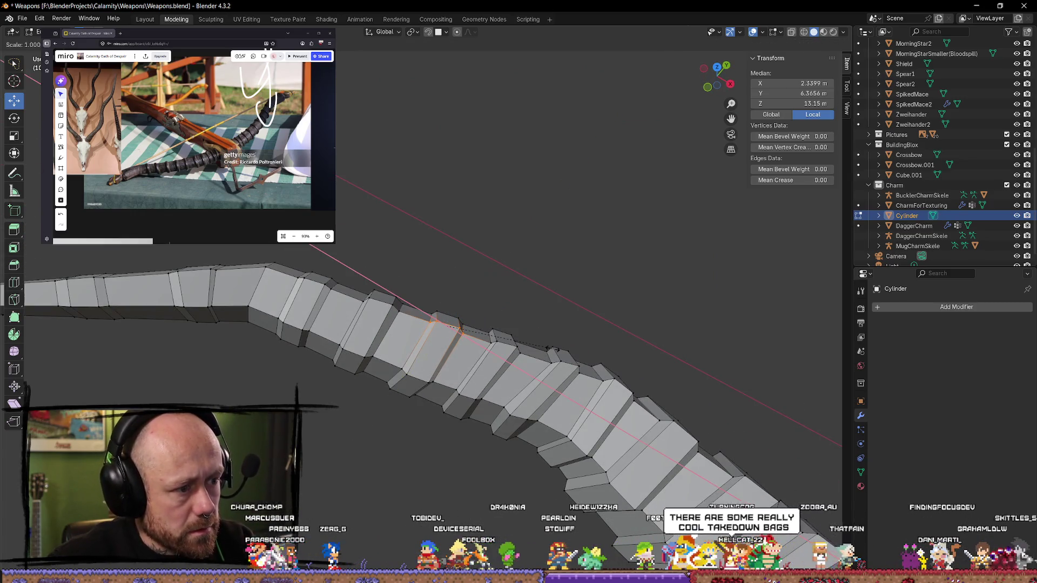
pyautogui.press('Escape')
pyautogui.moveTo(533, 349)
pyautogui.mouseDown(button='middle')
pyautogui.moveTo(442, 290)
pyautogui.moveTo(450, 257)
pyautogui.moveTo(527, 275)
pyautogui.mouseUp(button='middle')
pyautogui.hotkey('alt', 'a')
pyautogui.click(442, 290)
pyautogui.click(452, 259)
pyautogui.press('g')
pyautogui.click(471, 265)
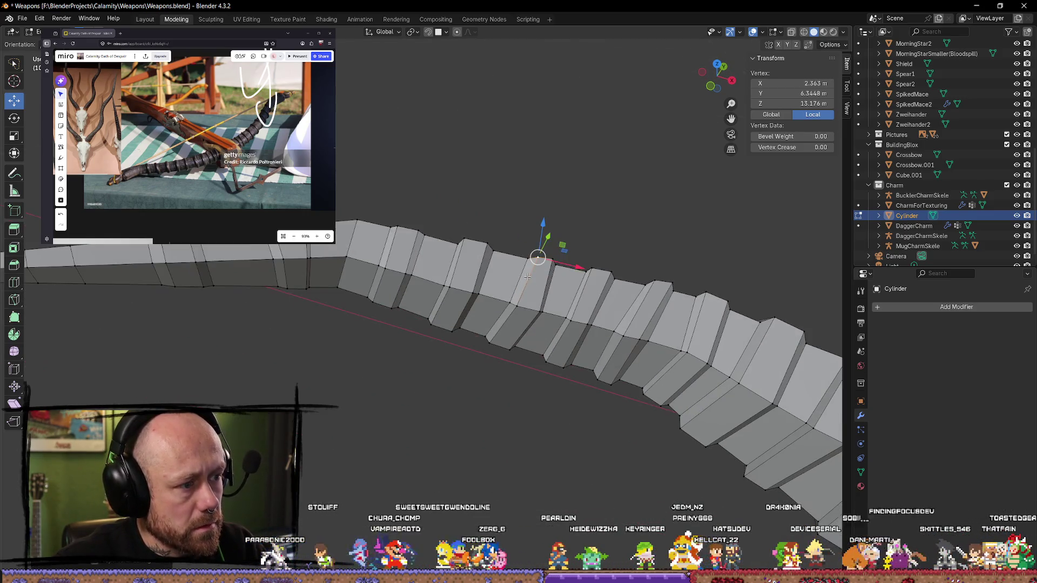
pyautogui.press('g')
pyautogui.click(468, 242)
pyautogui.press('g')
pyautogui.click(471, 299)
# Step: Shift two top edges slightly, then return the limb to Object Mode
pyautogui.moveTo(471, 299); pyautogui.dragTo(489, 243, button='middle')
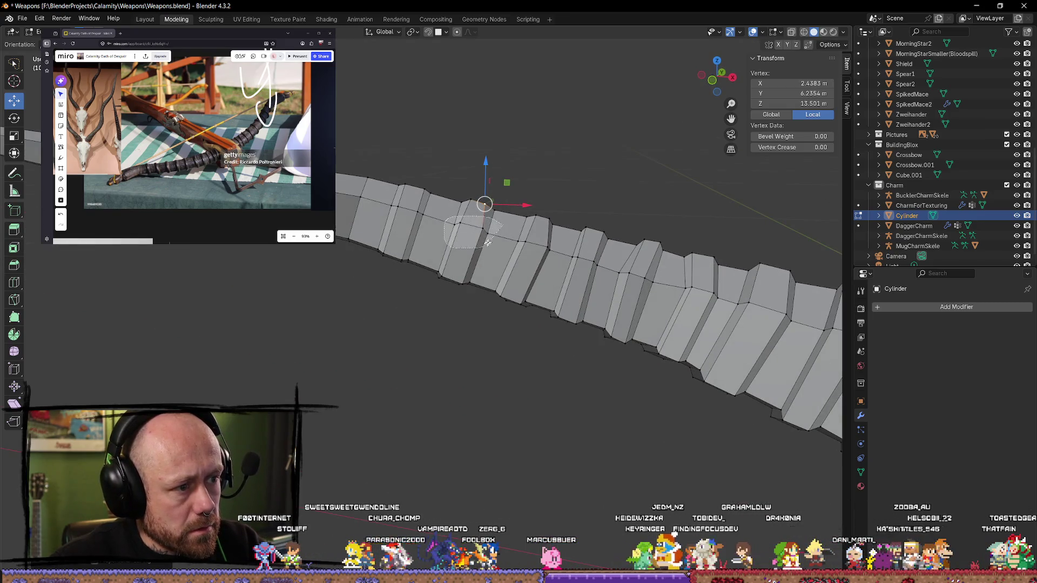
pyautogui.keyDown('shift'); pyautogui.click(486, 231); pyautogui.keyUp('shift')
pyautogui.press('g')
pyautogui.click(479, 230)
pyautogui.moveTo(479, 230); pyautogui.dragTo(472, 232, button='middle')
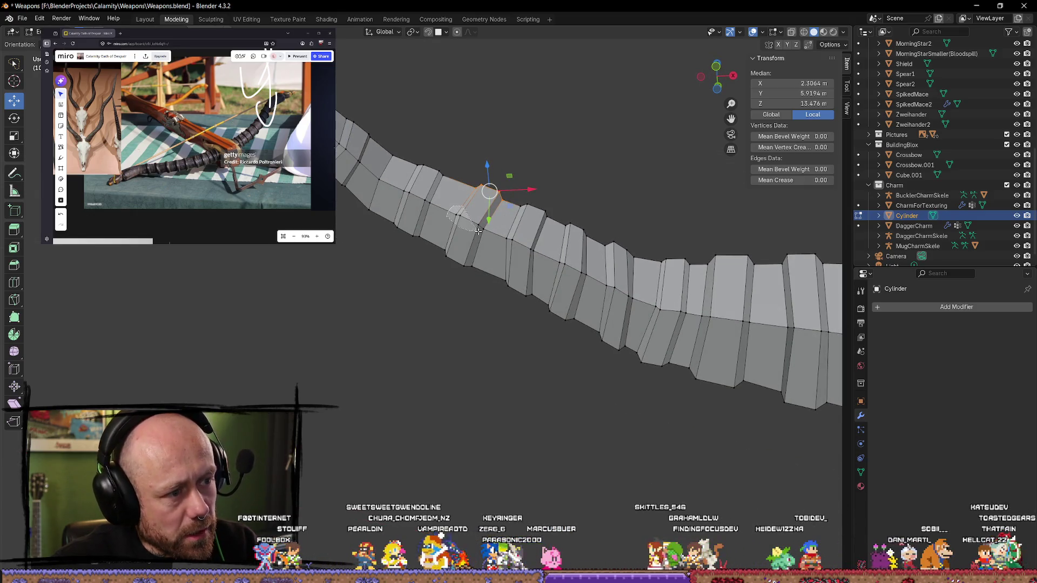
pyautogui.click(473, 226)
pyautogui.press('g')
pyautogui.click(486, 236)
pyautogui.moveTo(486, 236)
pyautogui.mouseDown(button='middle')
pyautogui.moveTo(475, 259)
pyautogui.moveTo(484, 374)
pyautogui.moveTo(486, 340)
pyautogui.moveTo(678, 386)
pyautogui.moveTo(507, 361)
pyautogui.moveTo(461, 372)
pyautogui.moveTo(618, 331)
pyautogui.moveTo(584, 310)
pyautogui.moveTo(590, 375)
pyautogui.moveTo(400, 370)
pyautogui.moveTo(382, 343)
pyautogui.moveTo(622, 442)
pyautogui.moveTo(486, 420)
pyautogui.moveTo(465, 472)
pyautogui.moveTo(399, 489)
pyautogui.moveTo(335, 470)
pyautogui.moveTo(300, 429)
pyautogui.moveTo(303, 458)
pyautogui.moveTo(484, 471)
pyautogui.mouseUp(button='middle')
pyautogui.press('Tab')
pyautogui.press('Tab')
pyautogui.press('Tab')
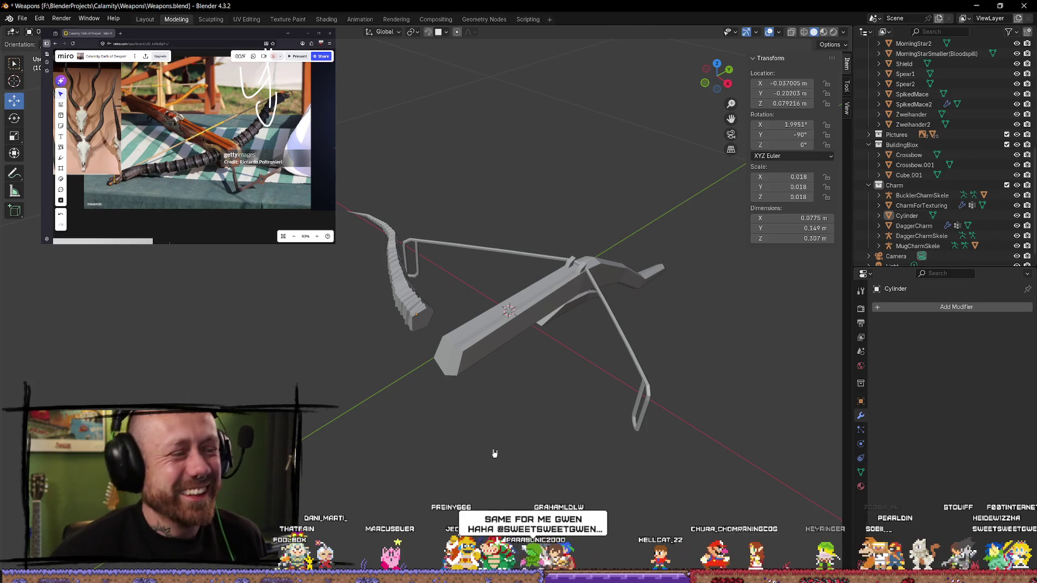
# Step: Select the Cylinder limb and zoom and orbit in close on its tapering pointed tip
pyautogui.moveTo(497, 358)
pyautogui.mouseDown(button='middle')
pyautogui.moveTo(432, 281)
pyautogui.moveTo(386, 269)
pyautogui.mouseUp(button='middle')
pyautogui.click(383, 267)
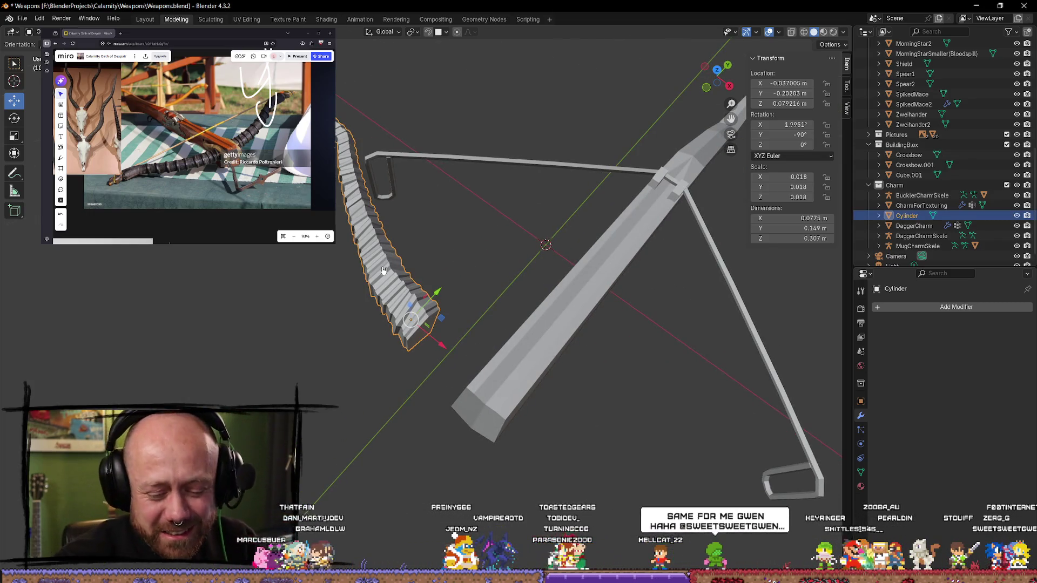
pyautogui.scroll(5, 383, 270)
pyautogui.moveTo(497, 299); pyautogui.dragTo(497, 253, button='middle')
pyautogui.moveTo(504, 316)
pyautogui.mouseDown(button='middle')
pyautogui.moveTo(547, 370)
pyautogui.moveTo(530, 336)
pyautogui.moveTo(432, 342)
pyautogui.moveTo(491, 438)
pyautogui.moveTo(552, 309)
pyautogui.mouseUp(button='middle')
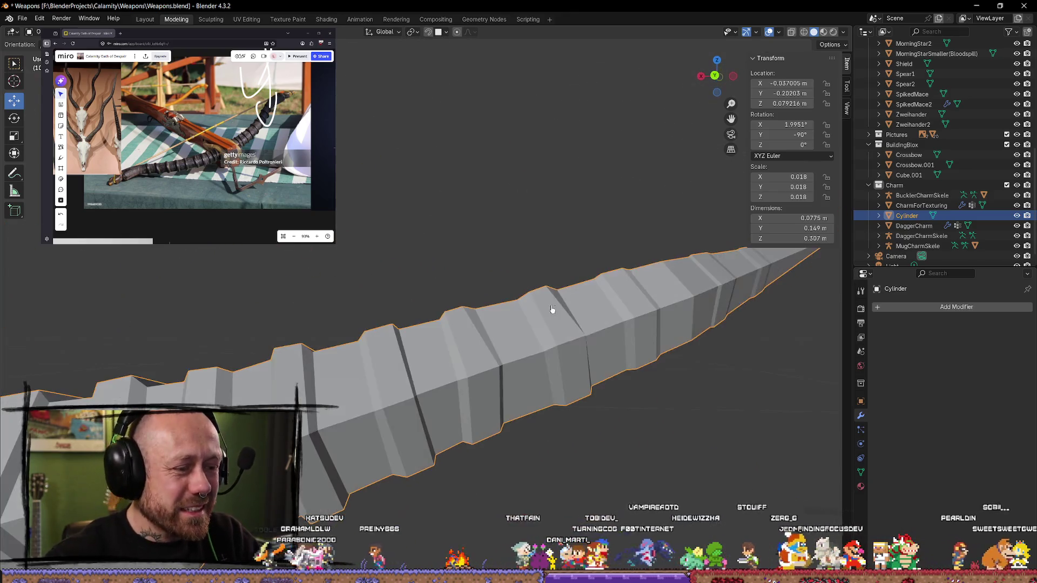
pyautogui.scroll(-4, 427, 348)
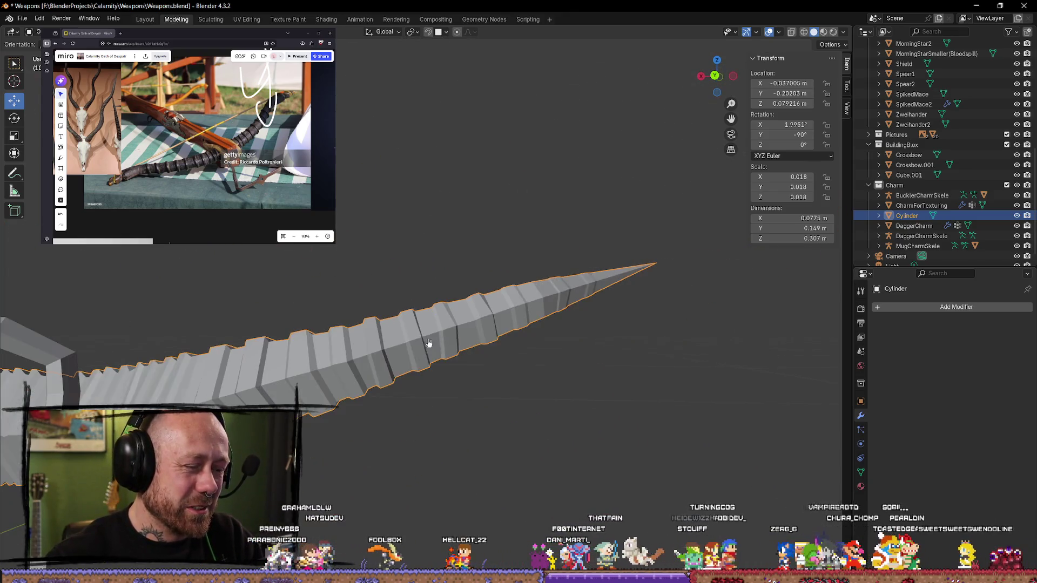
# Step: Enter Edit Mode on the limb, zoom in and select a loop along it
pyautogui.press('Tab')
pyautogui.scroll(2, 474, 347)
pyautogui.scroll(3, 489, 326)
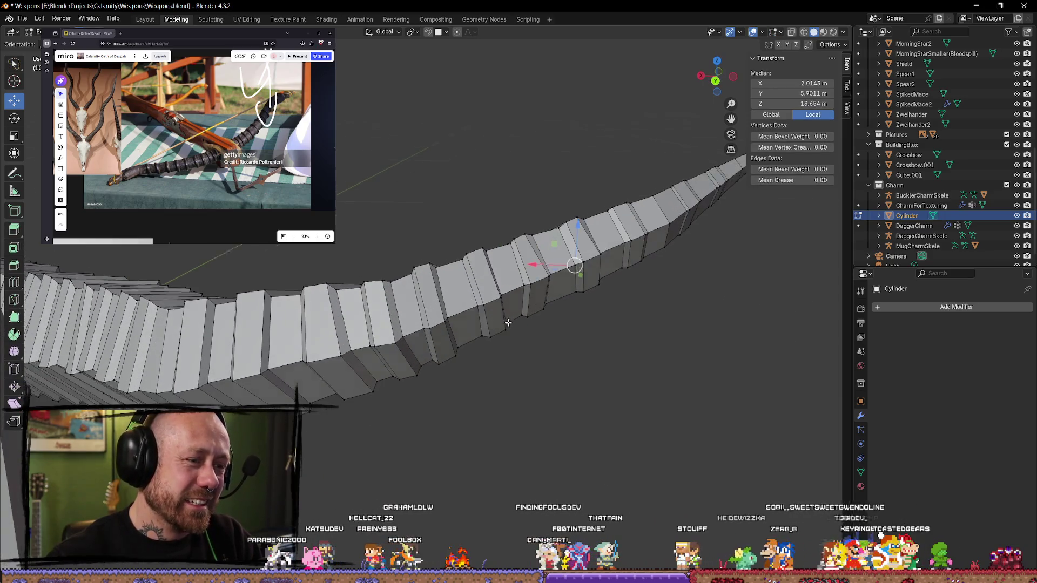
pyautogui.moveTo(509, 320); pyautogui.dragTo(504, 291, button='middle')
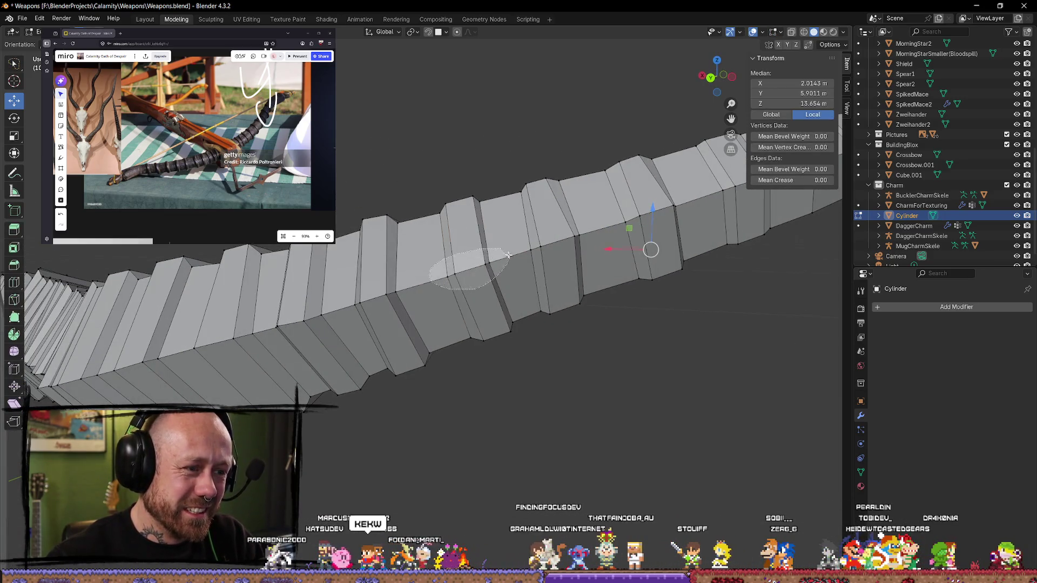
pyautogui.keyDown('alt'); pyautogui.click(474, 275); pyautogui.keyUp('alt')
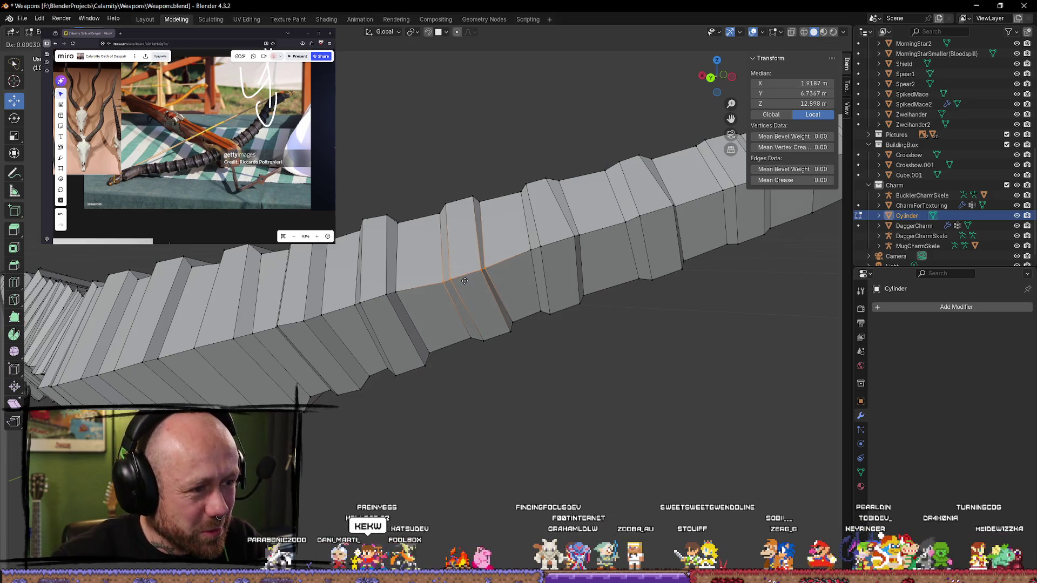
pyautogui.keyDown('alt'); pyautogui.click(476, 274); pyautogui.keyUp('alt')
pyautogui.moveTo(507, 343); pyautogui.dragTo(507, 310, button='middle')
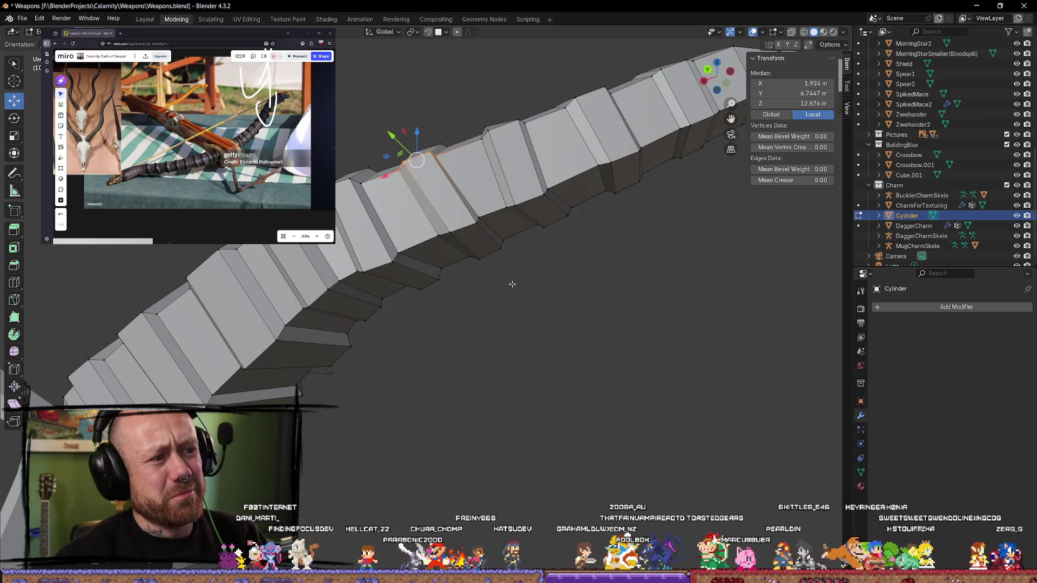
# Step: Select a single vertex on the loop and shift it slightly with G
pyautogui.moveTo(512, 284); pyautogui.dragTo(358, 142, button='middle')
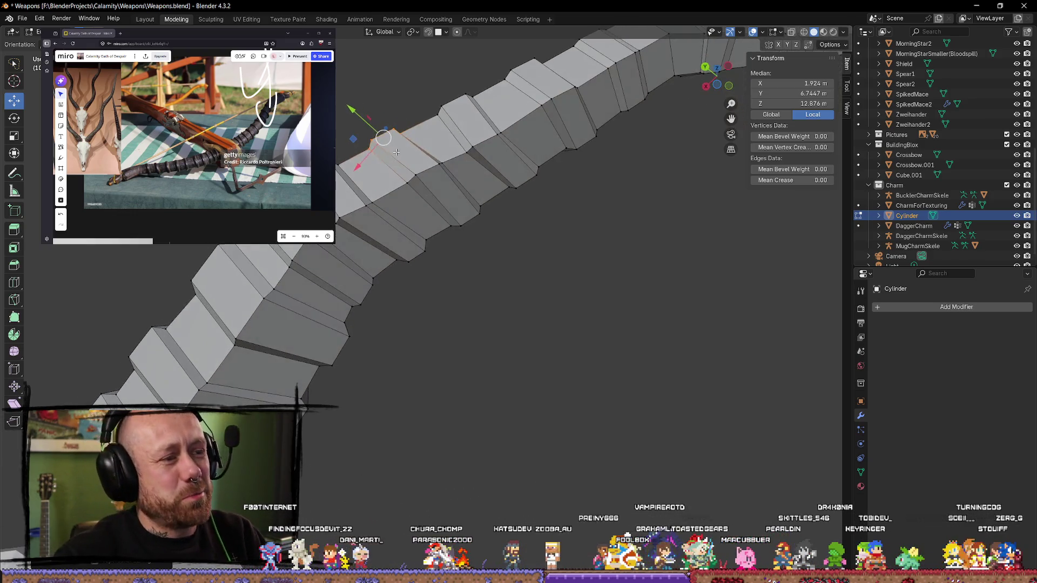
pyautogui.click(372, 140)
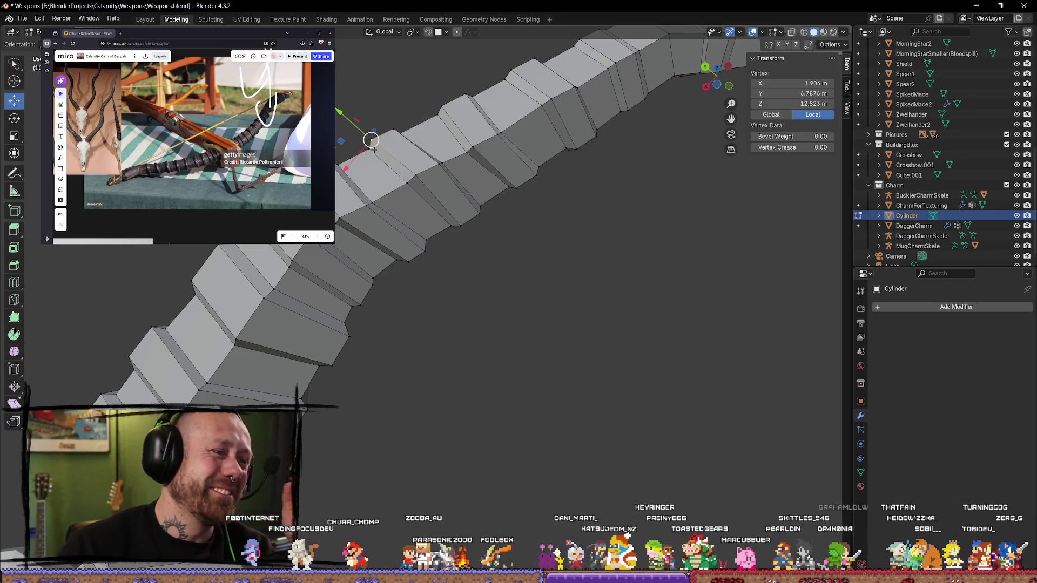
pyautogui.press('g')
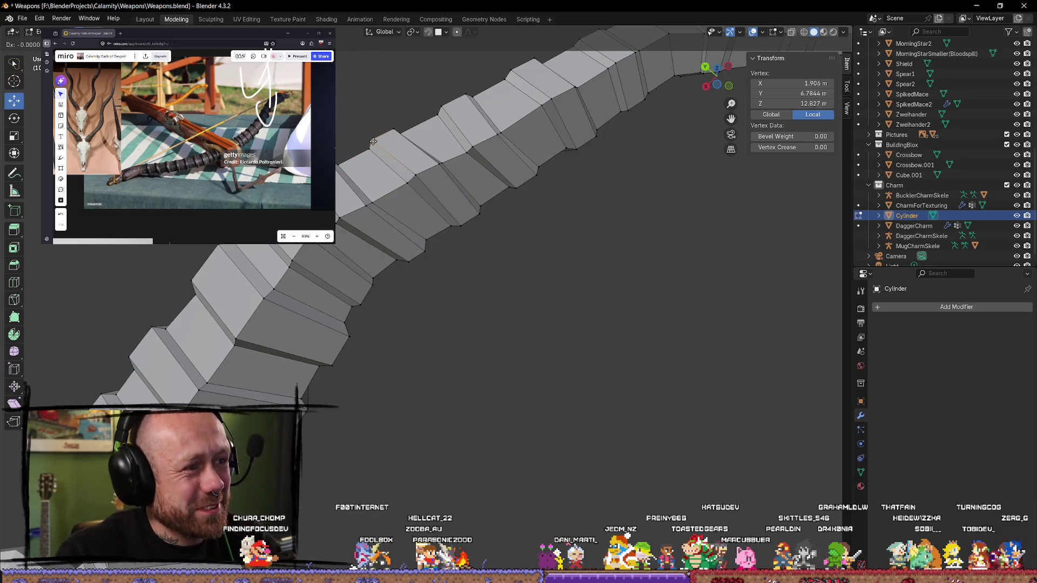
pyautogui.click(374, 142)
pyautogui.moveTo(495, 47)
pyautogui.mouseDown(button='middle')
pyautogui.moveTo(526, 48)
pyautogui.moveTo(535, 322)
pyautogui.mouseUp(button='middle')
pyautogui.moveTo(504, 405)
pyautogui.mouseDown(button='middle')
pyautogui.moveTo(655, 381)
pyautogui.moveTo(540, 319)
pyautogui.moveTo(389, 279)
pyautogui.moveTo(378, 297)
pyautogui.moveTo(421, 178)
pyautogui.moveTo(402, 317)
pyautogui.moveTo(367, 358)
pyautogui.mouseUp(button='middle')
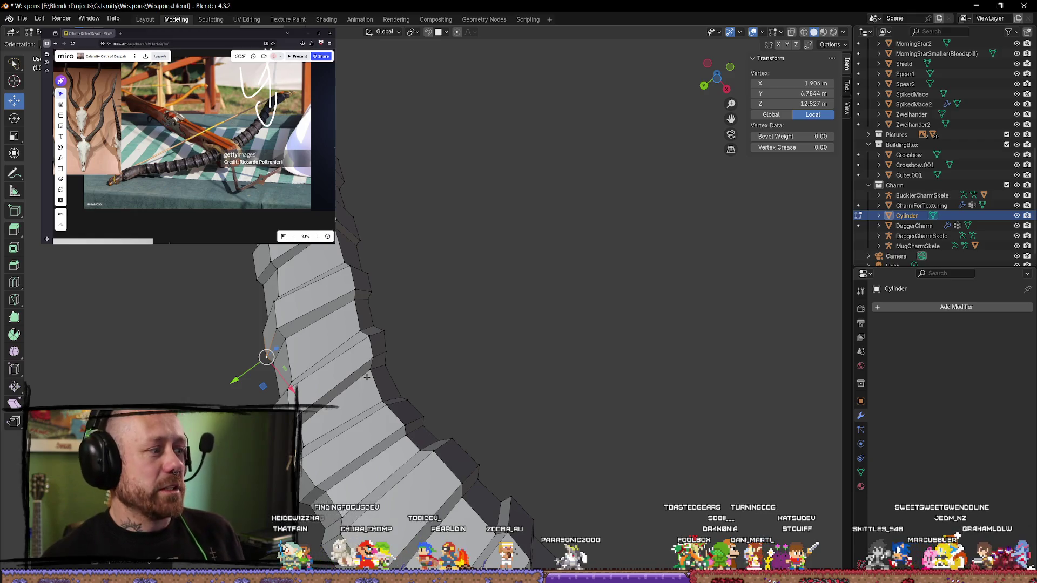
pyautogui.scroll(-3, 416, 289)
pyautogui.moveTo(437, 340)
pyautogui.mouseDown(button='middle')
pyautogui.moveTo(474, 378)
pyautogui.moveTo(443, 239)
pyautogui.moveTo(409, 244)
pyautogui.moveTo(453, 366)
pyautogui.moveTo(491, 389)
pyautogui.moveTo(479, 254)
pyautogui.moveTo(523, 257)
pyautogui.moveTo(477, 273)
pyautogui.moveTo(467, 291)
pyautogui.mouseUp(button='middle')
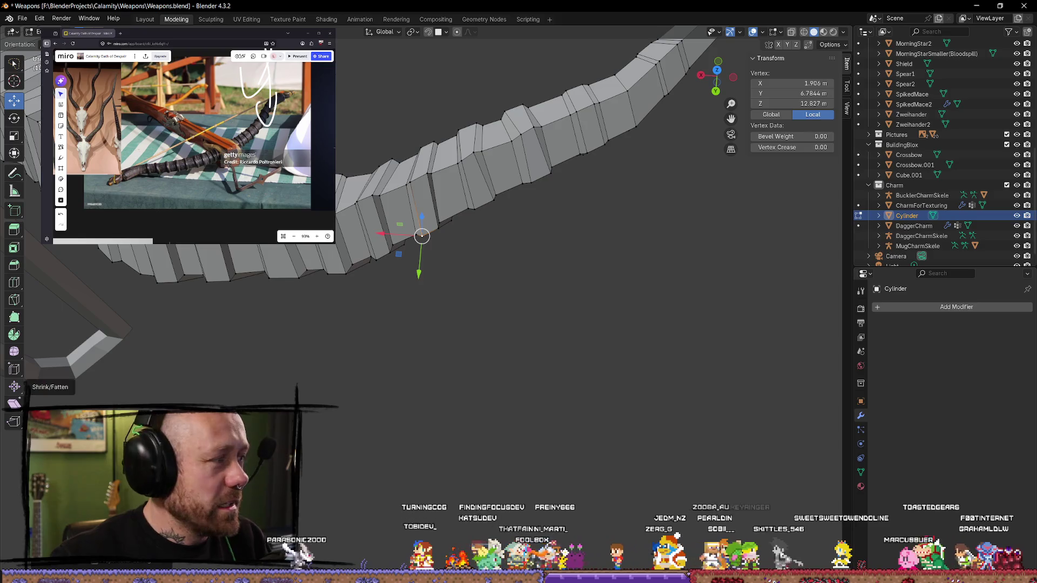
pyautogui.hotkey('alt', 'Tab')
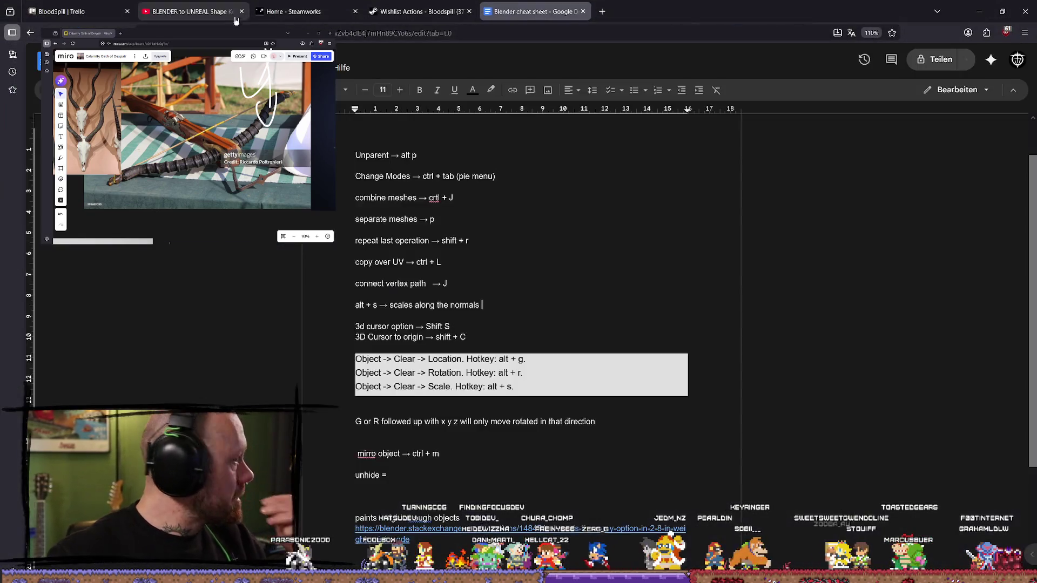
# Step: Search 28 pounds in kilograms in a new Firefox tab, then close it and minimise Firefox
pyautogui.click(604, 7)
pyautogui.write('punk')
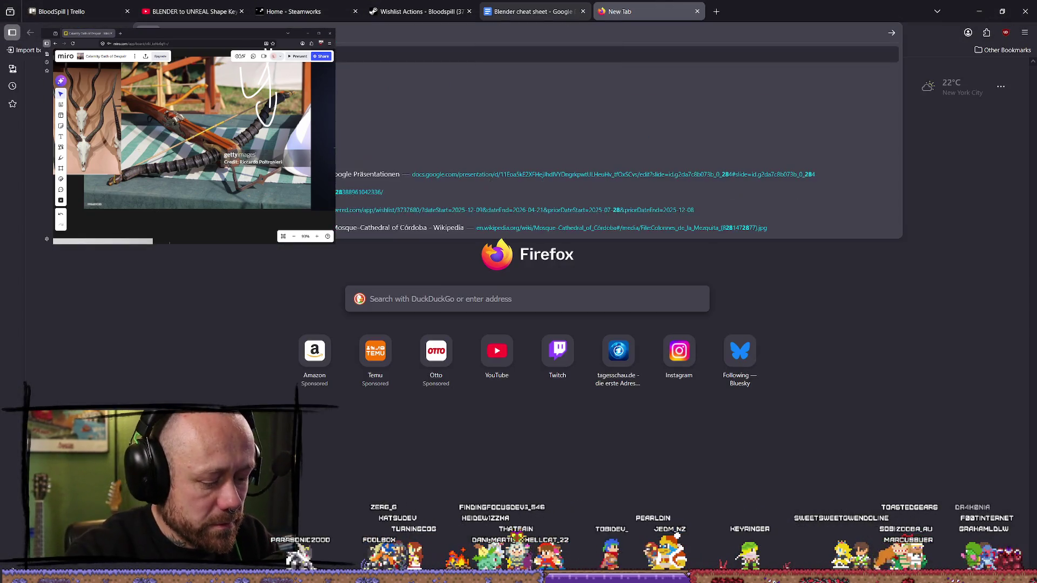
pyautogui.press('Return')
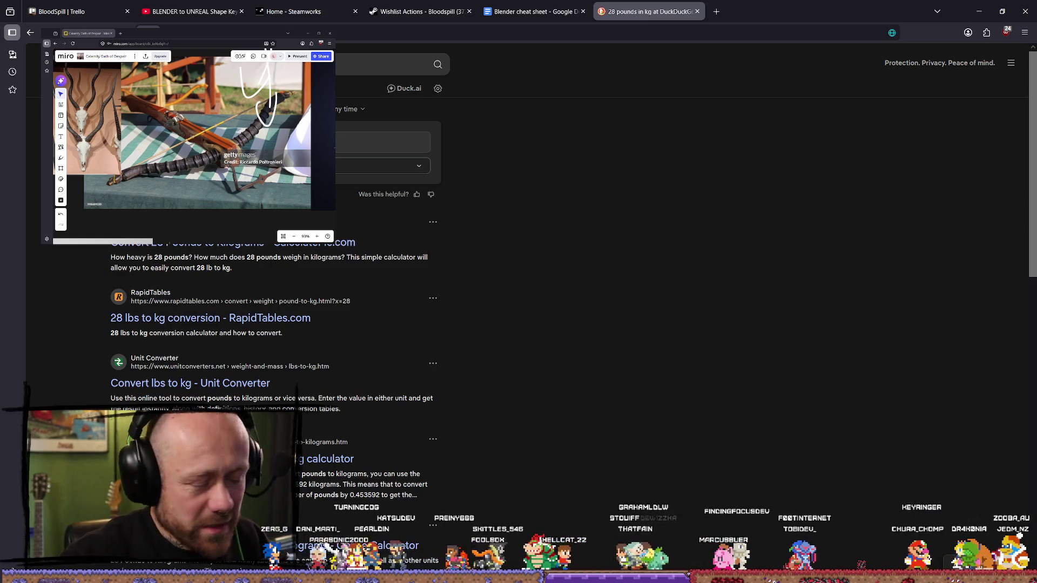
pyautogui.click(355, 143)
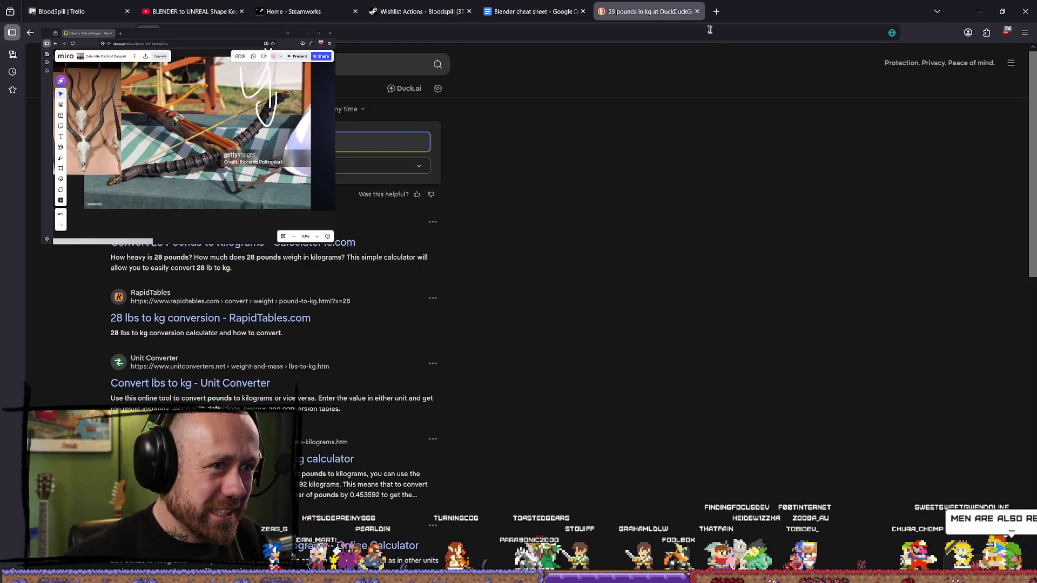
pyautogui.click(696, 11)
pyautogui.click(978, 12)
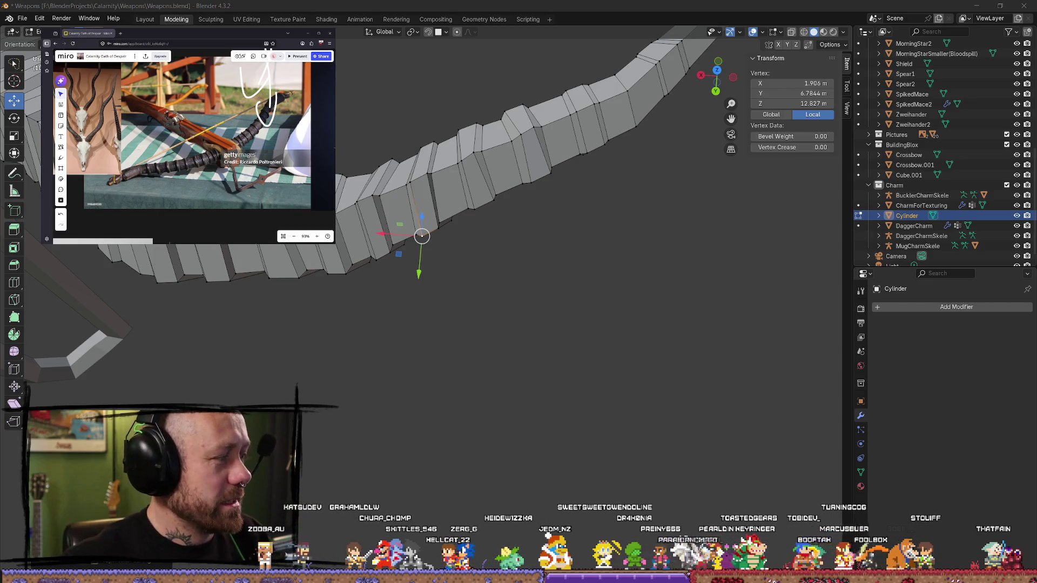
# Step: Select one edge loop of the limb and nudge it slightly, cancelling a further axis-locked move
pyautogui.moveTo(464, 173)
pyautogui.mouseDown(button='middle')
pyautogui.moveTo(486, 157)
pyautogui.moveTo(443, 173)
pyautogui.moveTo(454, 241)
pyautogui.mouseUp(button='middle')
pyautogui.keyDown('shift'); pyautogui.click(422, 172); pyautogui.keyUp('shift')
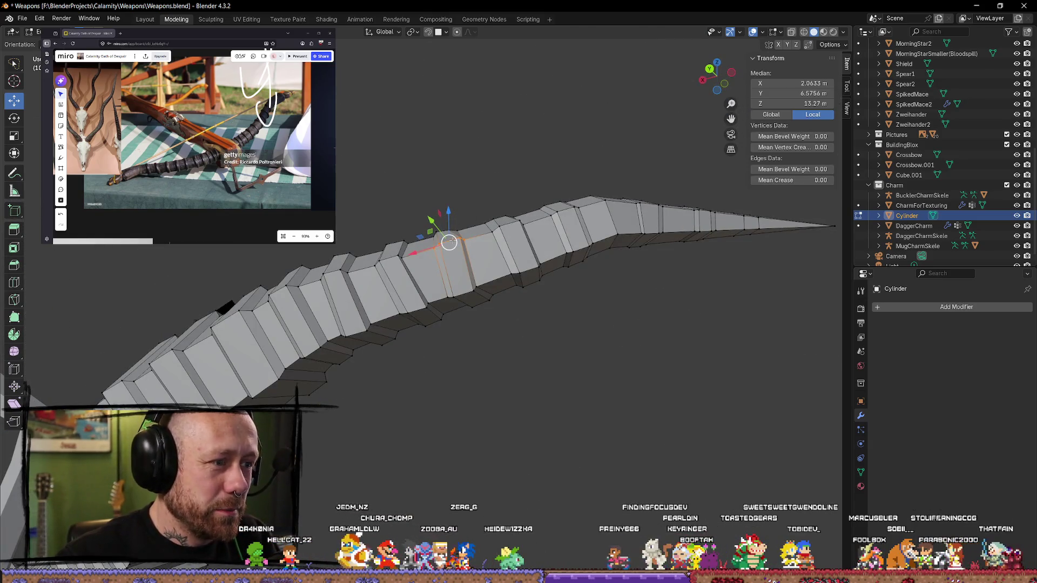
pyautogui.press('g')
pyautogui.moveTo(459, 238); pyautogui.dragTo(461, 239)
pyautogui.press('g')
pyautogui.press('y')
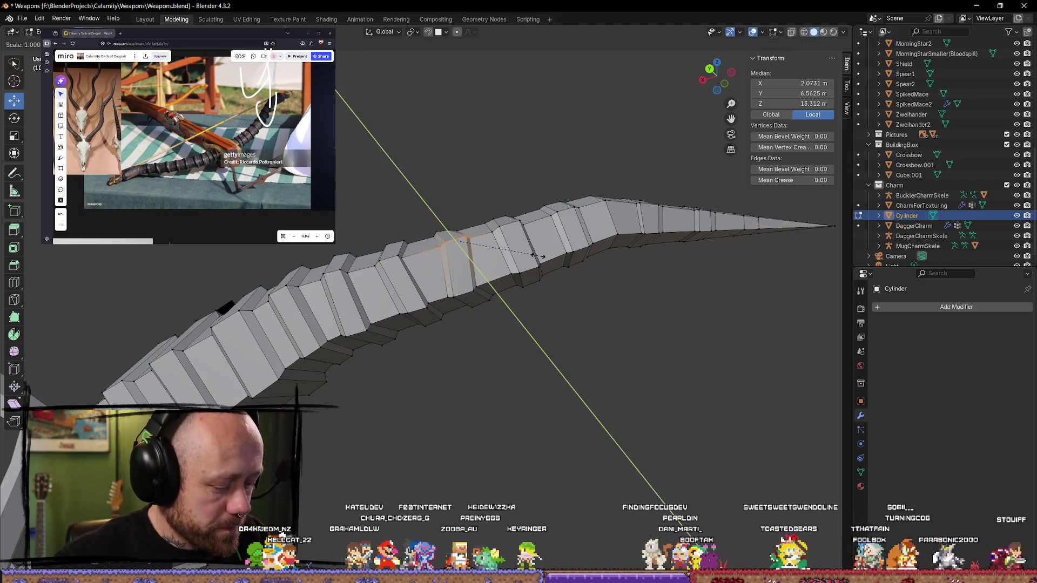
pyautogui.press('x')
pyautogui.press('Escape')
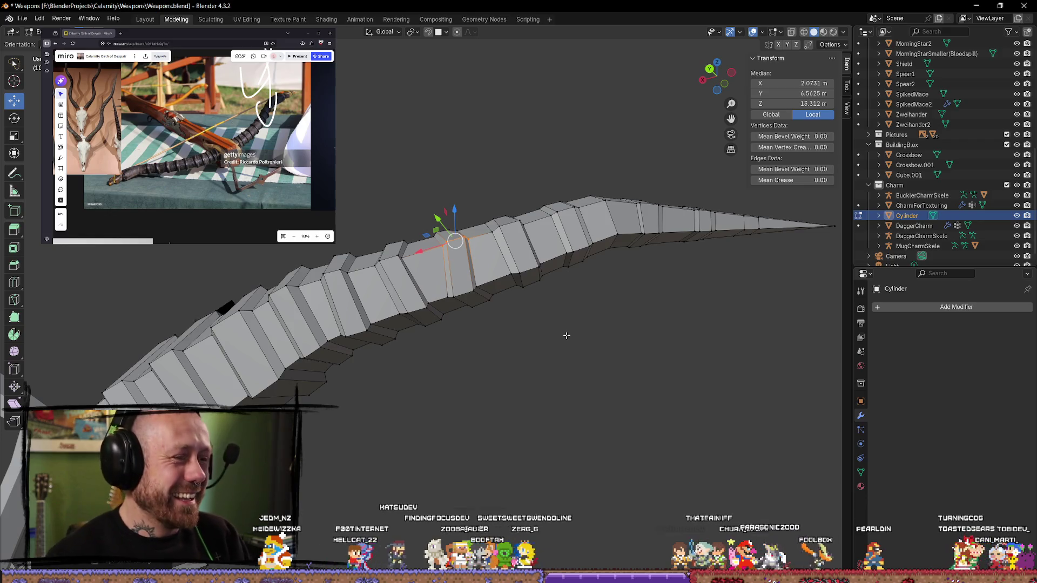
# Step: Select the neighbouring edge loop, try a Z-locked move, and cancel it
pyautogui.moveTo(538, 313)
pyautogui.mouseDown(button='middle')
pyautogui.moveTo(504, 262)
pyautogui.moveTo(397, 270)
pyautogui.moveTo(433, 203)
pyautogui.mouseUp(button='middle')
pyautogui.keyDown('alt'); pyautogui.click(394, 216); pyautogui.keyUp('alt')
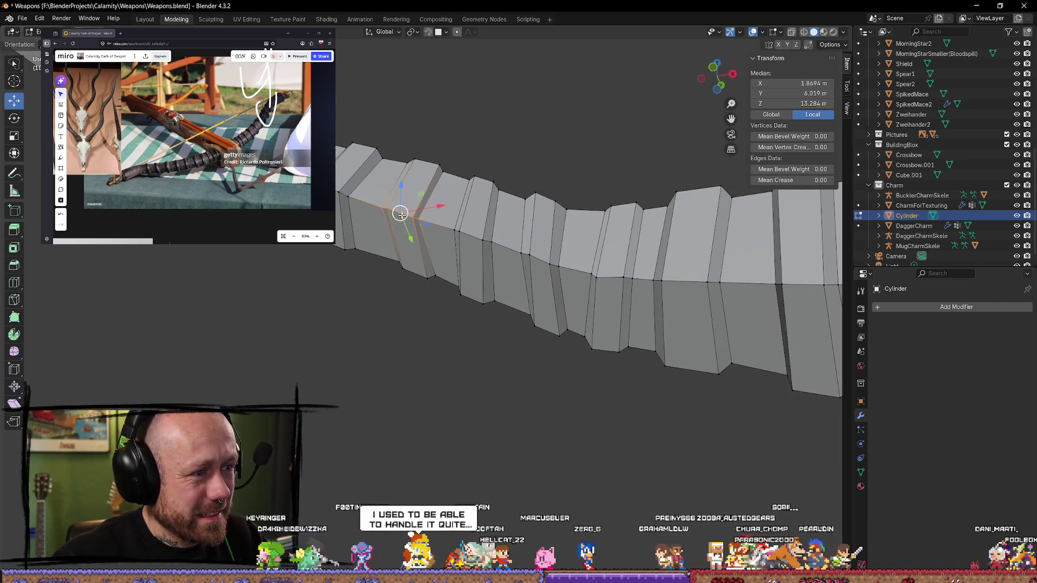
pyautogui.press('g')
pyautogui.press('z')
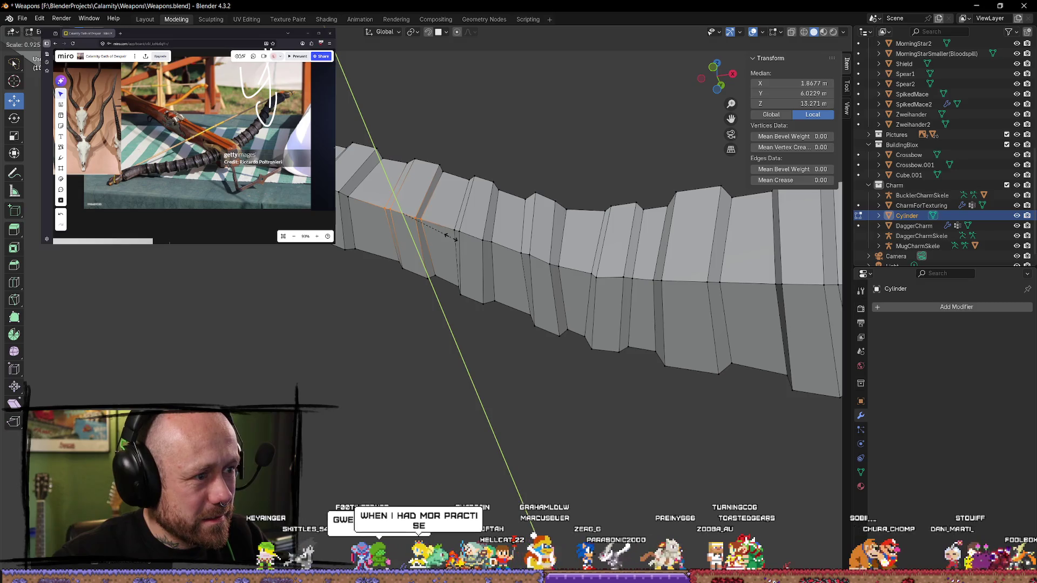
pyautogui.press('Escape')
pyautogui.moveTo(443, 240); pyautogui.dragTo(451, 244, button='middle')
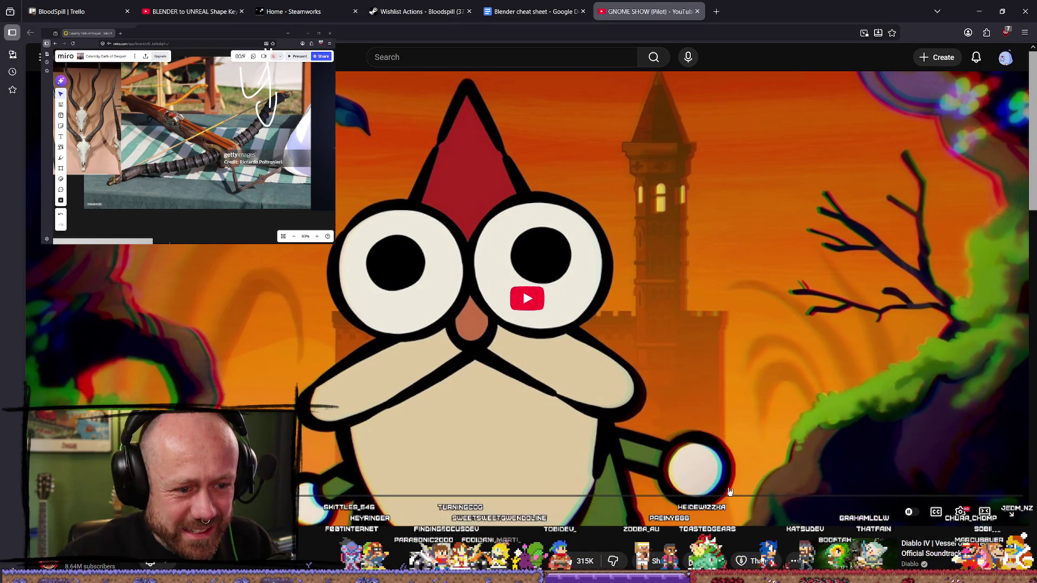
# Step: Seek the GNOME SHOW video forward to around 10:14–10:22 and pause it
pyautogui.click(666, 495)
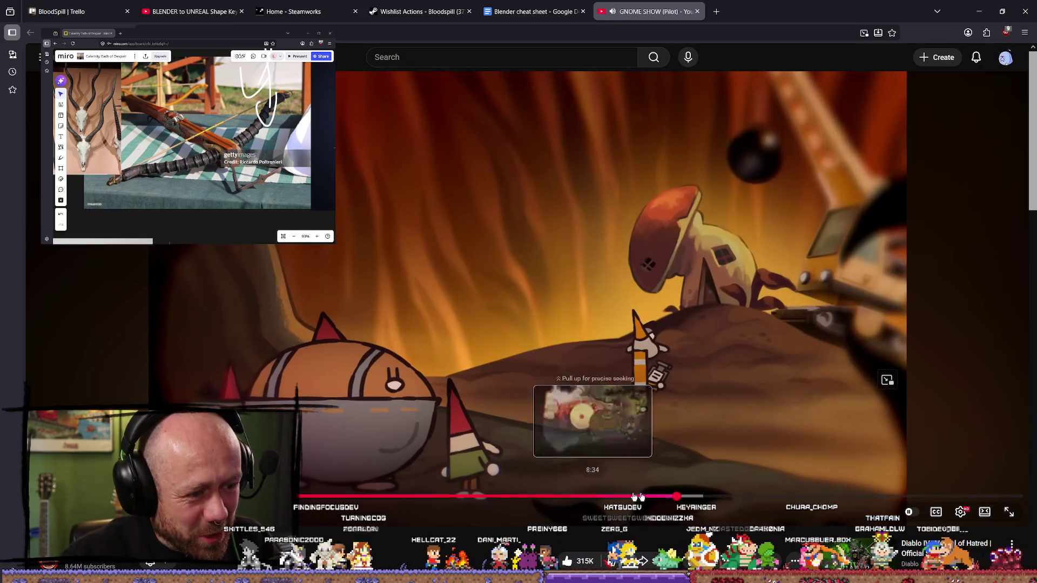
pyautogui.moveTo(685, 499); pyautogui.dragTo(702, 499)
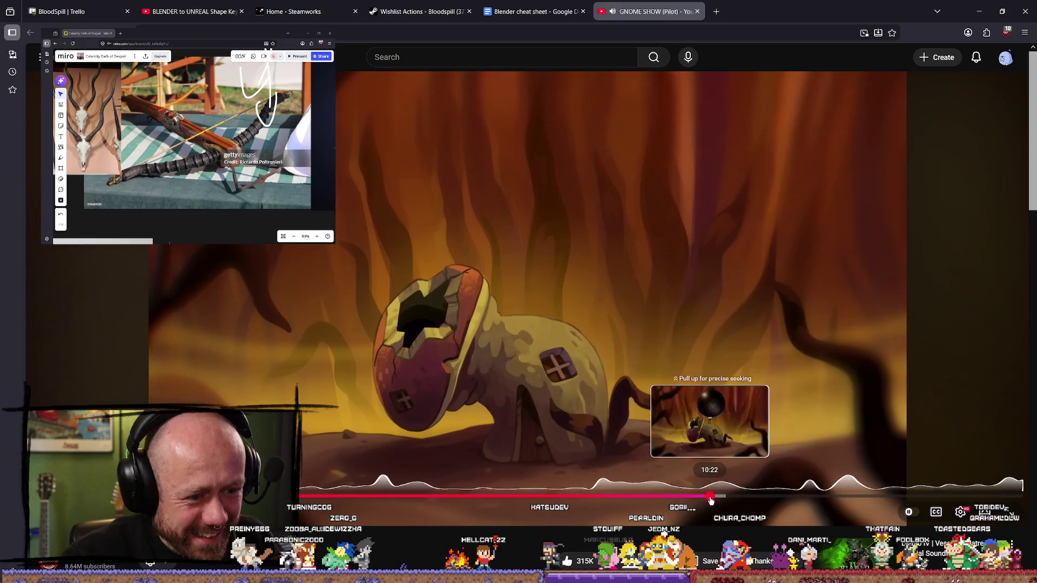
pyautogui.moveTo(711, 501); pyautogui.dragTo(711, 500)
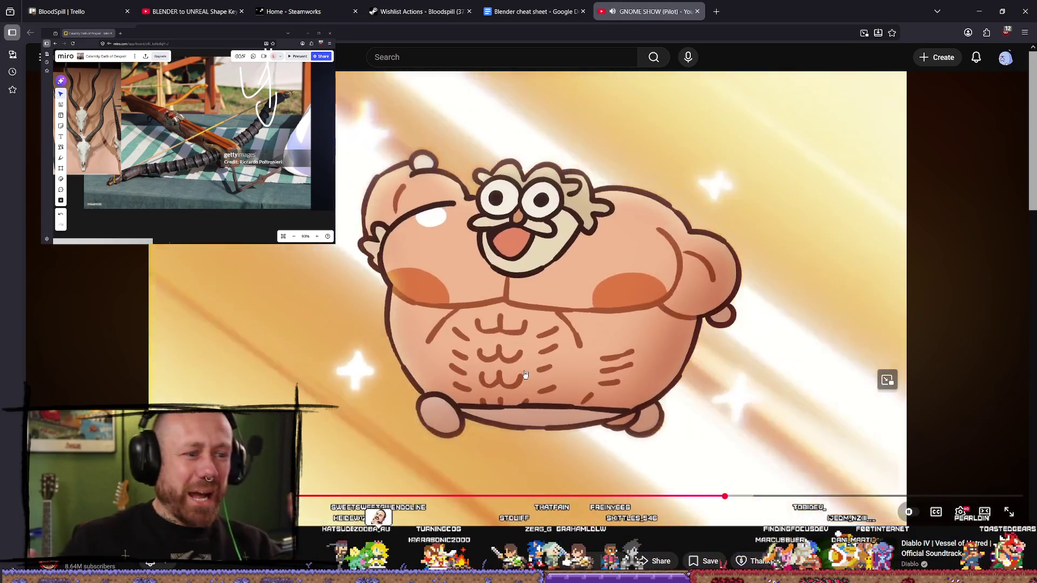
pyautogui.click(699, 351)
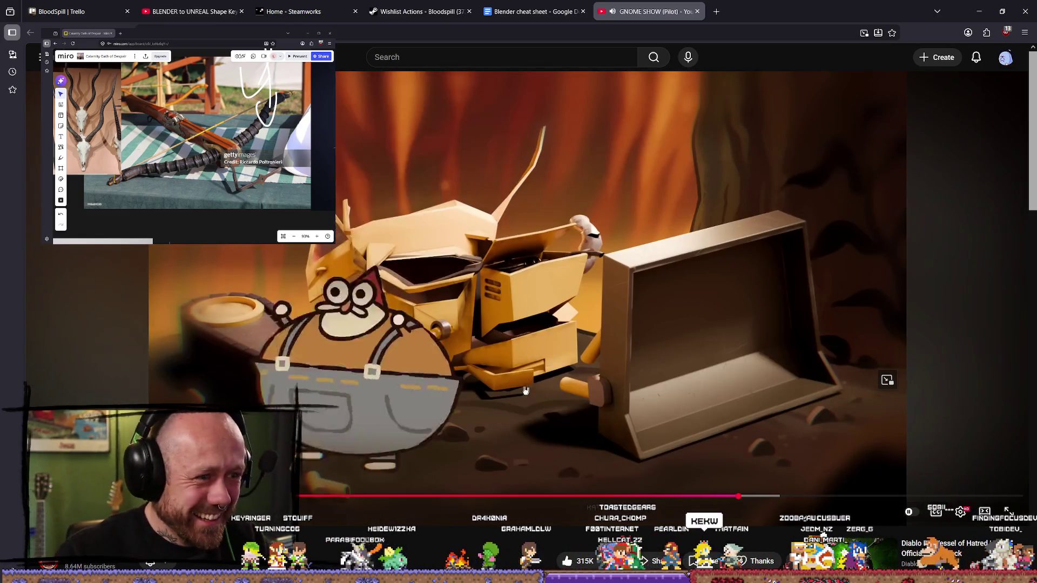
# Step: Rewind the video a few seconds, pause again, and close the YouTube tab
pyautogui.click(465, 392)
pyautogui.click(313, 374)
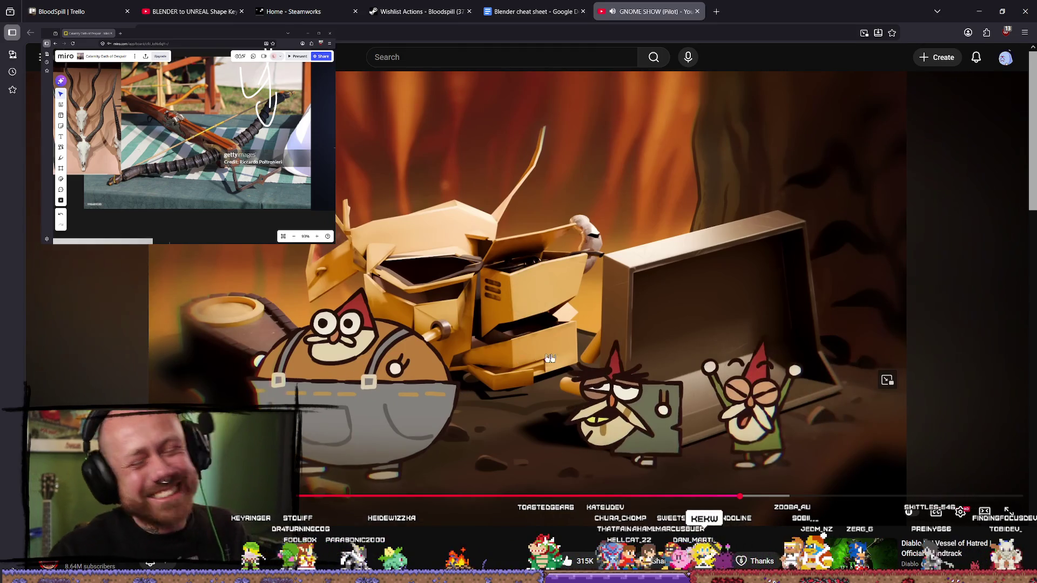
pyautogui.press('Left')
pyautogui.press('Left')
pyautogui.press('Left')
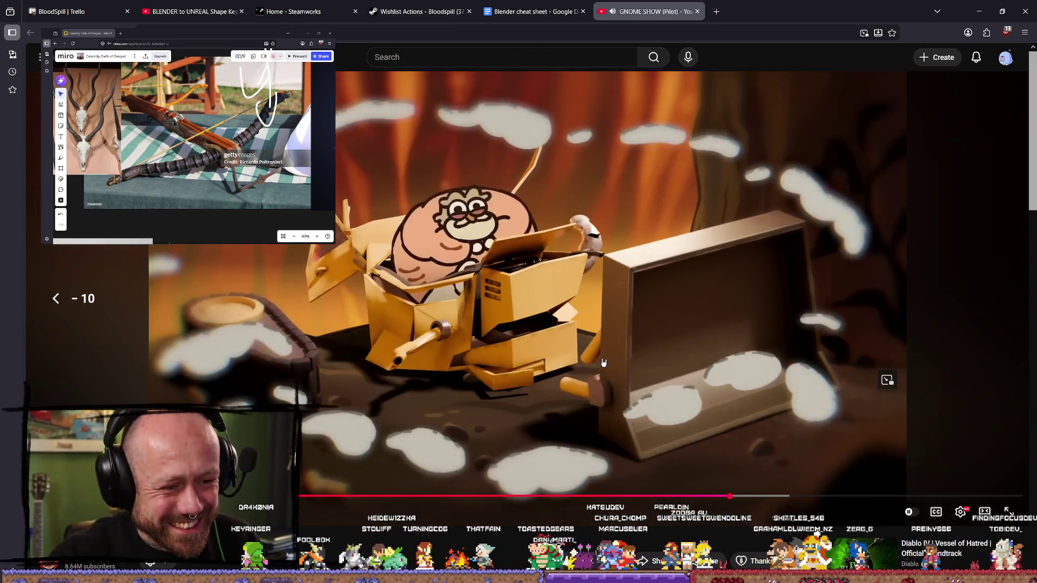
pyautogui.press('Left')
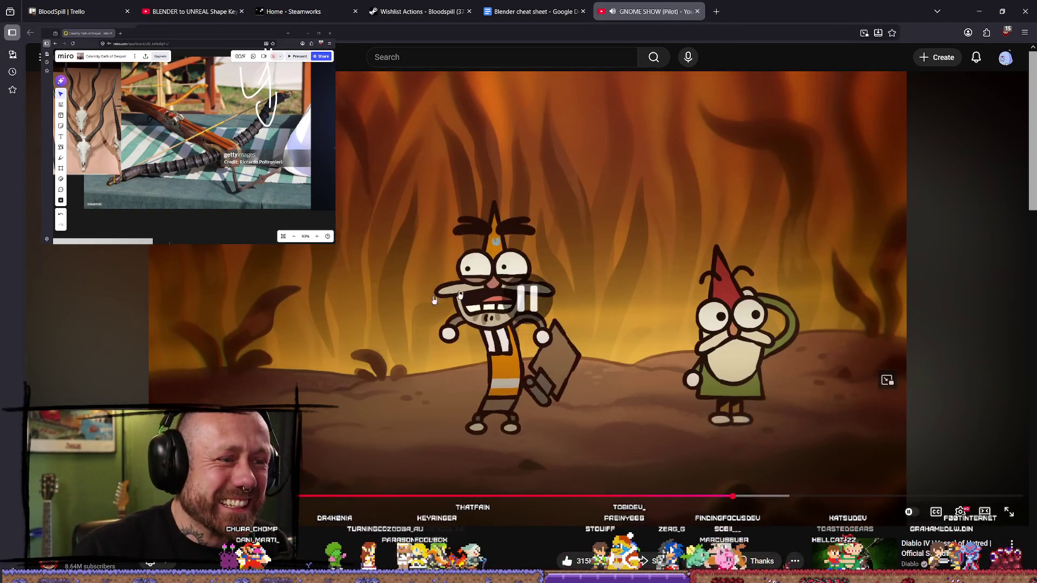
pyautogui.click(501, 235)
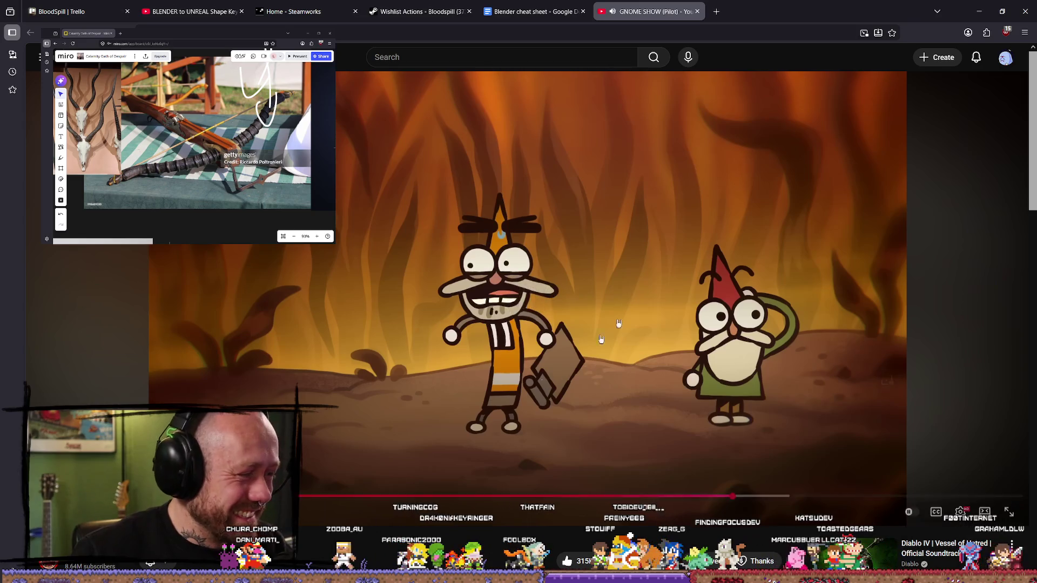
pyautogui.click(697, 12)
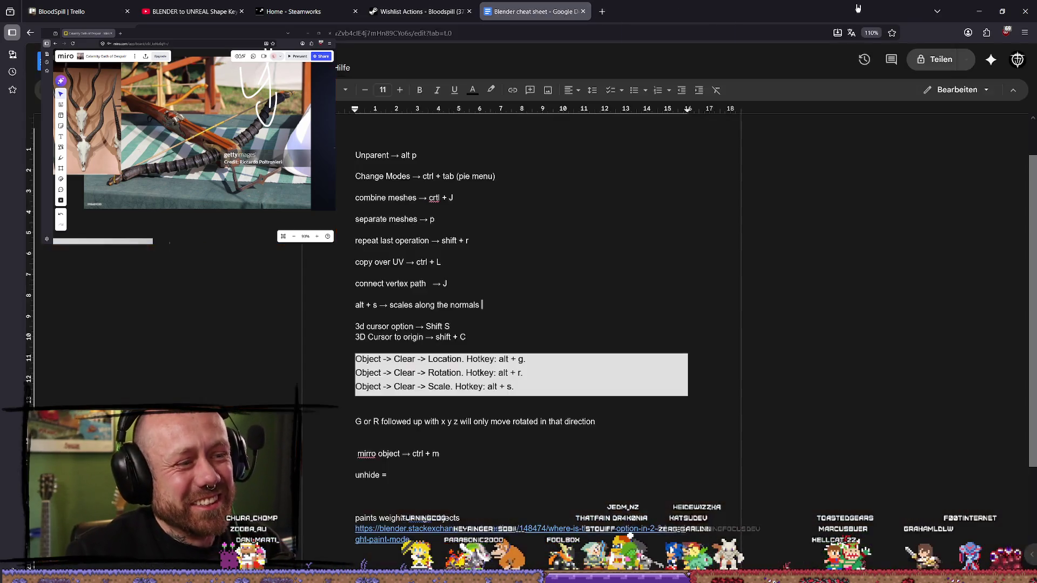
# Step: Back in Blender, frame the selected edges and shift that loop slightly down and right
pyautogui.hotkey('alt', 'Tab')
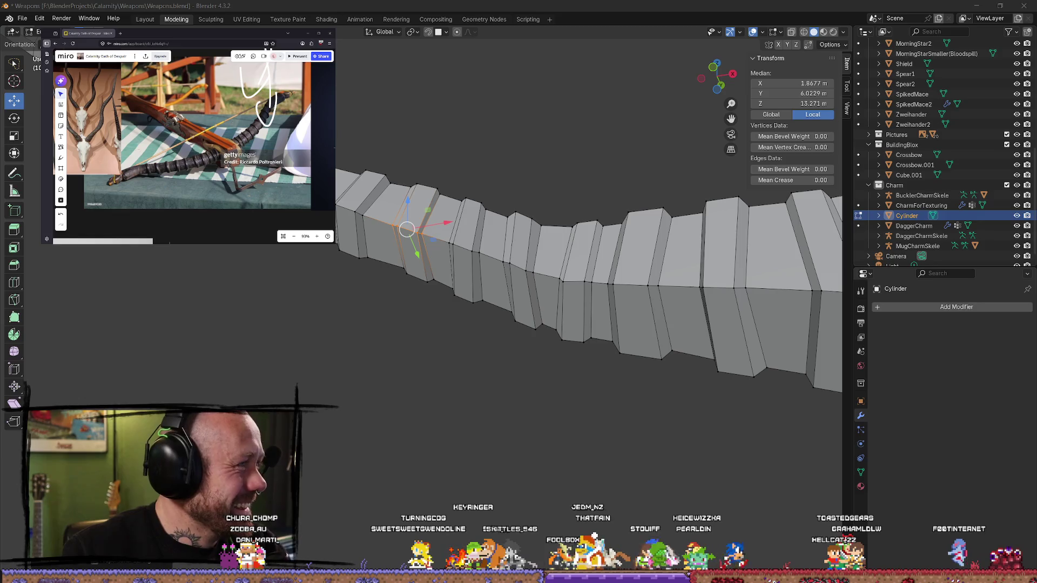
pyautogui.moveTo(383, 303)
pyautogui.mouseDown(button='middle')
pyautogui.moveTo(481, 298)
pyautogui.moveTo(466, 341)
pyautogui.mouseUp(button='middle')
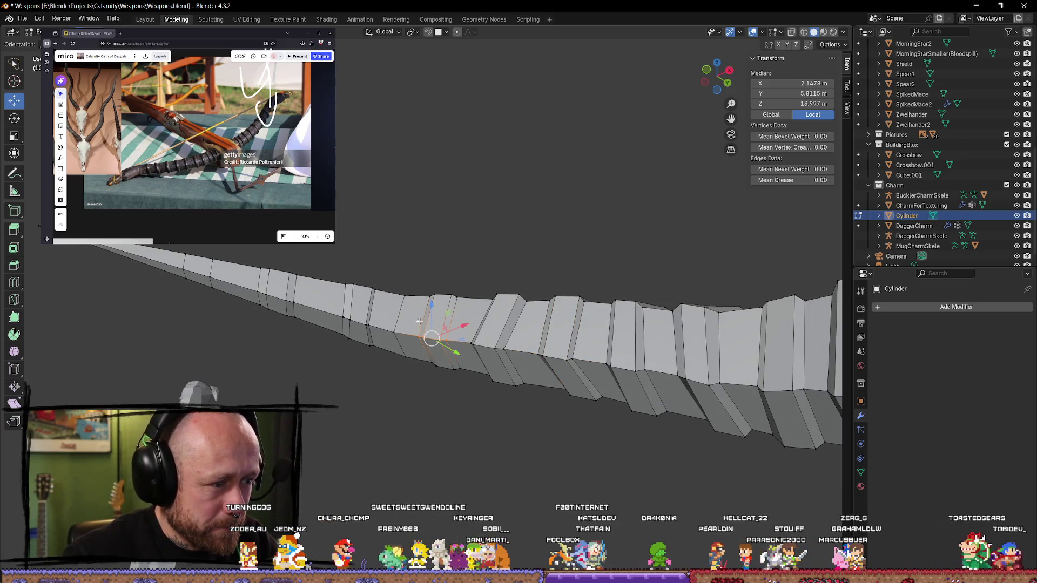
pyautogui.press('KP_Decimal')
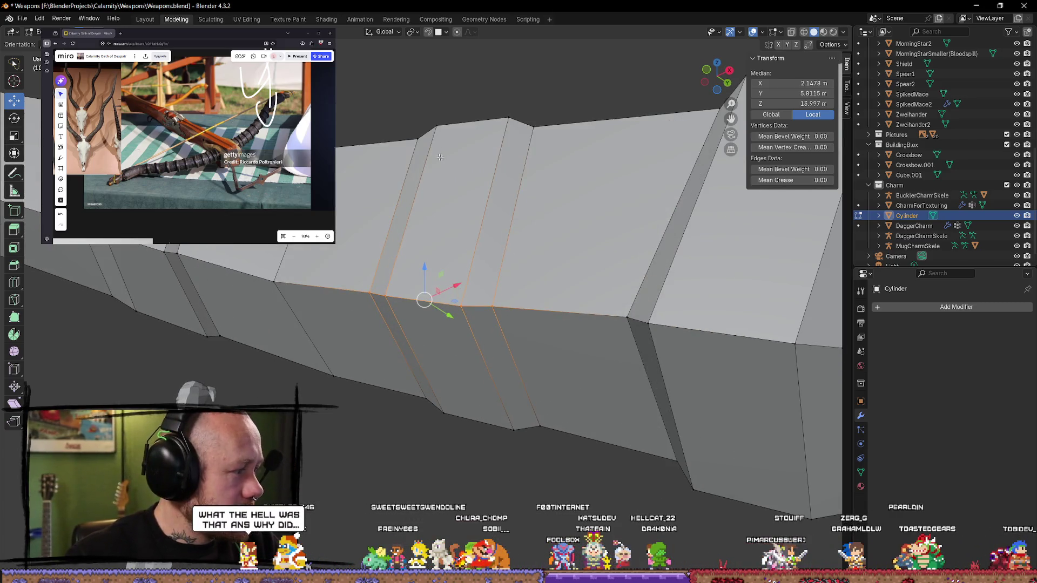
pyautogui.scroll(-1, 440, 157)
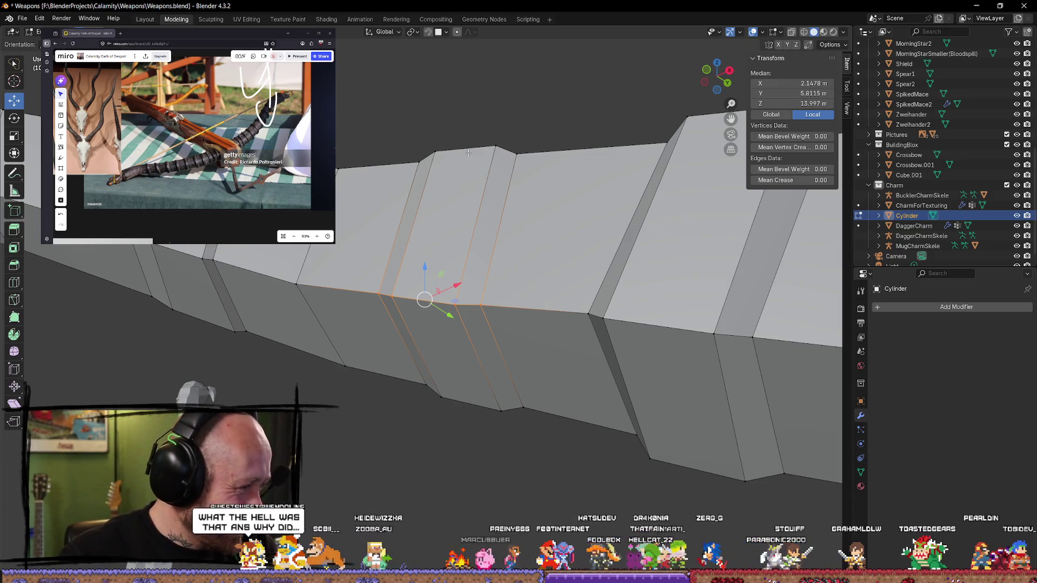
pyautogui.moveTo(162, 302)
pyautogui.mouseDown(button='middle')
pyautogui.moveTo(292, 363)
pyautogui.moveTo(365, 375)
pyautogui.moveTo(371, 390)
pyautogui.moveTo(444, 299)
pyautogui.mouseUp(button='middle')
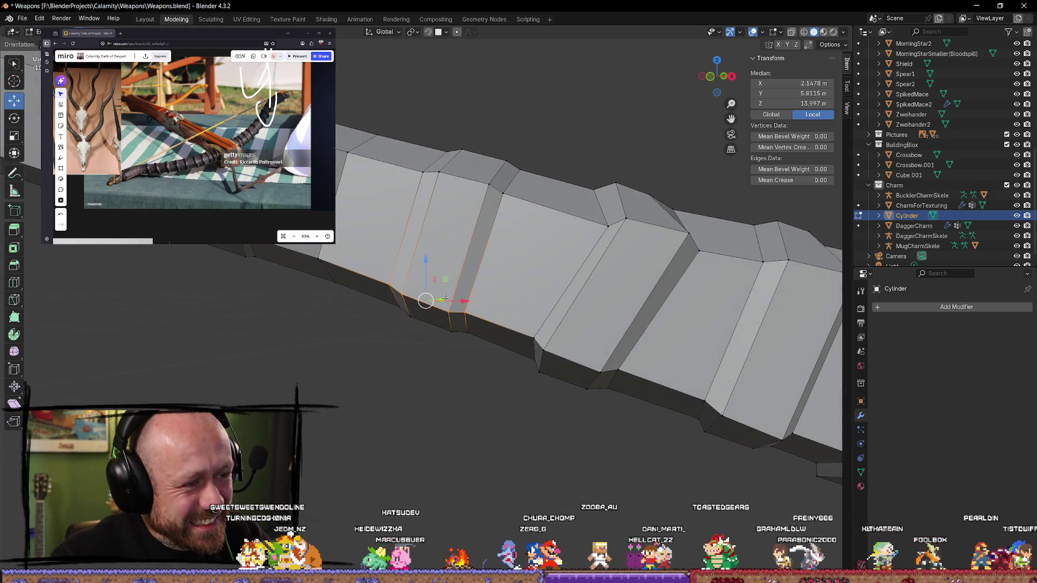
pyautogui.moveTo(426, 301); pyautogui.dragTo(436, 308)
pyautogui.click(446, 315)
pyautogui.moveTo(447, 308); pyautogui.dragTo(540, 316, button='middle')
# Step: Select another edge loop and shift it to twist that segment of the limb
pyautogui.moveTo(410, 227)
pyautogui.mouseDown(button='middle')
pyautogui.moveTo(432, 214)
pyautogui.moveTo(411, 207)
pyautogui.moveTo(412, 221)
pyautogui.mouseUp(button='middle')
pyautogui.keyDown('alt'); pyautogui.click(439, 216); pyautogui.keyUp('alt')
pyautogui.keyDown('alt'); pyautogui.click(411, 207); pyautogui.keyUp('alt')
pyautogui.keyDown('alt'); pyautogui.click(386, 270); pyautogui.keyUp('alt')
pyautogui.moveTo(385, 270); pyautogui.dragTo(377, 238, button='middle')
pyautogui.moveTo(352, 267); pyautogui.dragTo(345, 281)
pyautogui.moveTo(346, 280)
pyautogui.mouseDown(button='middle')
pyautogui.moveTo(370, 340)
pyautogui.moveTo(359, 393)
pyautogui.moveTo(391, 323)
pyautogui.moveTo(419, 189)
pyautogui.moveTo(377, 392)
pyautogui.moveTo(490, 279)
pyautogui.moveTo(439, 285)
pyautogui.moveTo(352, 250)
pyautogui.moveTo(458, 365)
pyautogui.moveTo(507, 327)
pyautogui.moveTo(505, 388)
pyautogui.moveTo(477, 306)
pyautogui.mouseUp(button='middle')
pyautogui.press('Tab')
pyautogui.press('Tab')
# Step: Move a loop near the tip along Y to bend the limb, then deselect all
pyautogui.keyDown('alt'); pyautogui.click(457, 302); pyautogui.keyUp('alt')
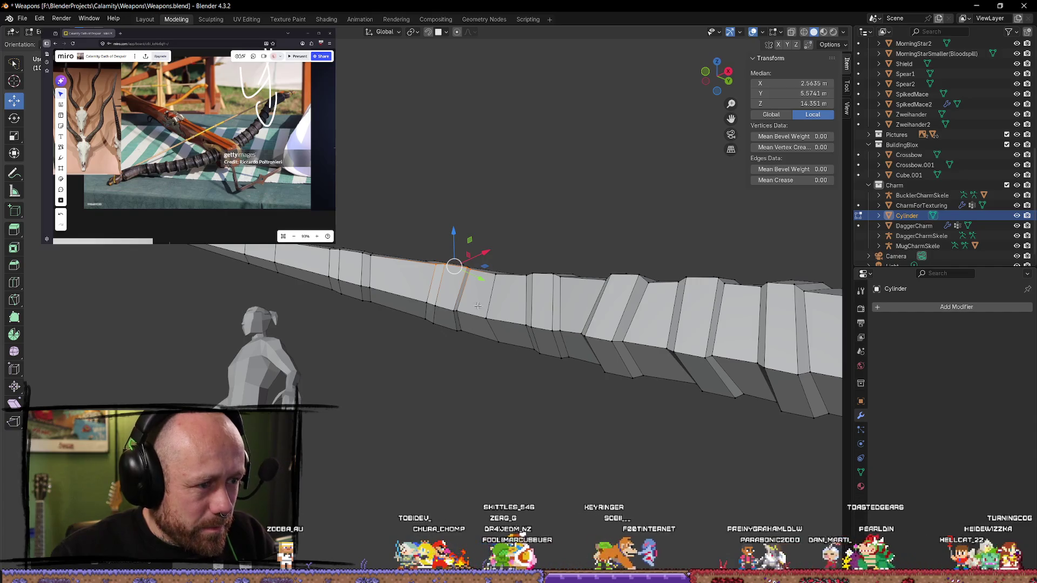
pyautogui.press('g')
pyautogui.press('y')
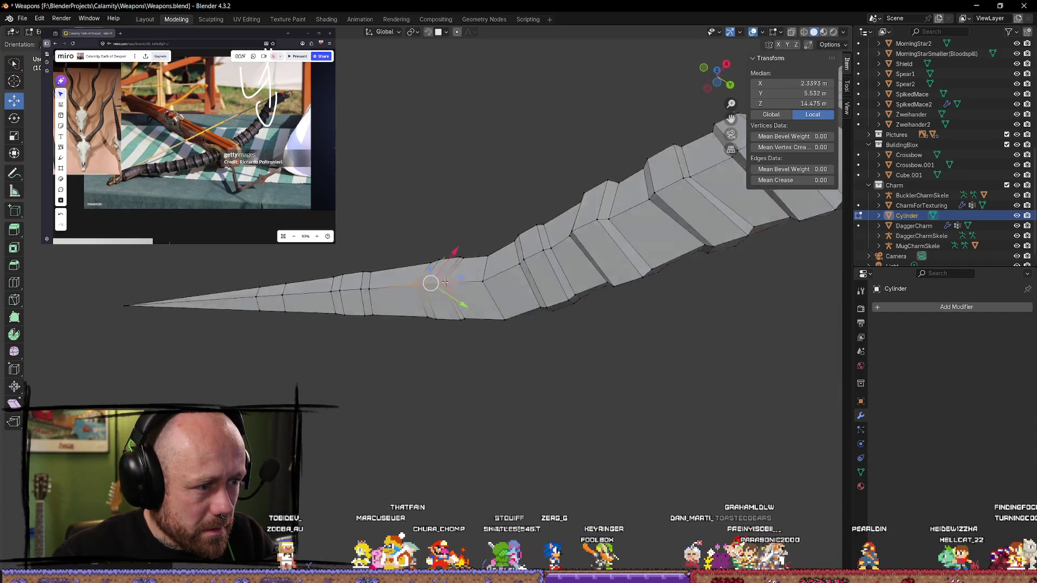
pyautogui.click(440, 326)
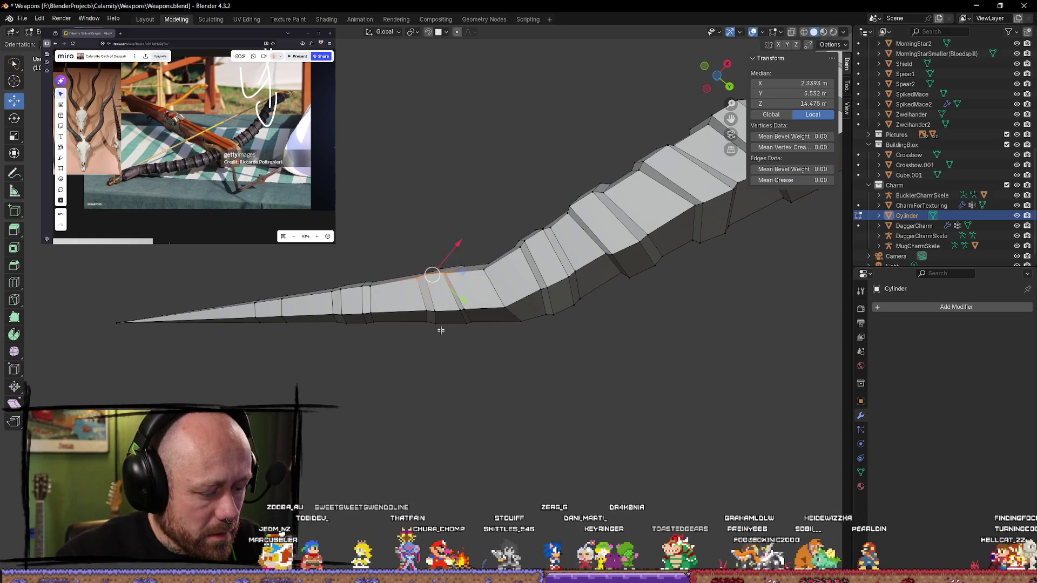
pyautogui.hotkey('alt', 'a')
pyautogui.keyDown('alt'); pyautogui.click(438, 313); pyautogui.keyUp('alt')
pyautogui.hotkey('alt', 'a')
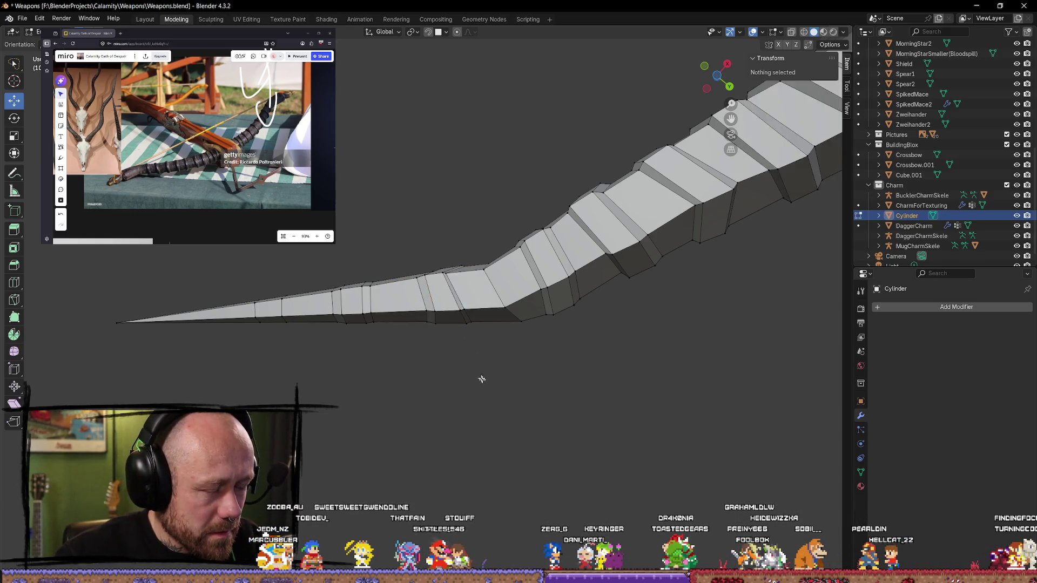
pyautogui.moveTo(481, 377); pyautogui.dragTo(443, 249, button='middle')
# Step: Nudge another edge loop slightly and make a small vertex move on the limb tip
pyautogui.keyDown('alt'); pyautogui.click(432, 303); pyautogui.keyUp('alt')
pyautogui.moveTo(443, 297); pyautogui.dragTo(452, 301)
pyautogui.moveTo(451, 300)
pyautogui.mouseDown(button='middle')
pyautogui.moveTo(459, 254)
pyautogui.moveTo(504, 386)
pyautogui.moveTo(439, 364)
pyautogui.moveTo(354, 472)
pyautogui.moveTo(454, 308)
pyautogui.moveTo(457, 342)
pyautogui.moveTo(384, 280)
pyautogui.moveTo(306, 276)
pyautogui.moveTo(338, 338)
pyautogui.moveTo(304, 307)
pyautogui.mouseUp(button='middle')
pyautogui.press('Tab')
pyautogui.press('Tab')
pyautogui.press('Tab')
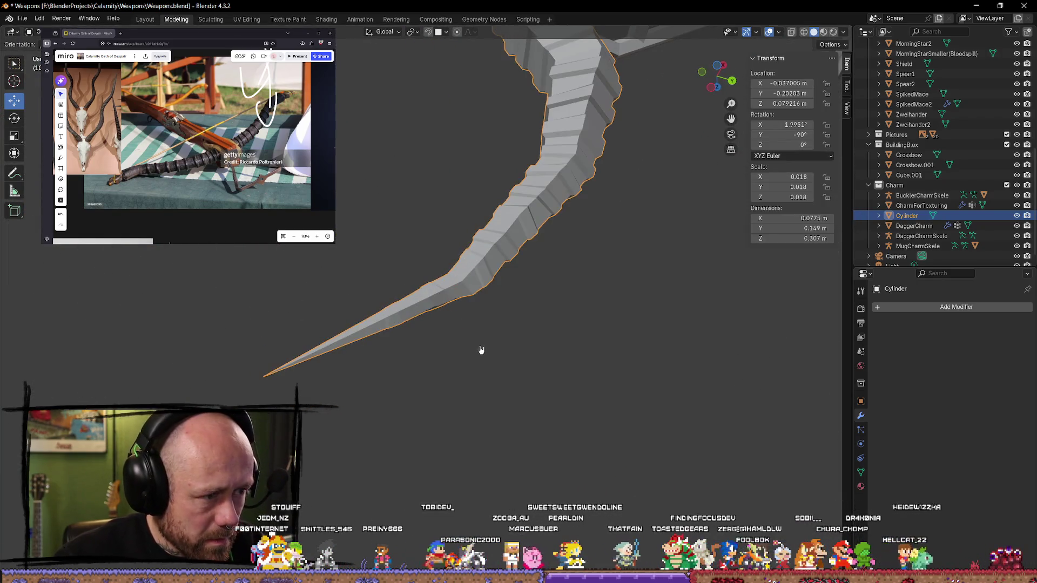
pyautogui.press('Tab')
pyautogui.moveTo(443, 315); pyautogui.dragTo(448, 302)
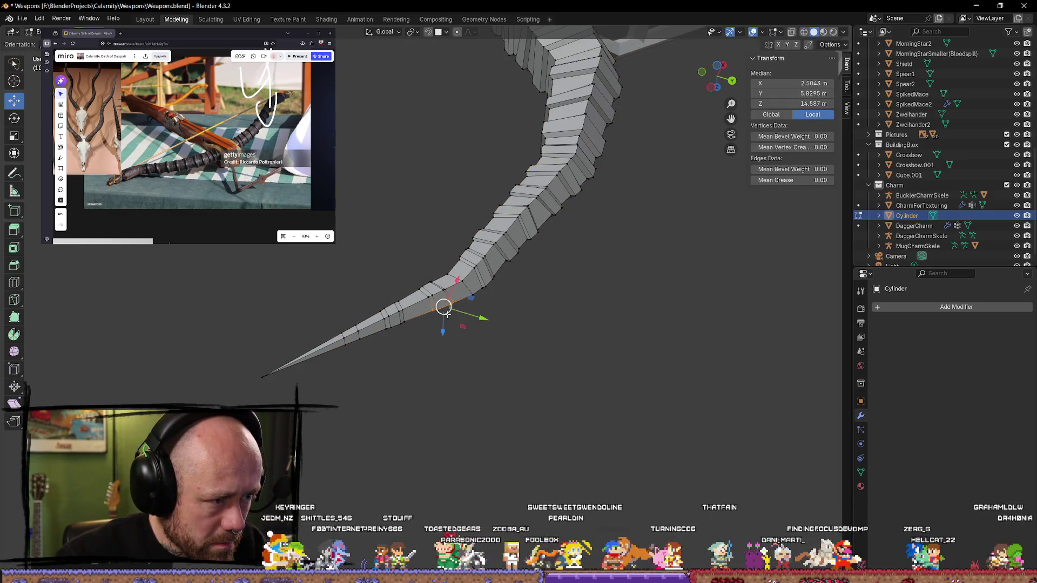
pyautogui.click(442, 391)
pyautogui.moveTo(442, 391)
pyautogui.mouseDown(button='middle')
pyautogui.moveTo(409, 361)
pyautogui.moveTo(403, 320)
pyautogui.mouseUp(button='middle')
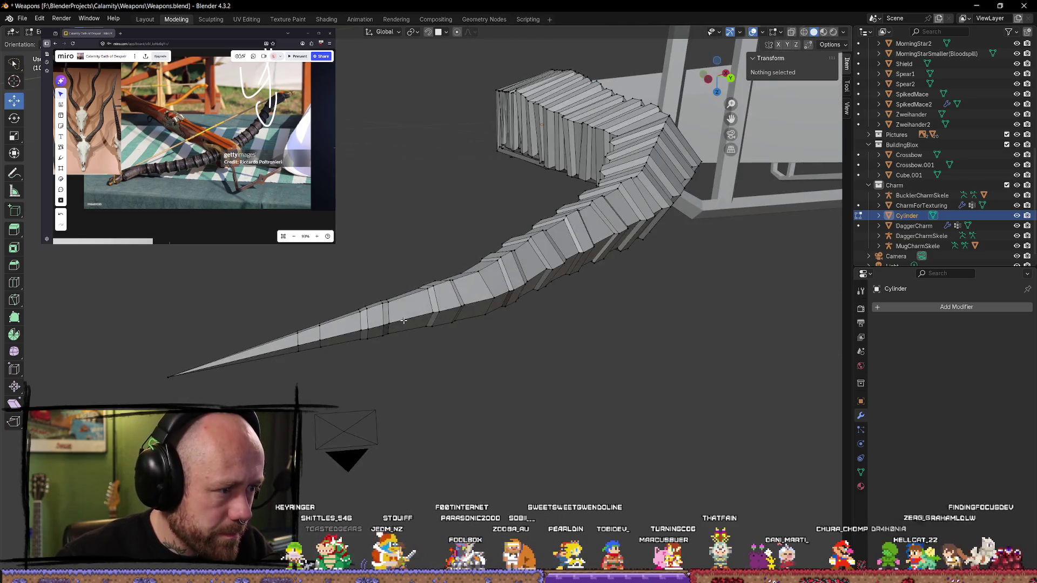
# Step: Reposition vertices near the limb's tip, then toggle out of and back into Edit Mode
pyautogui.moveTo(398, 321); pyautogui.dragTo(398, 327)
pyautogui.moveTo(399, 327)
pyautogui.mouseDown(button='middle')
pyautogui.moveTo(486, 412)
pyautogui.moveTo(500, 367)
pyautogui.moveTo(611, 363)
pyautogui.mouseUp(button='middle')
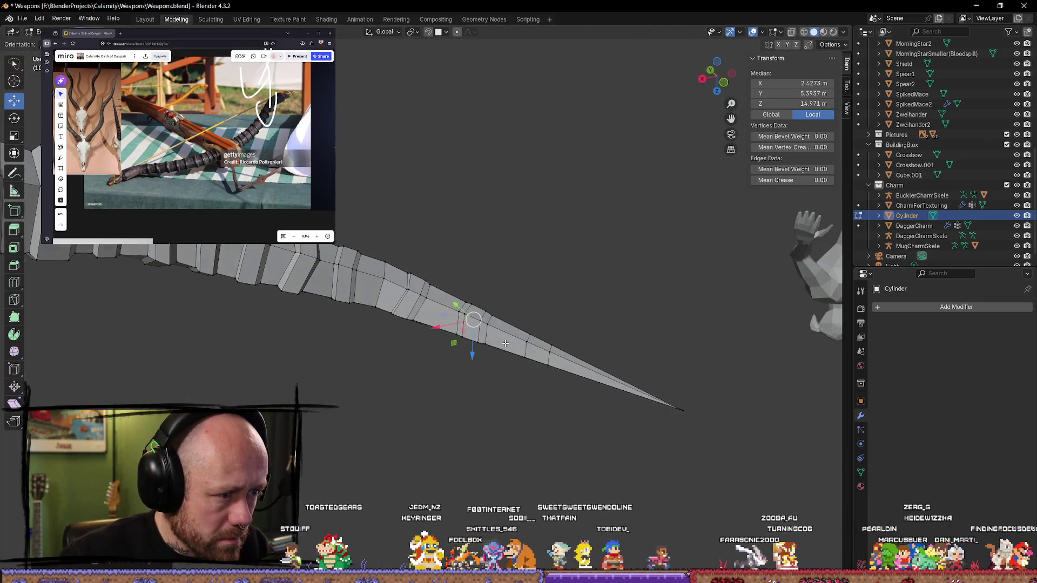
pyautogui.moveTo(505, 343); pyautogui.dragTo(509, 383, button='middle')
pyautogui.click(510, 382)
pyautogui.moveTo(471, 328); pyautogui.dragTo(485, 331)
pyautogui.moveTo(485, 331)
pyautogui.mouseDown(button='middle')
pyautogui.moveTo(487, 378)
pyautogui.moveTo(491, 317)
pyautogui.mouseUp(button='middle')
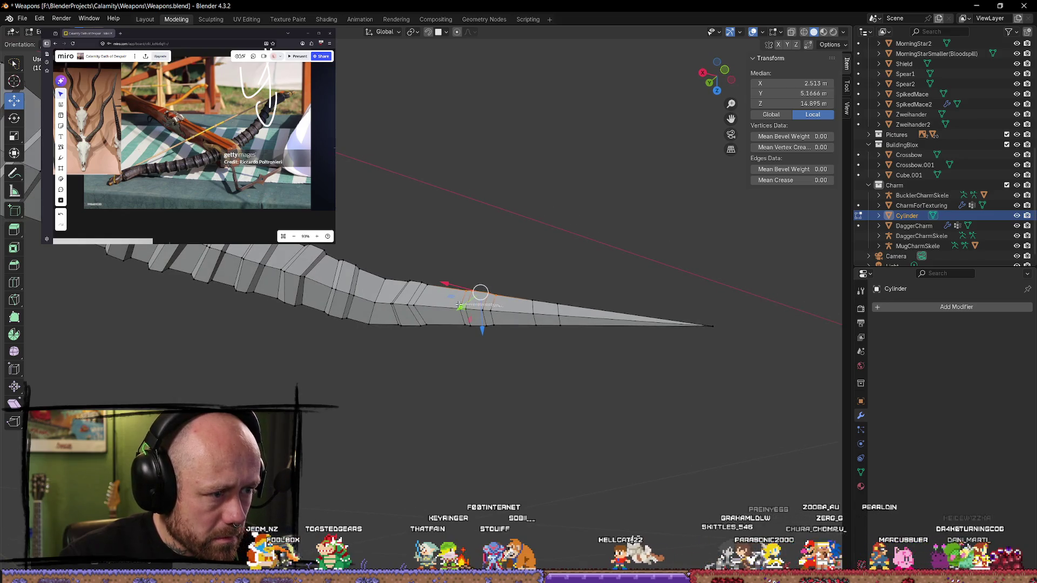
pyautogui.moveTo(485, 313); pyautogui.dragTo(486, 313)
pyautogui.press('Tab')
pyautogui.moveTo(527, 377)
pyautogui.mouseDown(button='middle')
pyautogui.moveTo(527, 389)
pyautogui.moveTo(518, 199)
pyautogui.moveTo(378, 342)
pyautogui.moveTo(280, 357)
pyautogui.moveTo(407, 412)
pyautogui.moveTo(475, 331)
pyautogui.moveTo(513, 384)
pyautogui.moveTo(519, 368)
pyautogui.moveTo(577, 394)
pyautogui.mouseUp(button='middle')
pyautogui.press('Tab')
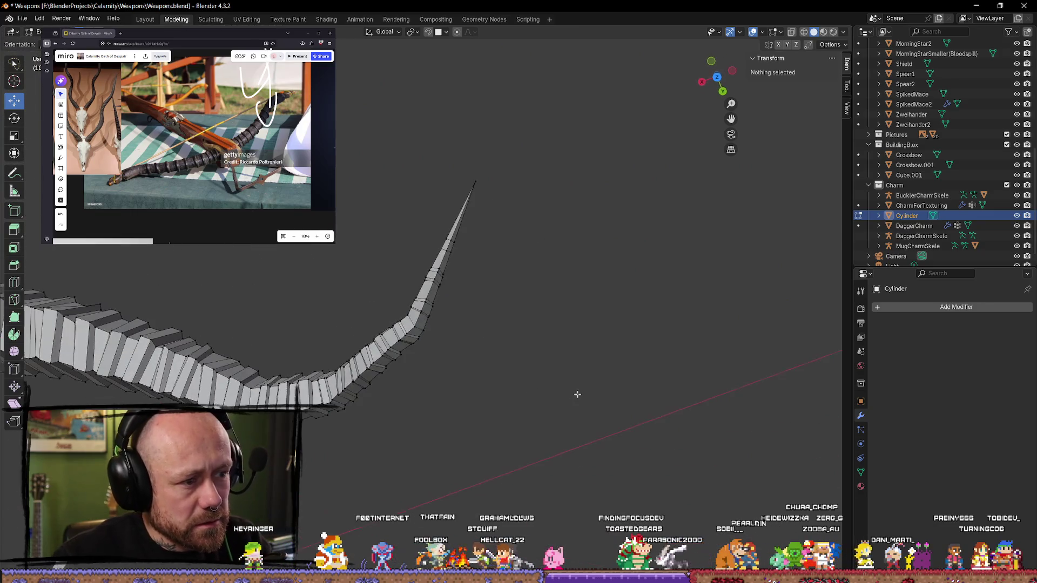
pyautogui.moveTo(581, 350); pyautogui.dragTo(545, 215, button='middle')
pyautogui.scroll(-3, 492, 171)
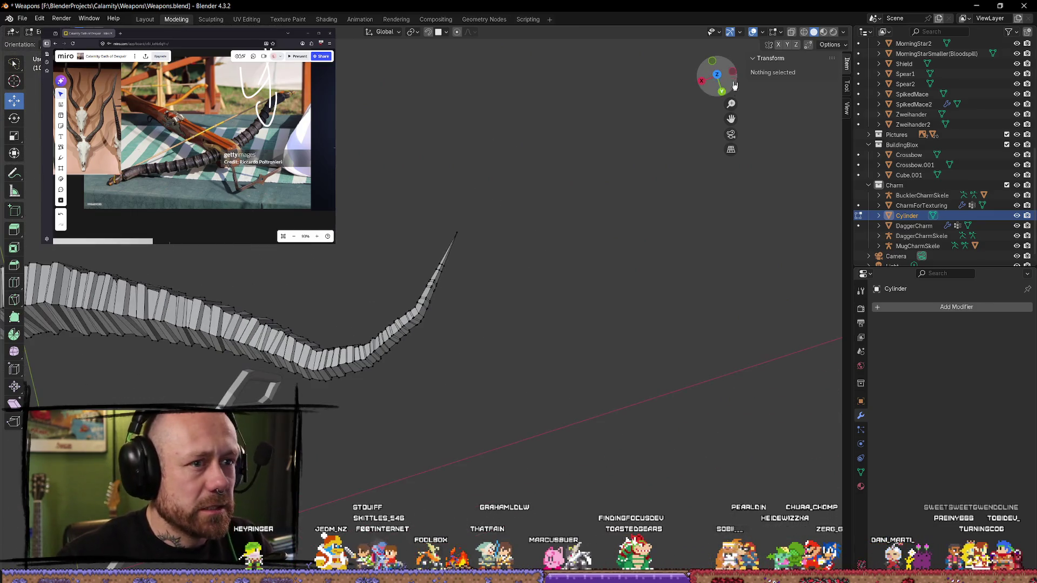
# Step: In Top view, select the pointed tip's vertices, rotate them and shift them along X
pyautogui.click(717, 76)
pyautogui.moveTo(327, 302); pyautogui.dragTo(432, 368)
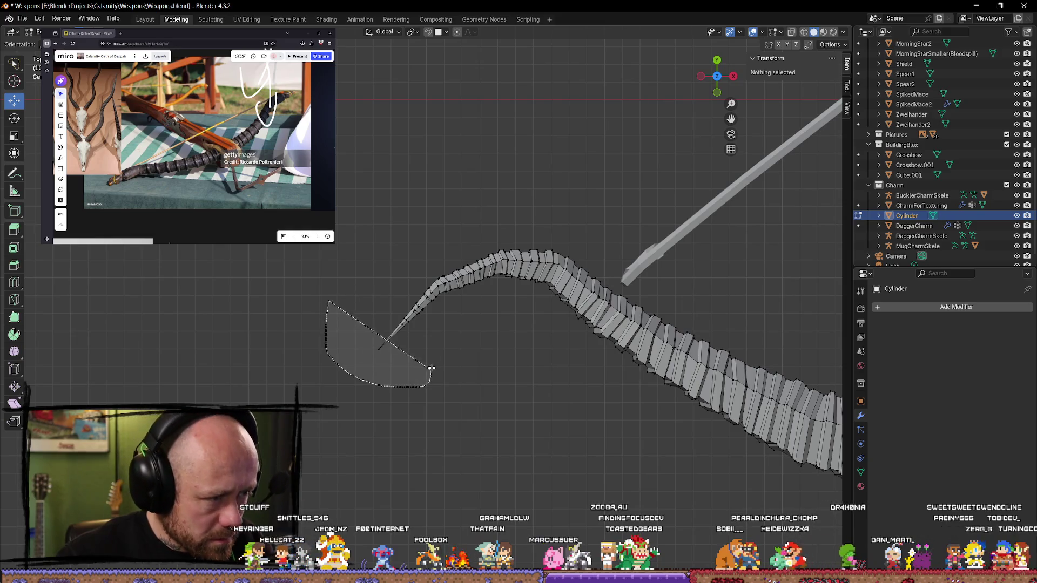
pyautogui.moveTo(430, 307); pyautogui.dragTo(429, 306)
pyautogui.press('r')
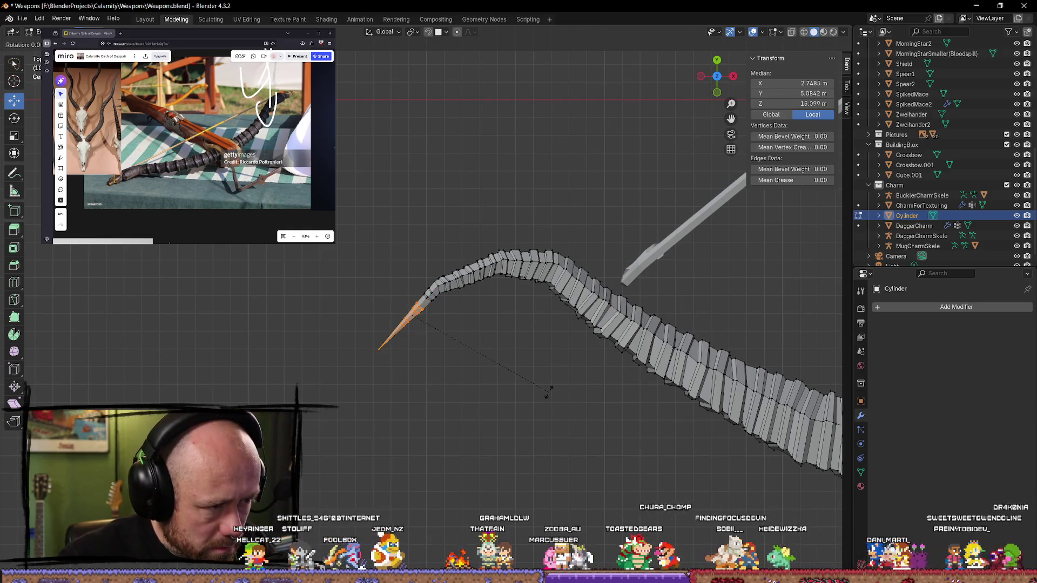
pyautogui.click(562, 381)
pyautogui.moveTo(454, 319); pyautogui.dragTo(461, 324)
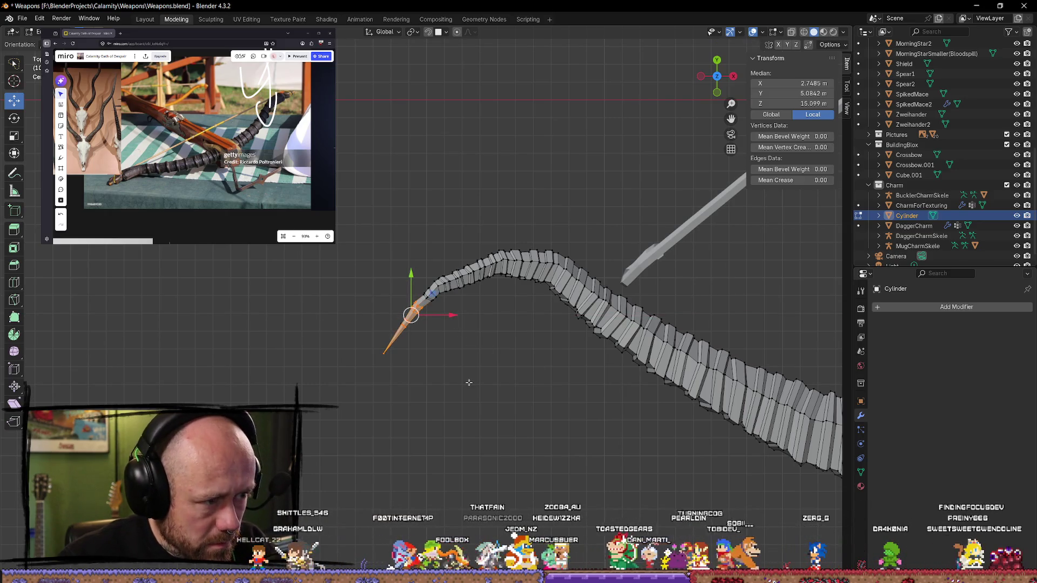
pyautogui.click(487, 390)
# Step: Switch to wireframe, reselect the tip and try rotating and moving it, cancelling each
pyautogui.click(406, 384)
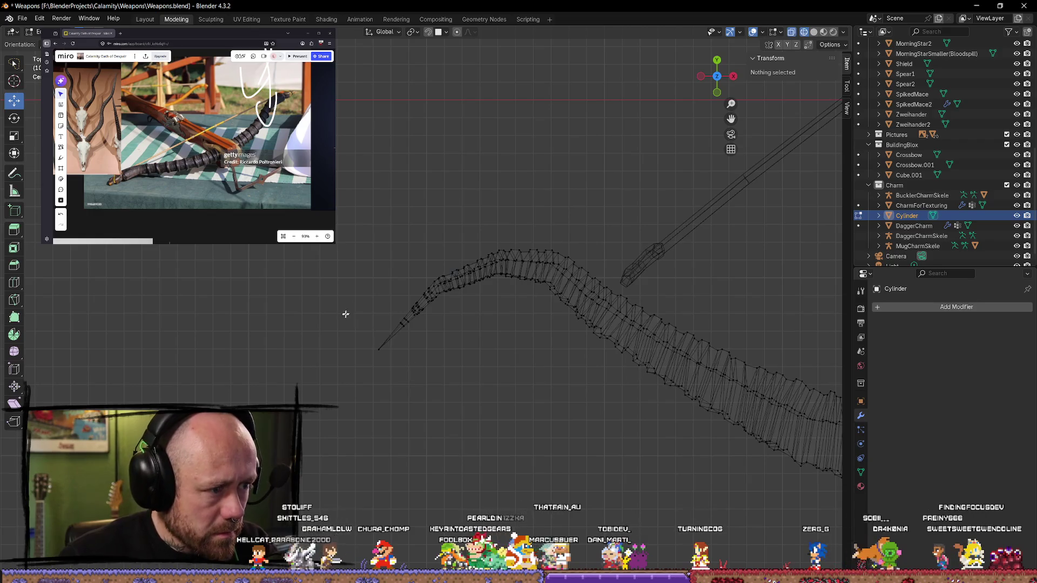
pyautogui.keyDown('ctrl'); pyautogui.moveTo(412, 332); pyautogui.dragTo(356, 307, button='right'); pyautogui.keyUp('ctrl')
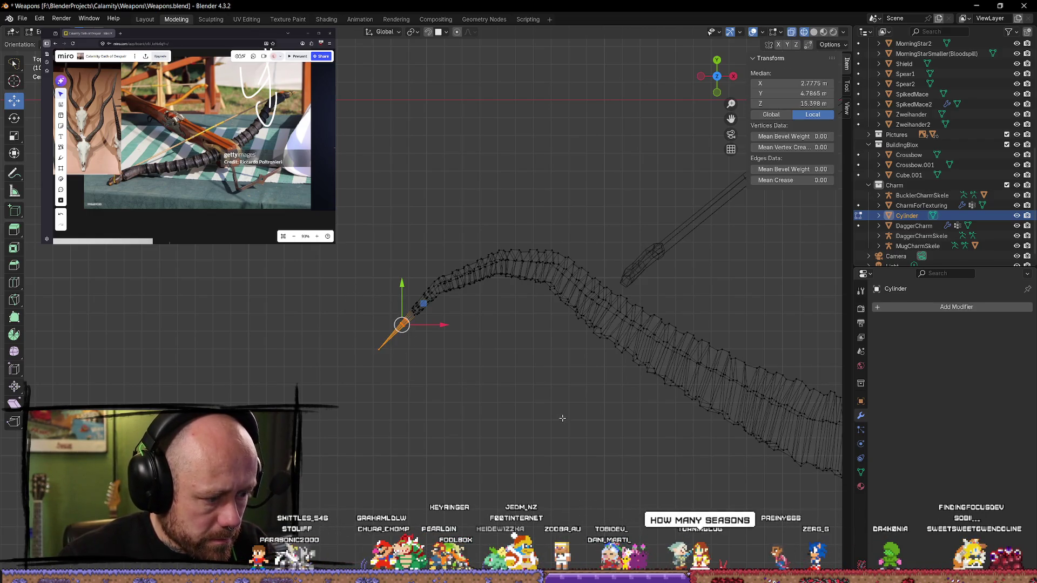
pyautogui.press('r')
pyautogui.press('Escape')
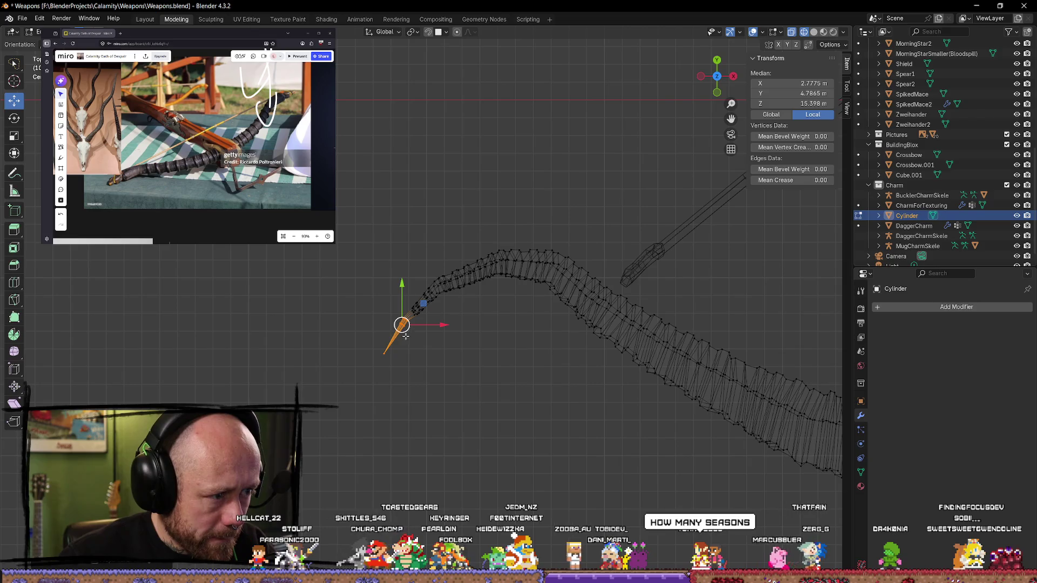
pyautogui.press('g')
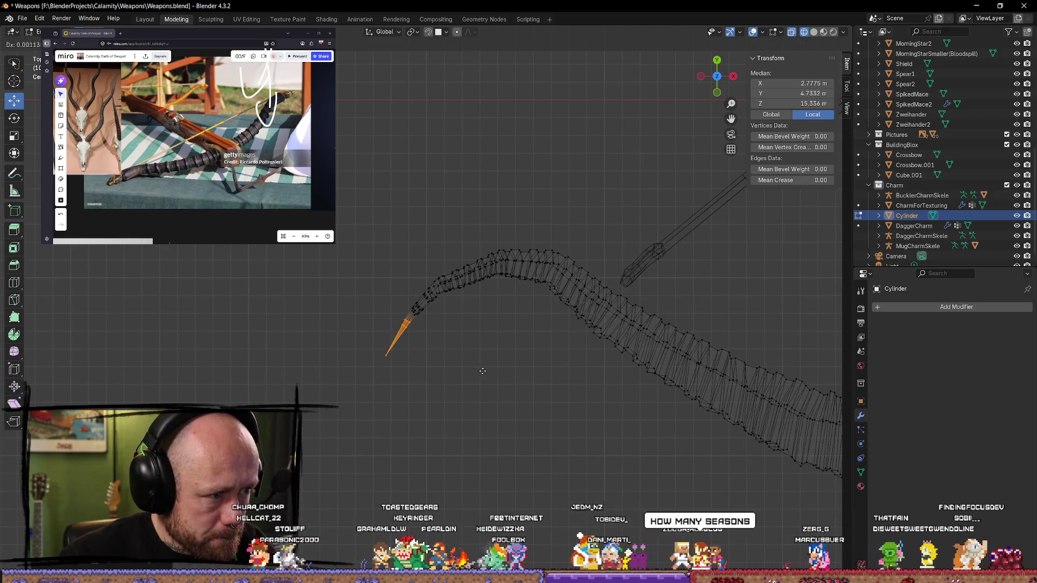
pyautogui.press('Escape')
pyautogui.press('r')
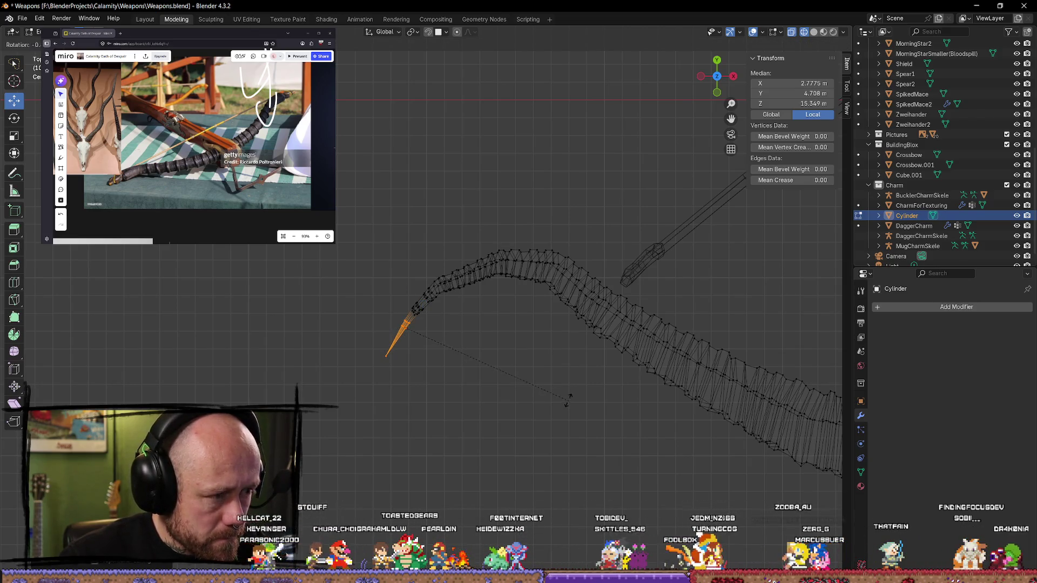
pyautogui.press('g')
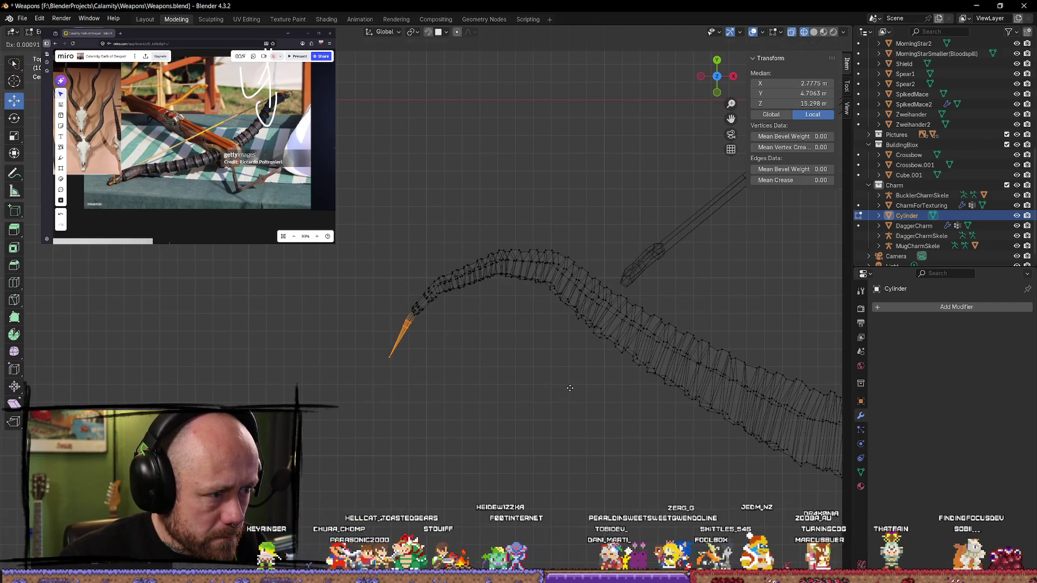
pyautogui.press('Escape')
pyautogui.hotkey('alt', 'a')
# Step: Select a ring of loops near the tip and rotate them slightly
pyautogui.moveTo(533, 405)
pyautogui.mouseDown(button='middle')
pyautogui.moveTo(436, 319)
pyautogui.moveTo(417, 332)
pyautogui.mouseUp(button='middle')
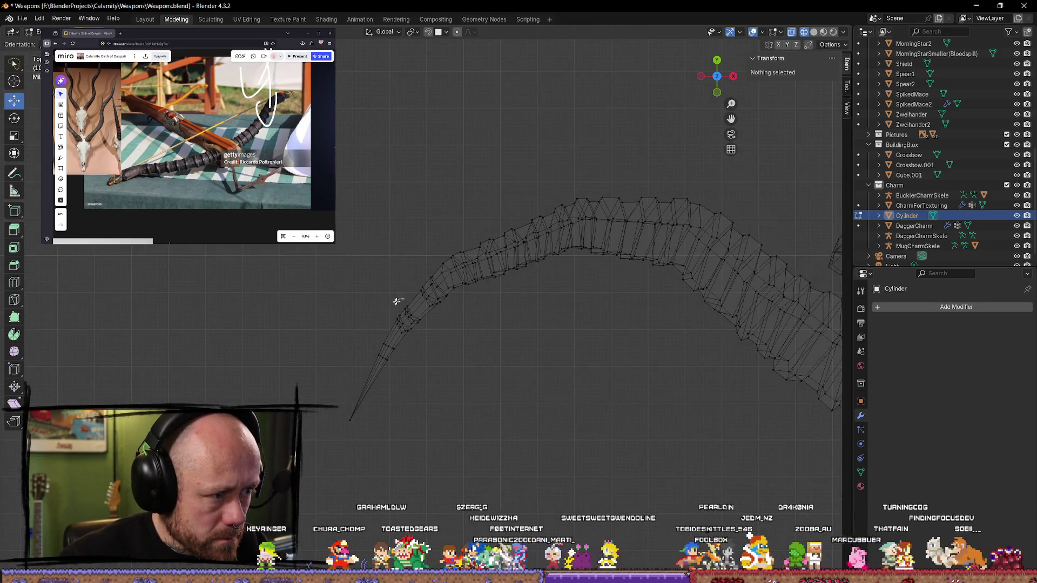
pyautogui.keyDown('ctrl'); pyautogui.moveTo(429, 347); pyautogui.dragTo(426, 342, button='right'); pyautogui.keyUp('ctrl')
pyautogui.press('r')
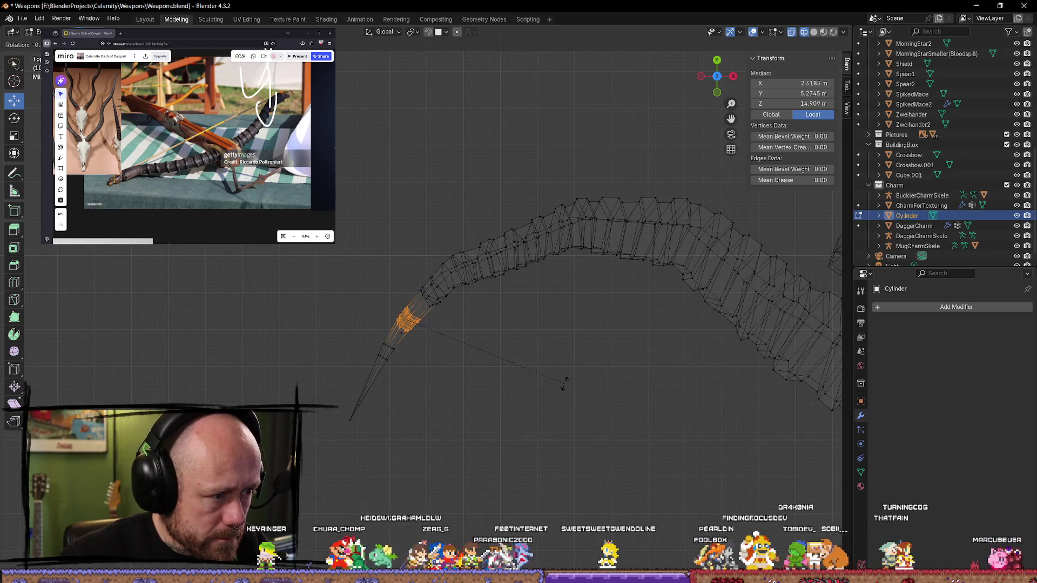
pyautogui.click(565, 371)
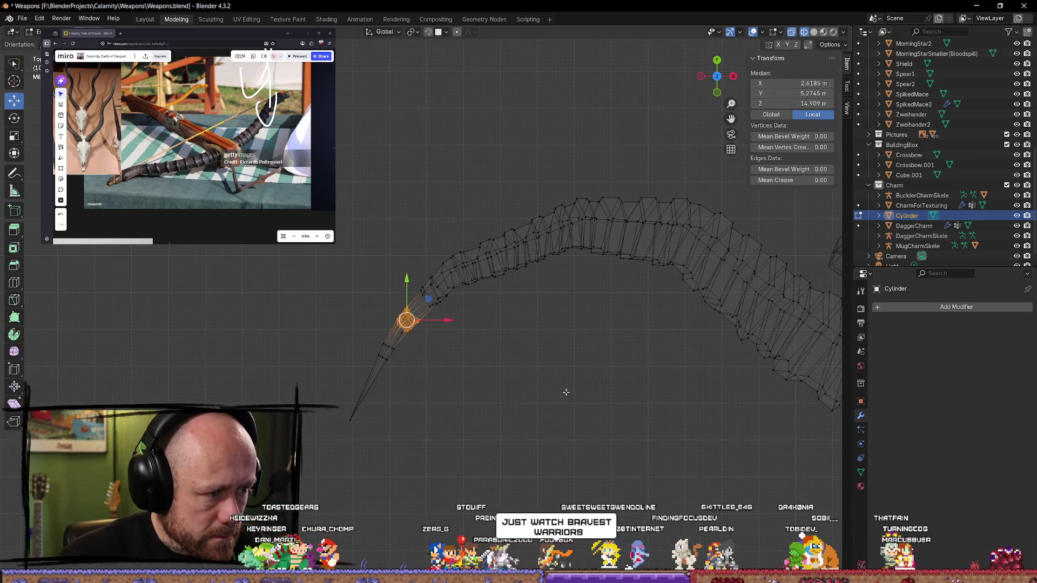
pyautogui.click(397, 289)
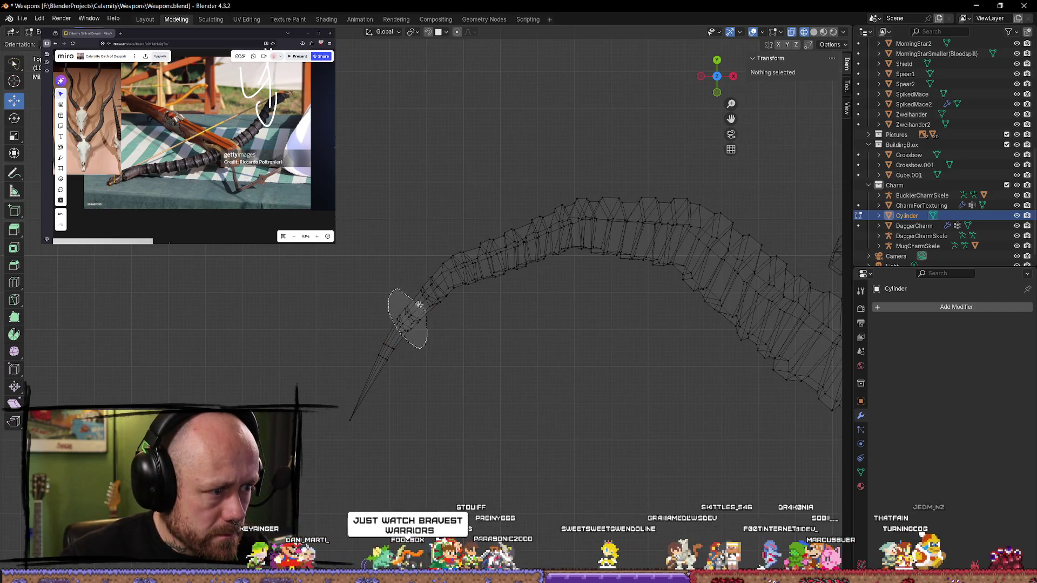
# Step: Twist the loops near the tip again, nudge them upward, and return to Object Mode
pyautogui.click(419, 305)
pyautogui.press('Escape')
pyautogui.press('r')
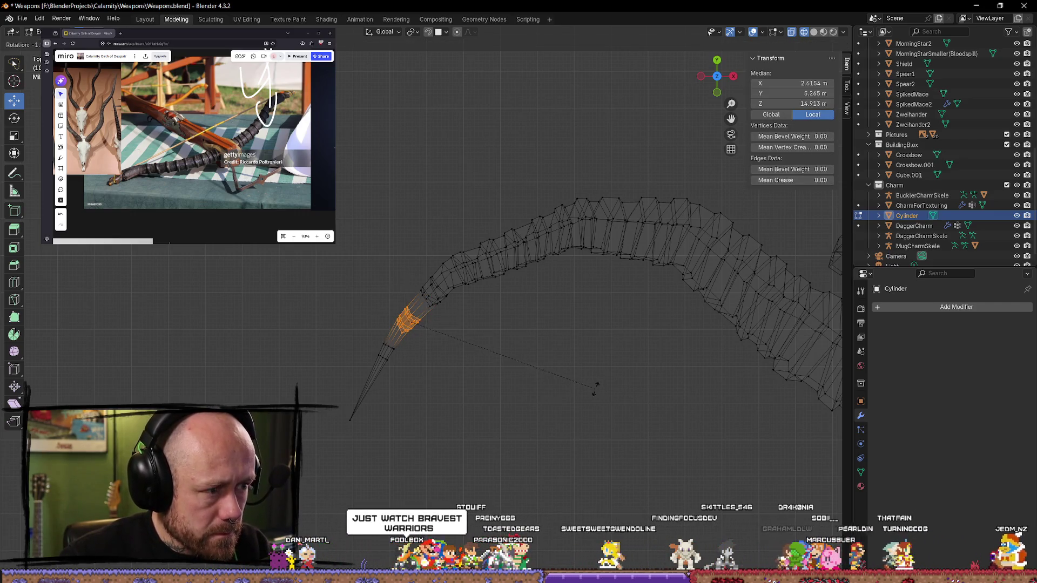
pyautogui.click(595, 370)
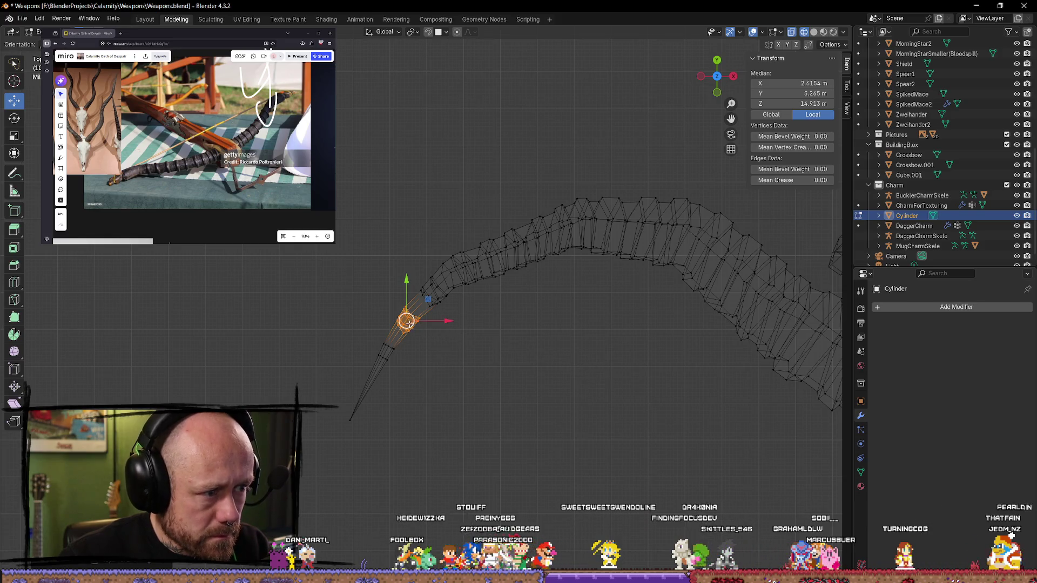
pyautogui.moveTo(409, 321); pyautogui.dragTo(411, 319)
pyautogui.click(429, 277)
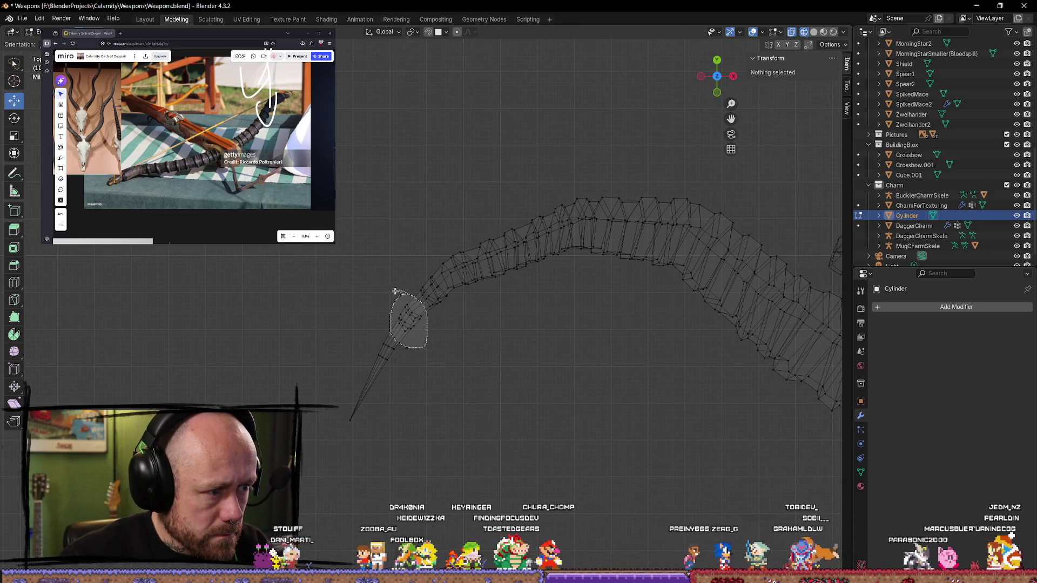
pyautogui.moveTo(396, 291); pyautogui.dragTo(395, 291)
pyautogui.press('Tab')
pyautogui.moveTo(559, 425)
pyautogui.mouseDown(button='middle')
pyautogui.moveTo(562, 341)
pyautogui.moveTo(477, 296)
pyautogui.mouseUp(button='middle')
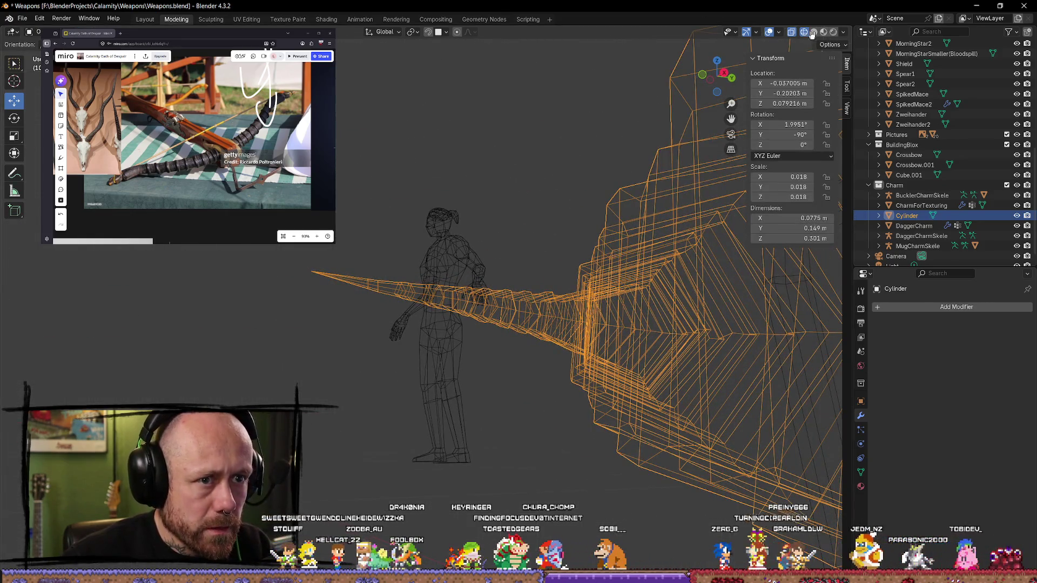
# Step: Return to solid shading and toggle Edit Mode while orbiting around the crossbow
pyautogui.click(814, 32)
pyautogui.moveTo(594, 351)
pyautogui.mouseDown(button='middle')
pyautogui.moveTo(486, 459)
pyautogui.moveTo(335, 503)
pyautogui.mouseUp(button='middle')
pyautogui.press('Tab')
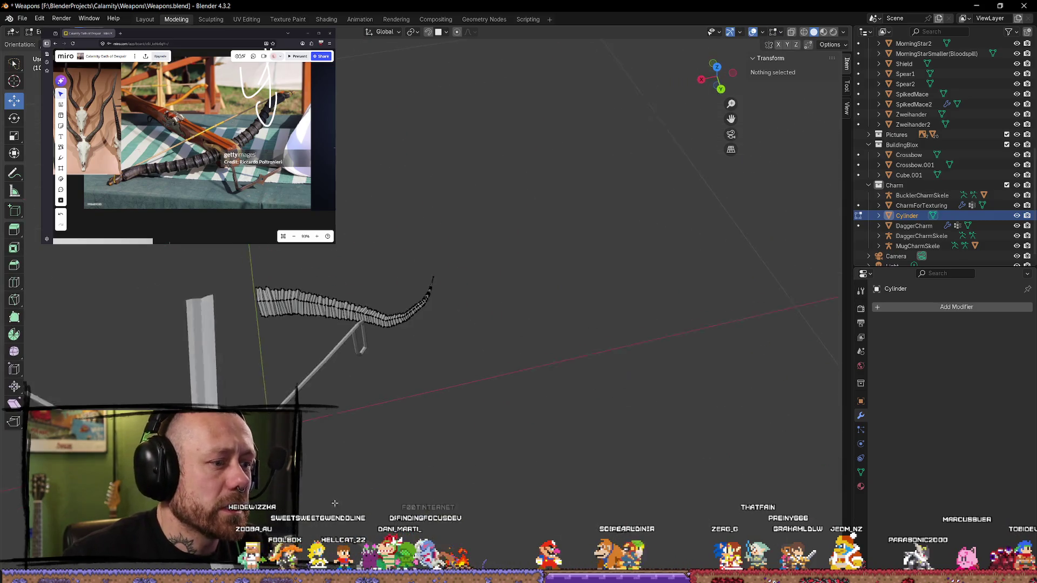
pyautogui.moveTo(498, 444)
pyautogui.mouseDown(button='middle')
pyautogui.moveTo(389, 364)
pyautogui.moveTo(268, 313)
pyautogui.moveTo(162, 302)
pyautogui.moveTo(287, 386)
pyautogui.moveTo(592, 393)
pyautogui.mouseUp(button='middle')
pyautogui.press('Tab')
pyautogui.moveTo(682, 336)
pyautogui.mouseDown(button='middle')
pyautogui.moveTo(678, 426)
pyautogui.moveTo(655, 449)
pyautogui.moveTo(646, 429)
pyautogui.moveTo(661, 453)
pyautogui.moveTo(586, 354)
pyautogui.moveTo(612, 367)
pyautogui.mouseUp(button='middle')
pyautogui.moveTo(602, 478)
pyautogui.mouseDown(button='middle')
pyautogui.moveTo(463, 493)
pyautogui.moveTo(417, 410)
pyautogui.moveTo(436, 445)
pyautogui.mouseUp(button='middle')
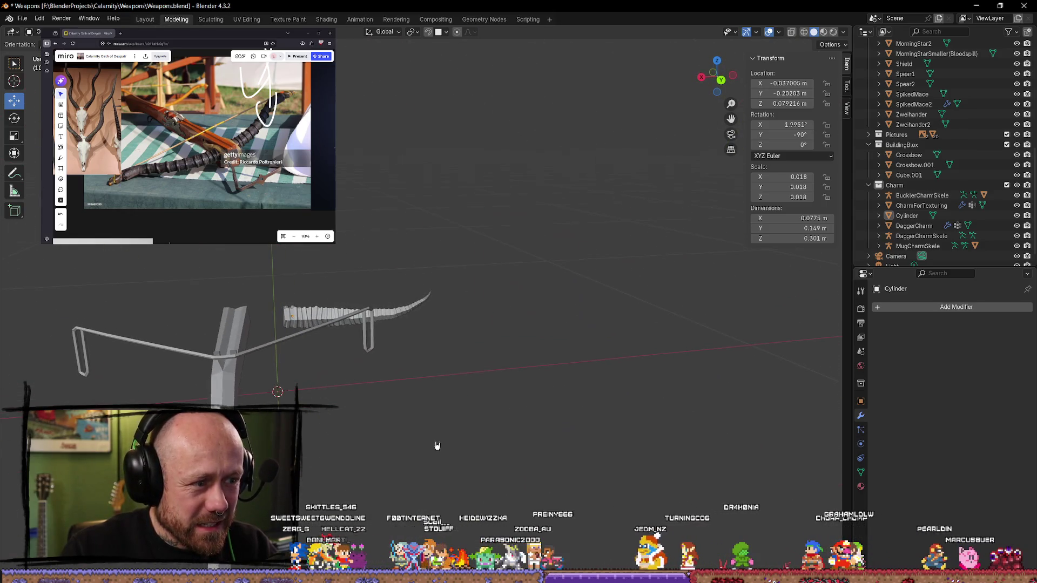
# Step: Undo an accidental move of the limb and set Crossbow.001's Location X to 0
pyautogui.click(315, 317)
pyautogui.moveTo(272, 317); pyautogui.dragTo(303, 341)
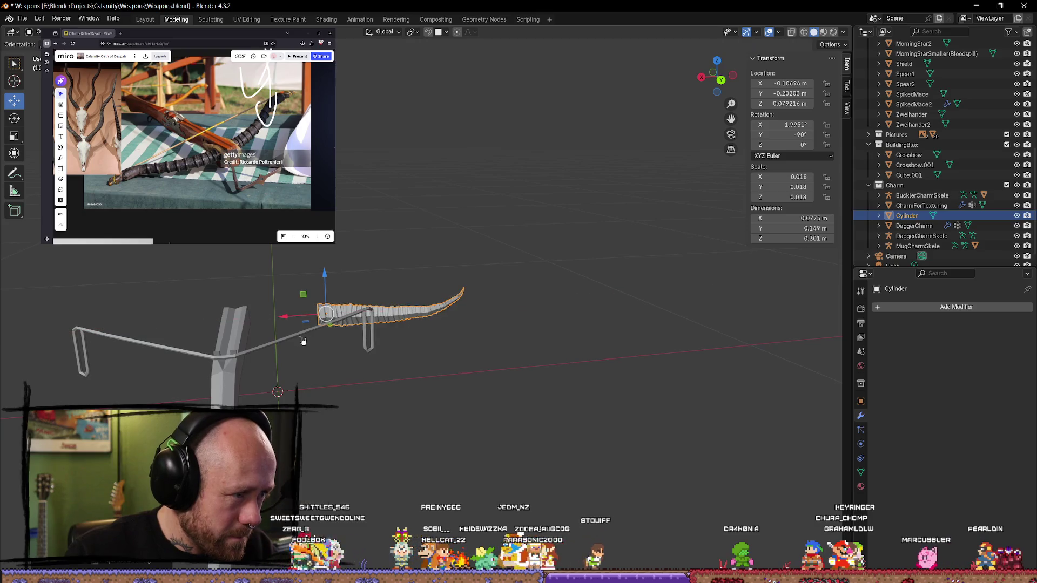
pyautogui.hotkey('ctrl', 'z')
pyautogui.hotkey('ctrl', 'z')
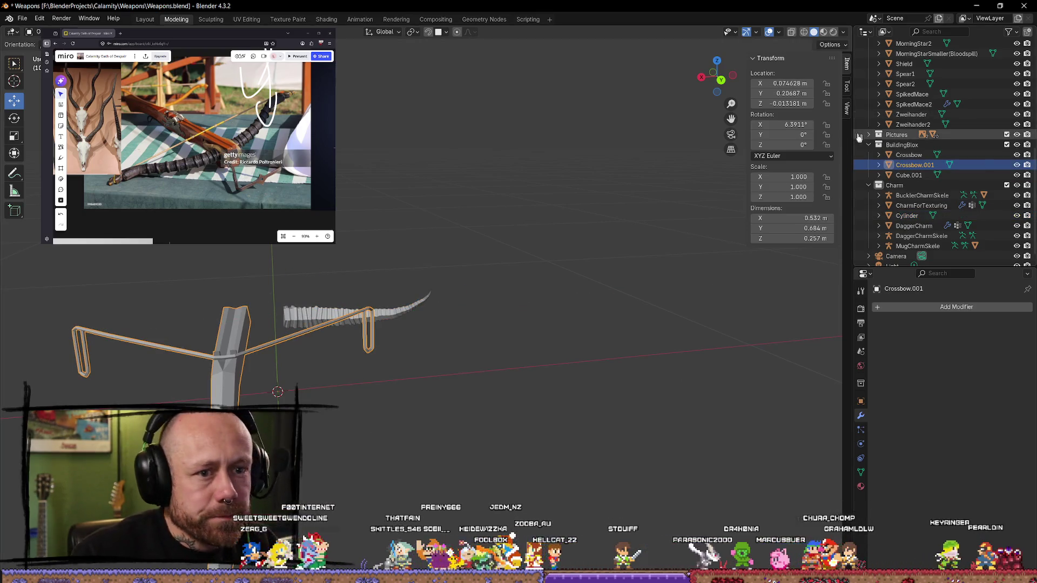
pyautogui.write('0')
pyautogui.press('Return')
pyautogui.click(609, 287)
pyautogui.moveTo(608, 287)
pyautogui.mouseDown(button='middle')
pyautogui.moveTo(490, 326)
pyautogui.moveTo(539, 278)
pyautogui.moveTo(310, 336)
pyautogui.moveTo(231, 321)
pyautogui.moveTo(246, 255)
pyautogui.moveTo(245, 313)
pyautogui.moveTo(620, 409)
pyautogui.moveTo(456, 320)
pyautogui.moveTo(457, 215)
pyautogui.moveTo(347, 347)
pyautogui.moveTo(474, 296)
pyautogui.moveTo(508, 311)
pyautogui.mouseUp(button='middle')
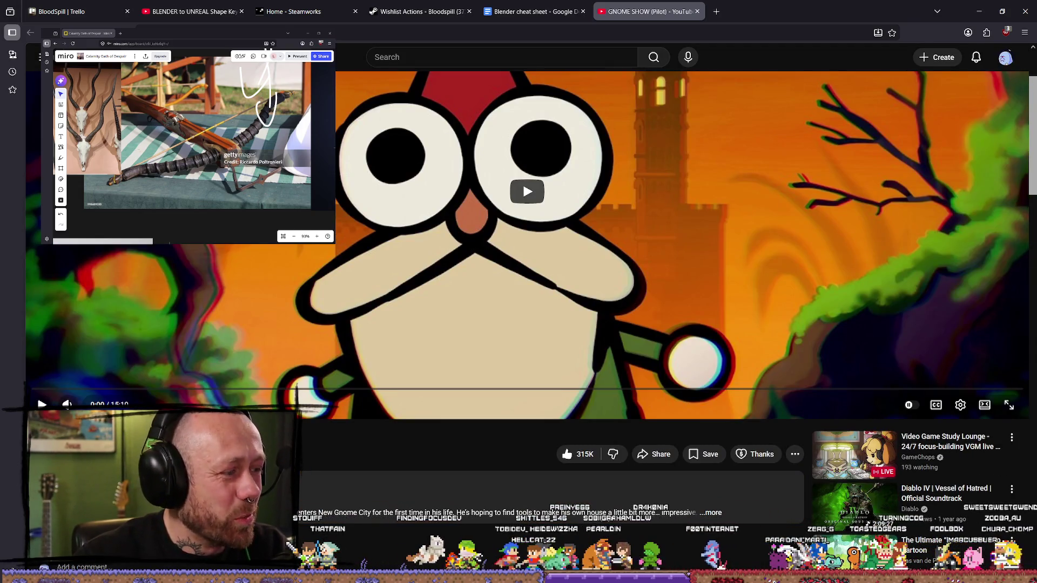
# Step: Start the 'GNOME SHOW (Pilot)' video playing in the YouTube player
pyautogui.scroll(-3, 411, 358)
pyautogui.scroll(3, 270, 357)
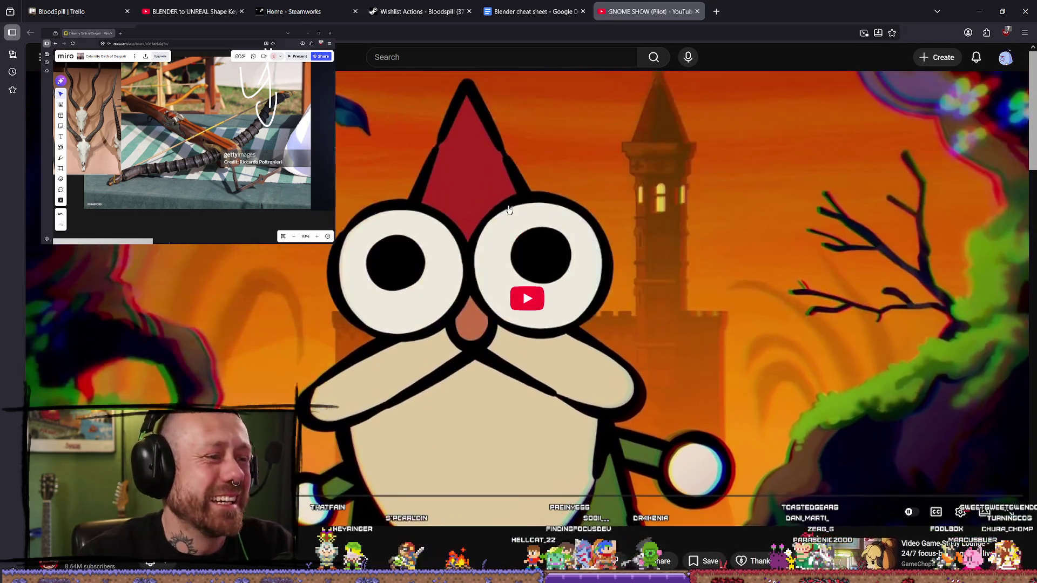
pyautogui.scroll(-1, 124, 356)
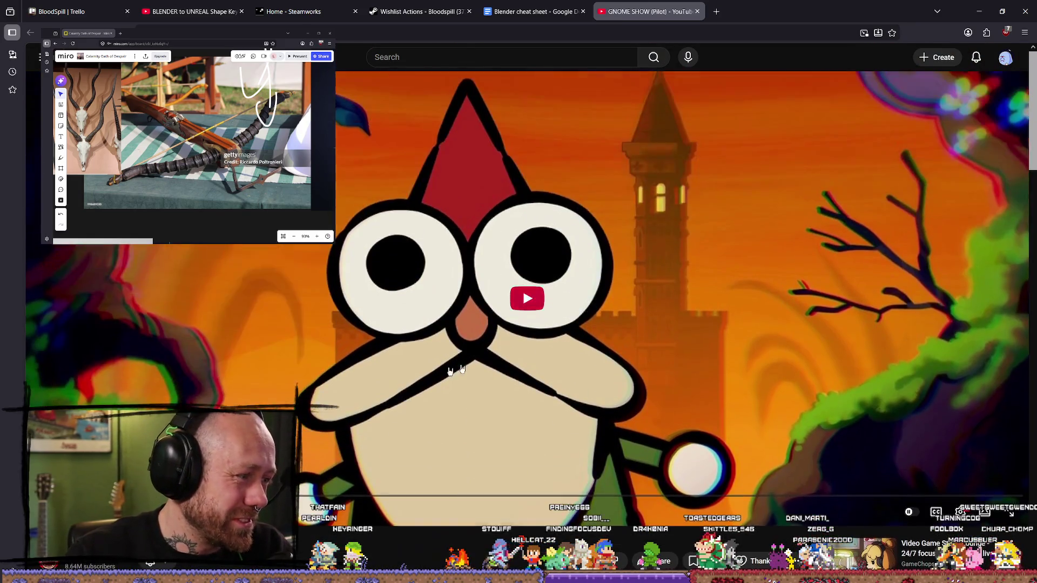
pyautogui.click(528, 302)
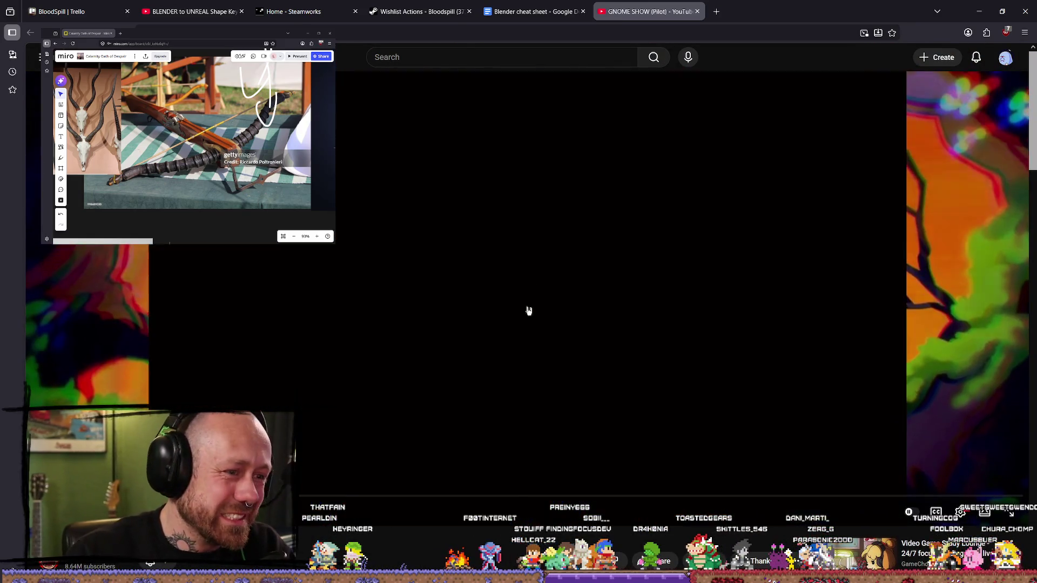
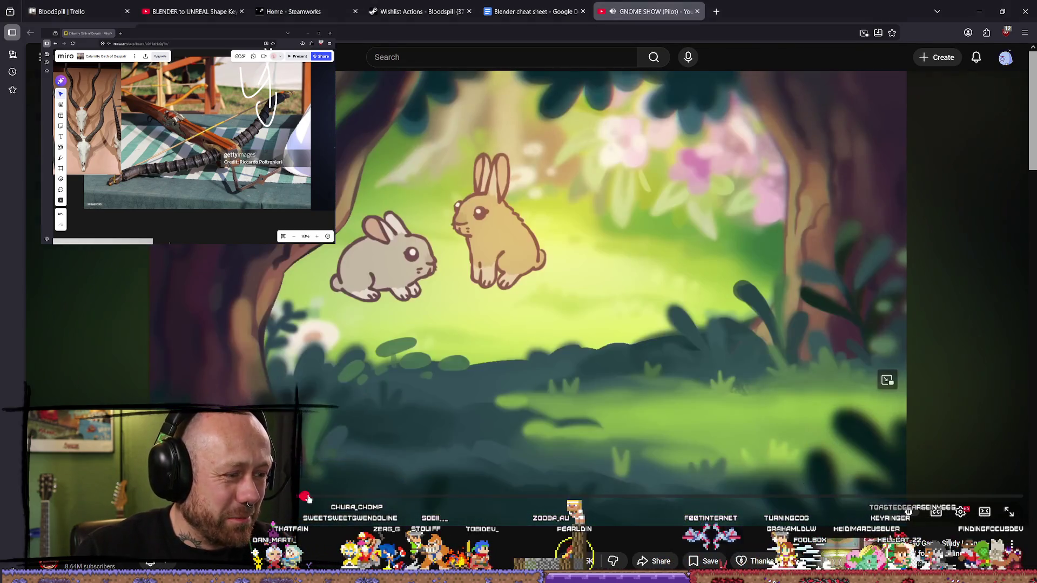
# Step: Scrub the Gnome Show video to the gnome scene at 4:16, then ahead to the frog scene near 8:48
pyautogui.click(313, 498)
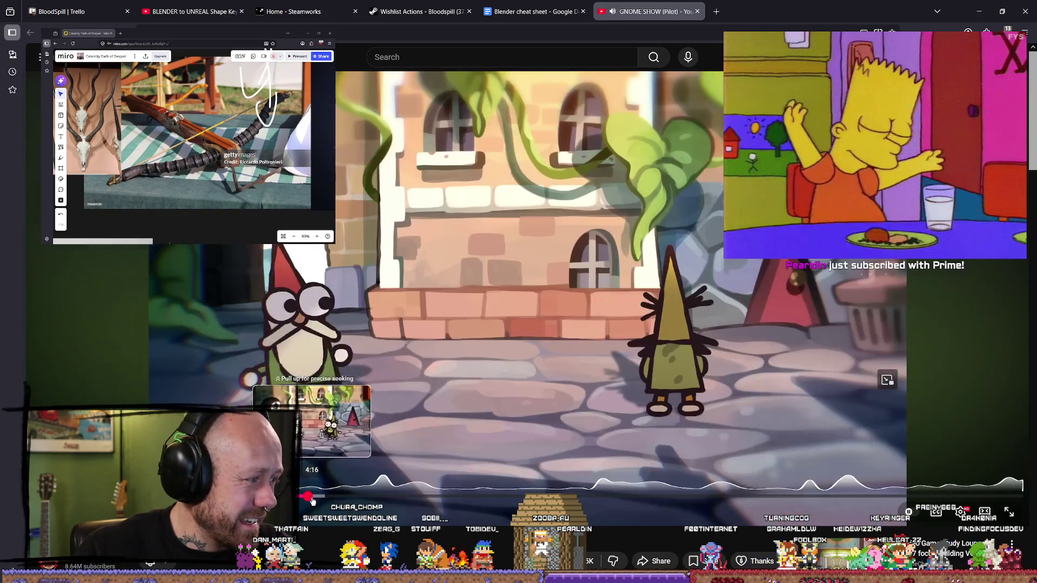
pyautogui.click(347, 358)
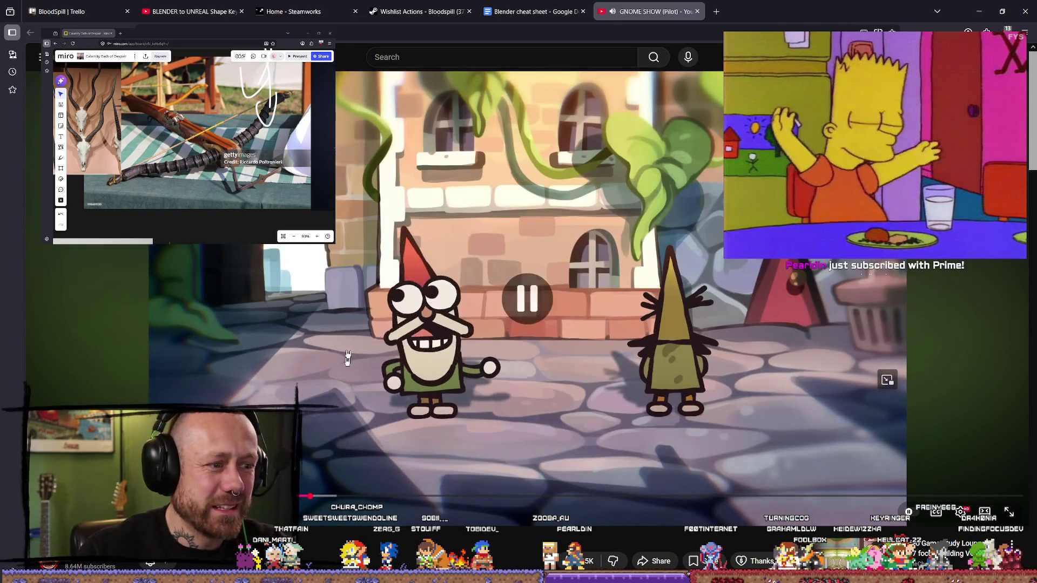
pyautogui.click(373, 403)
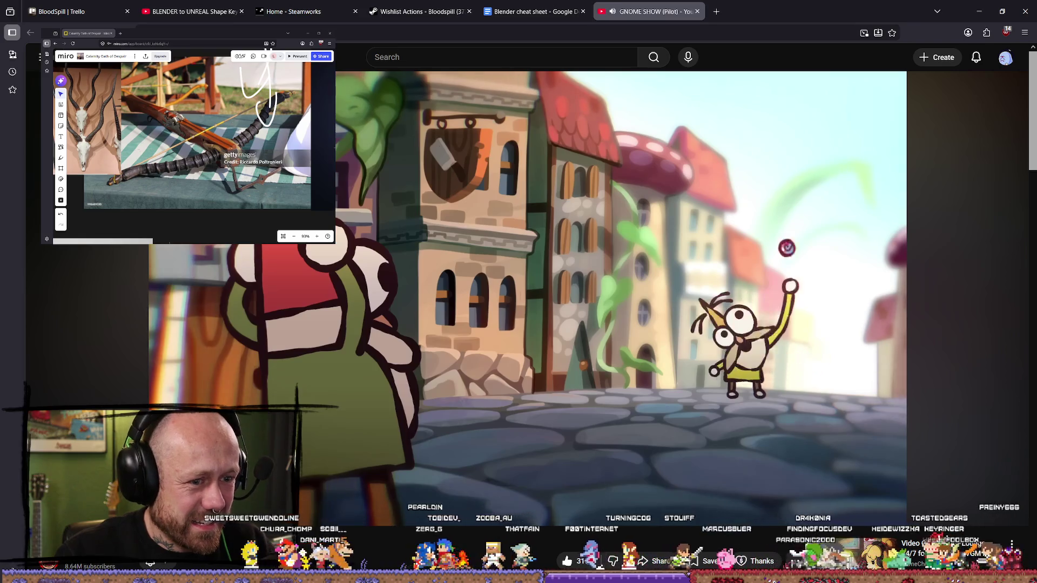
pyautogui.click(509, 371)
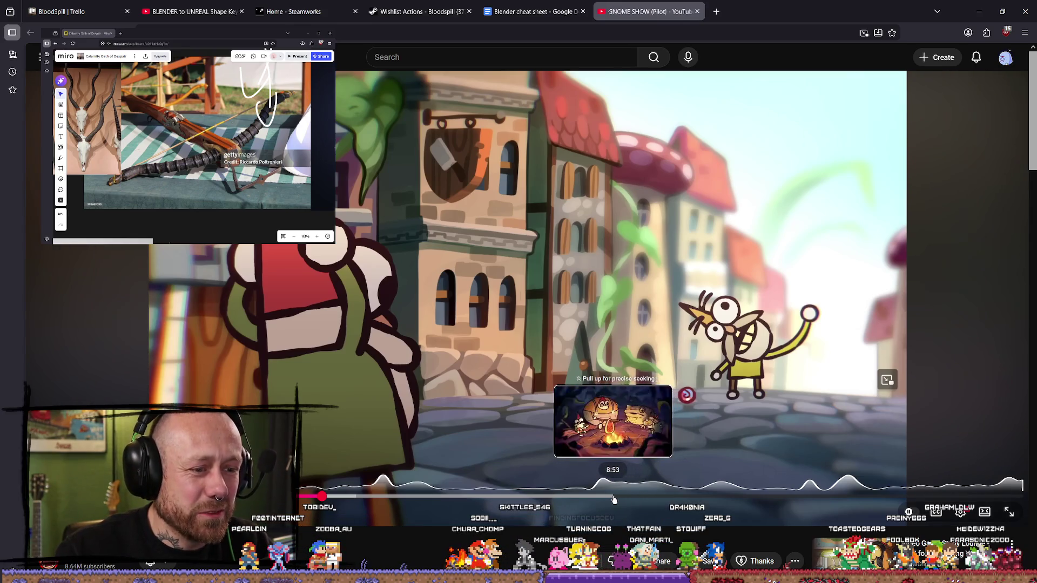
pyautogui.moveTo(598, 501)
pyautogui.mouseDown()
pyautogui.moveTo(620, 495)
pyautogui.moveTo(602, 419)
pyautogui.mouseUp()
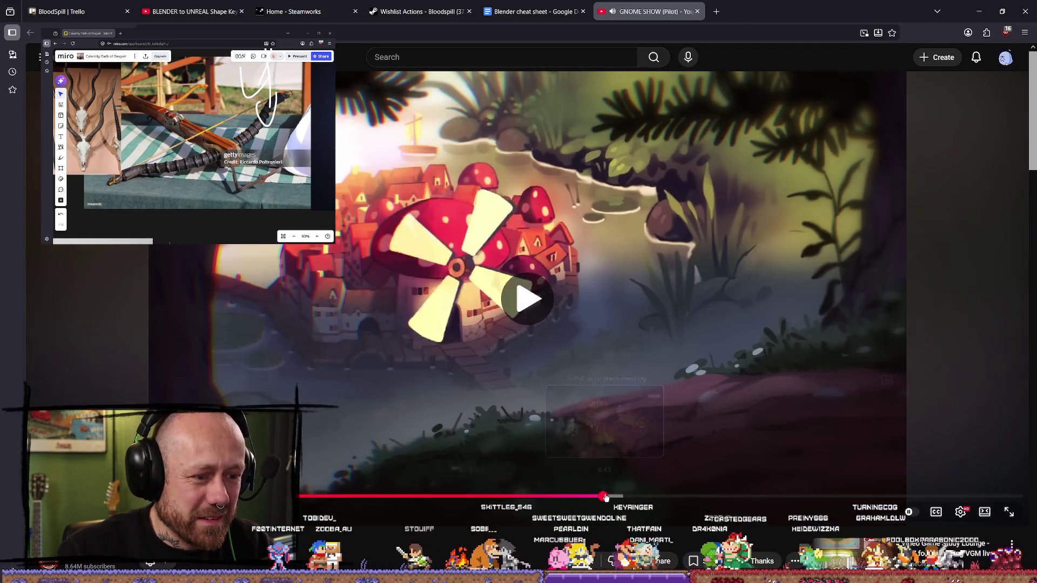
pyautogui.moveTo(606, 496); pyautogui.dragTo(606, 475)
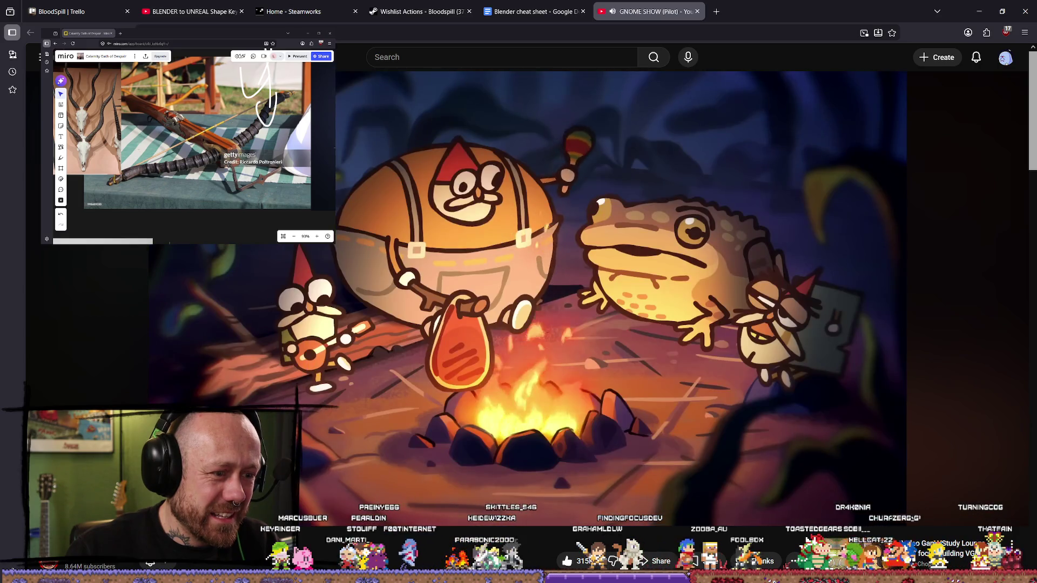
# Step: Close the YouTube video tab and minimize the browser to get back to Blender
pyautogui.moveTo(550, 438)
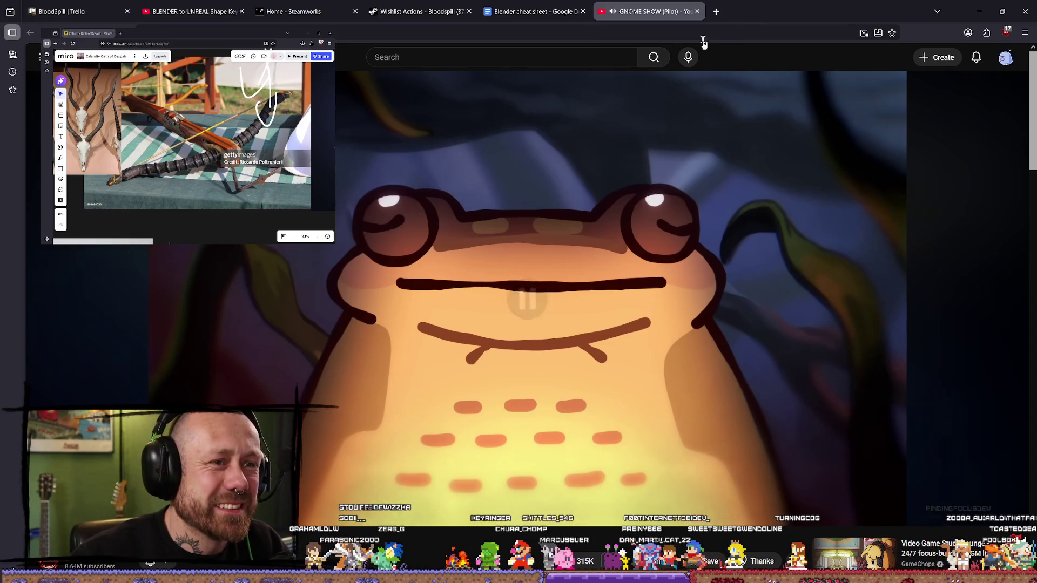
pyautogui.click(697, 11)
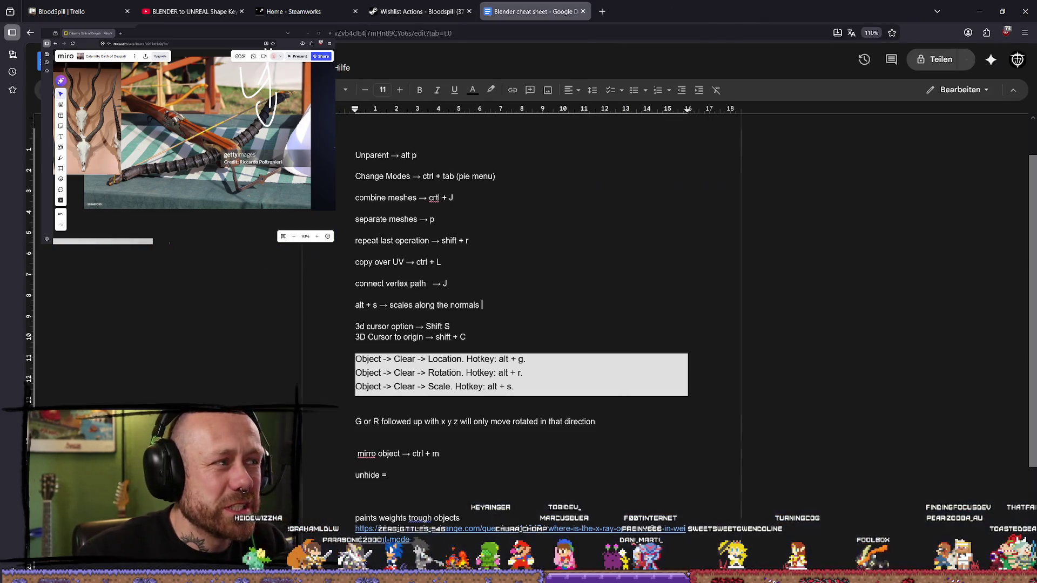
pyautogui.click(1001, 9)
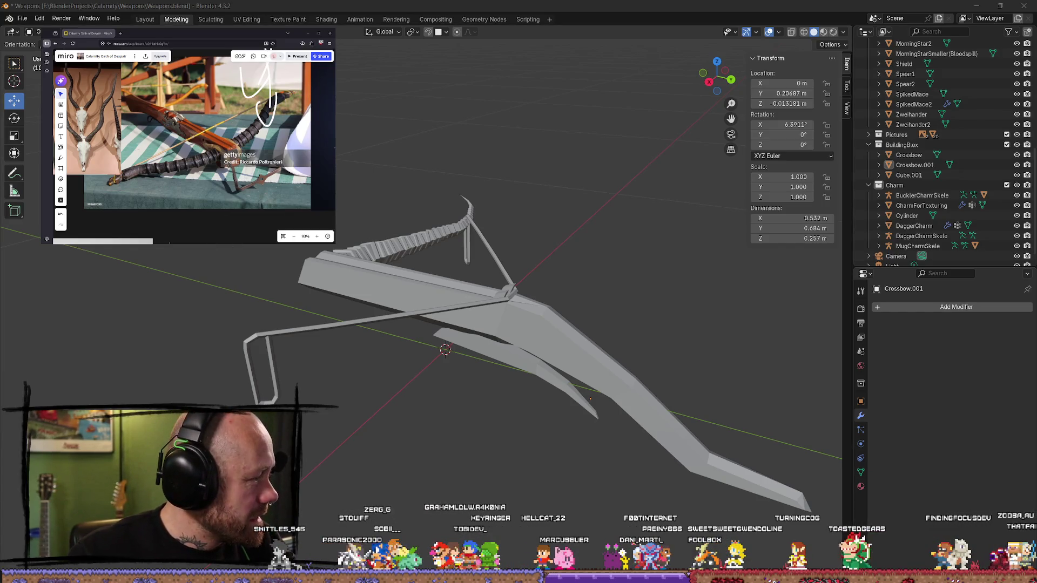
# Step: Orbit the viewport around Crossbow.001 to see it from the opposite side
pyautogui.moveTo(369, 184)
pyautogui.mouseDown(button='middle')
pyautogui.moveTo(470, 220)
pyautogui.moveTo(558, 227)
pyautogui.moveTo(518, 215)
pyautogui.moveTo(539, 259)
pyautogui.moveTo(580, 240)
pyautogui.mouseUp(button='middle')
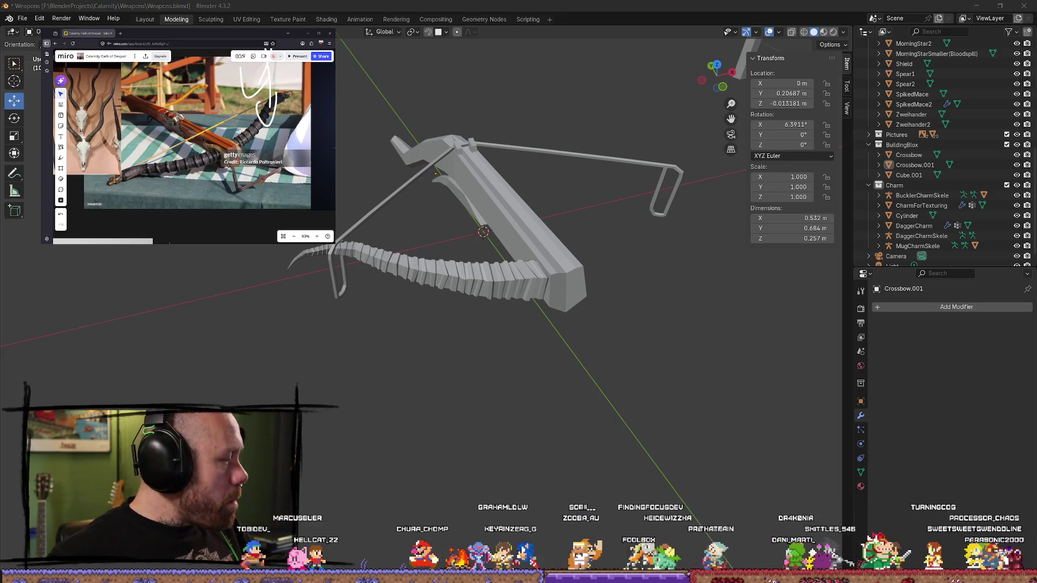
# Step: Select the curved limb Cylinder and duplicate it in place as Cylinder.001
pyautogui.moveTo(665, 419)
pyautogui.mouseDown(button='middle')
pyautogui.moveTo(632, 407)
pyautogui.moveTo(588, 362)
pyautogui.moveTo(597, 352)
pyautogui.moveTo(607, 373)
pyautogui.mouseUp(button='middle')
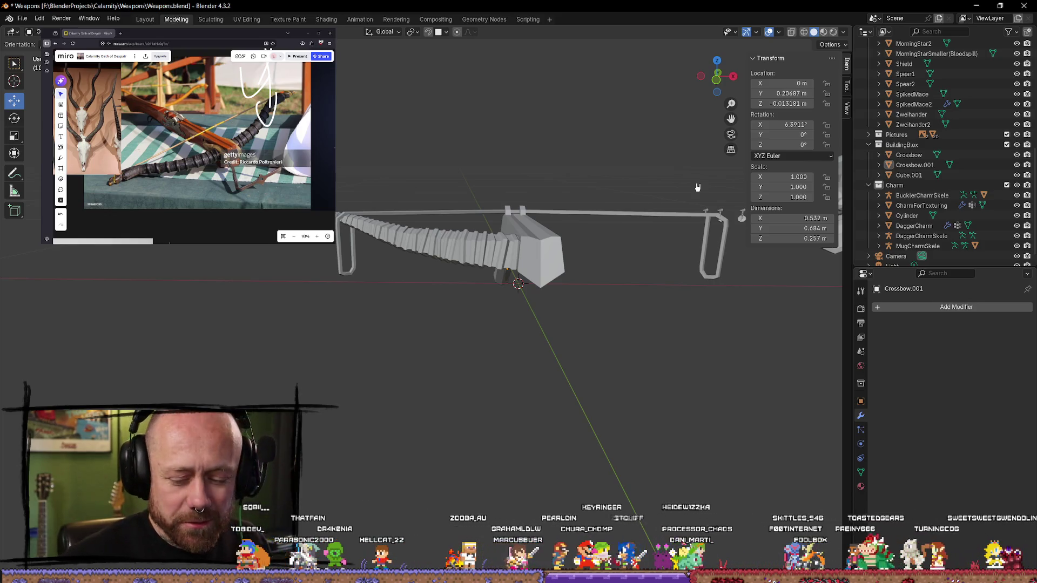
pyautogui.moveTo(437, 432)
pyautogui.mouseDown(button='middle')
pyautogui.moveTo(537, 294)
pyautogui.moveTo(398, 347)
pyautogui.moveTo(508, 394)
pyautogui.mouseUp(button='middle')
pyautogui.click(427, 346)
pyautogui.moveTo(427, 345)
pyautogui.mouseDown(button='middle')
pyautogui.moveTo(489, 302)
pyautogui.moveTo(542, 296)
pyautogui.mouseUp(button='middle')
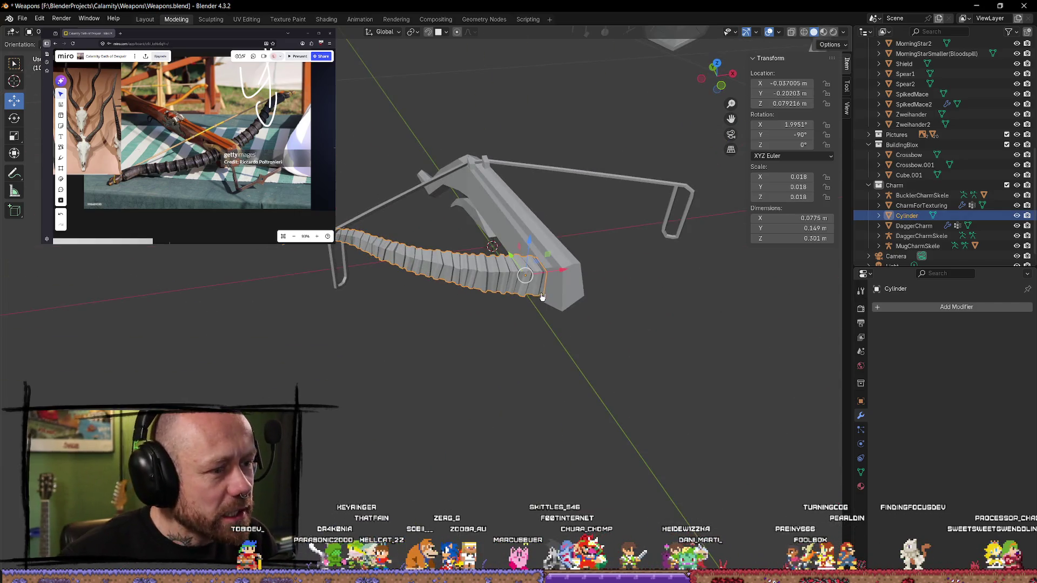
pyautogui.hotkey('shift', 'd')
pyautogui.rightClick(572, 302)
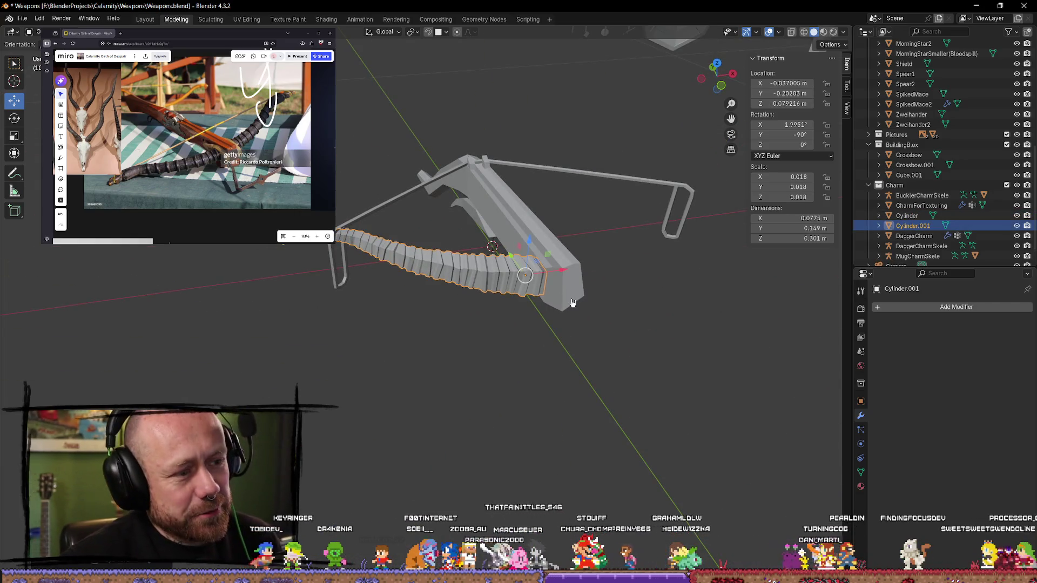
pyautogui.moveTo(565, 273)
pyautogui.mouseDown(button='middle')
pyautogui.moveTo(657, 287)
pyautogui.moveTo(625, 262)
pyautogui.mouseUp(button='middle')
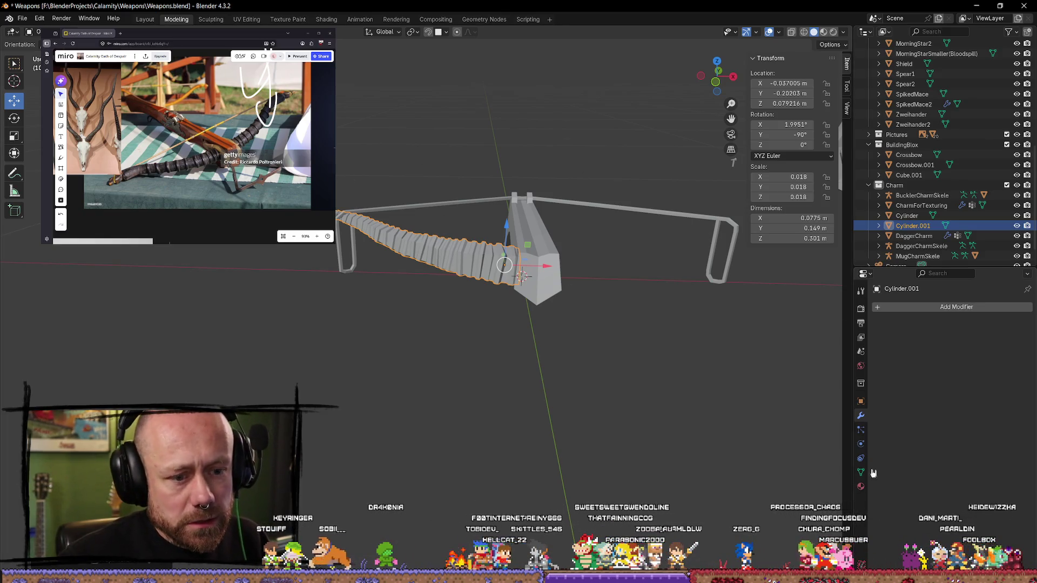
pyautogui.click(881, 308)
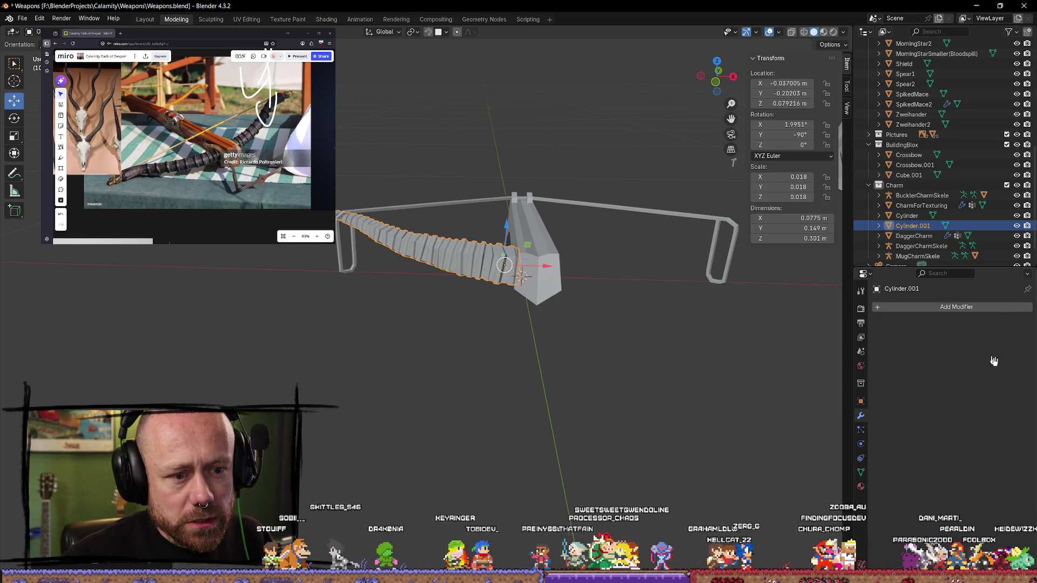
pyautogui.click(883, 308)
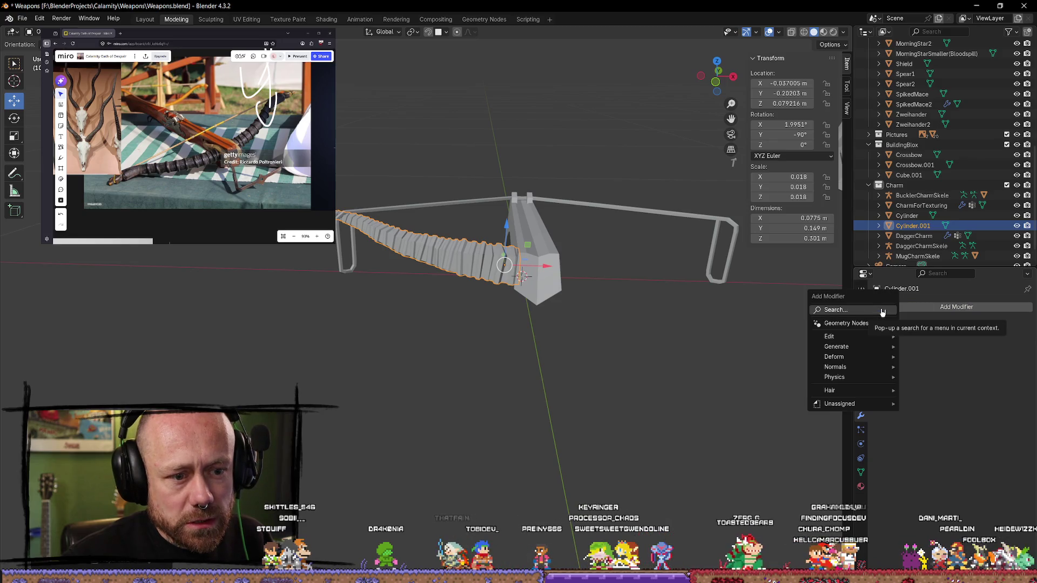
# Step: Add a Mirror modifier to Cylinder.001 and enable mirroring on the Y axis
pyautogui.click(944, 312)
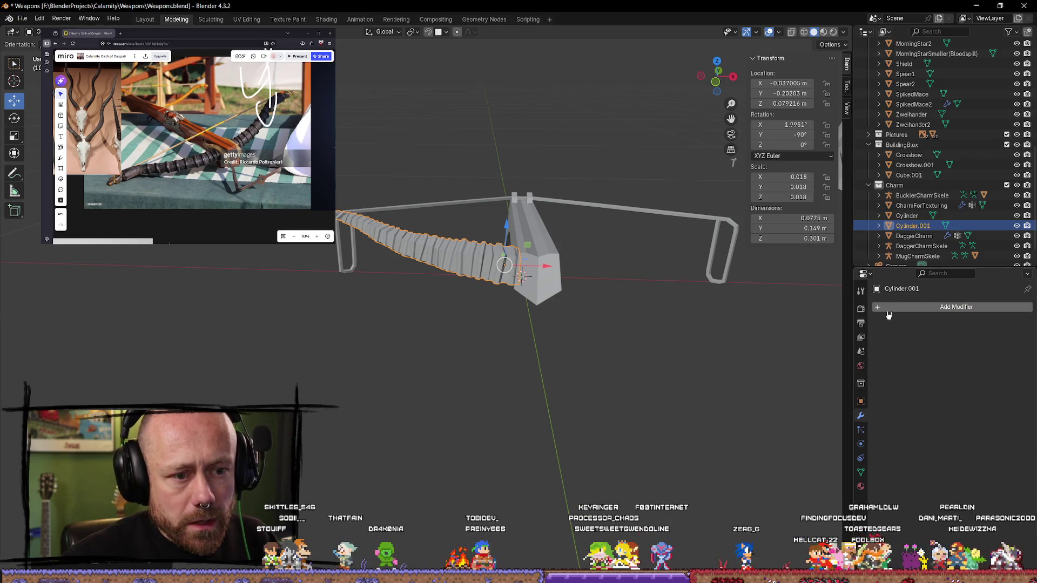
pyautogui.click(937, 311)
pyautogui.click(840, 313)
pyautogui.write('mirror')
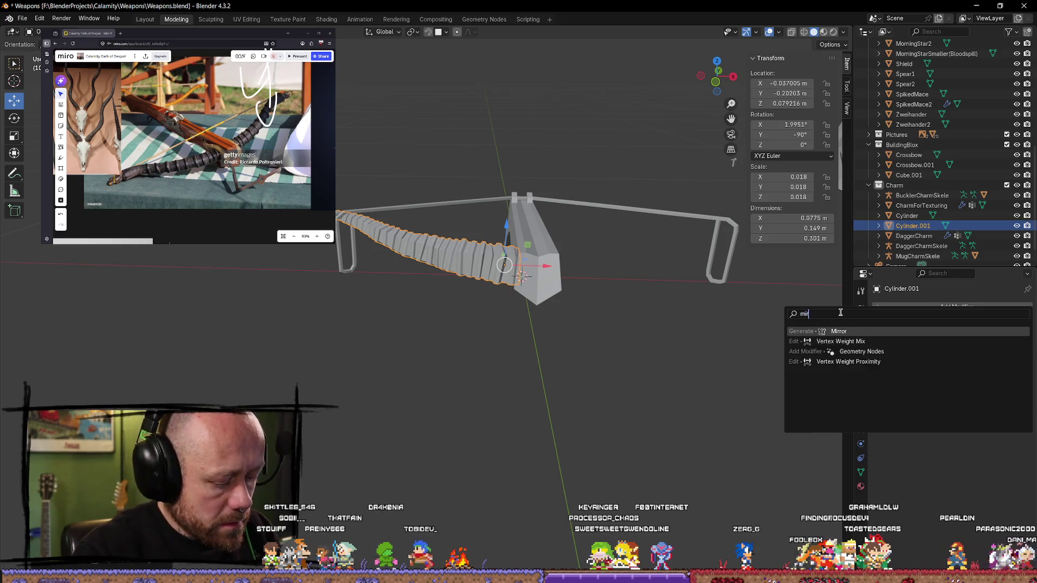
pyautogui.press('Return')
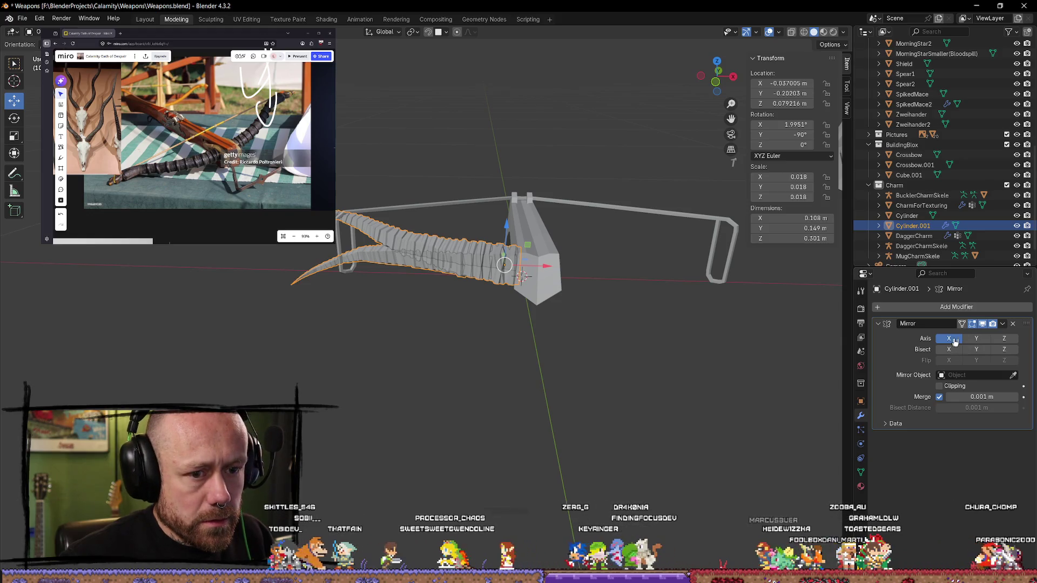
pyautogui.click(978, 341)
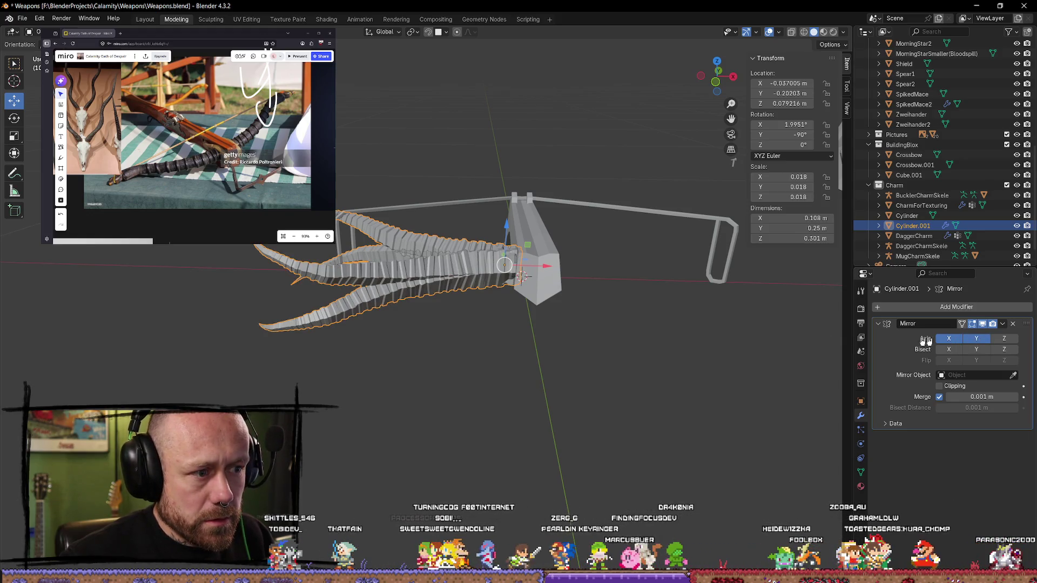
# Step: Shift the mirrored limbs along X and Y, and enable Z mirroring as well
pyautogui.moveTo(557, 271); pyautogui.dragTo(801, 298)
pyautogui.moveTo(801, 298)
pyautogui.mouseDown(button='middle')
pyautogui.moveTo(746, 313)
pyautogui.moveTo(706, 363)
pyautogui.moveTo(660, 340)
pyautogui.moveTo(769, 369)
pyautogui.mouseUp(button='middle')
pyautogui.moveTo(729, 266); pyautogui.dragTo(678, 273)
pyautogui.moveTo(628, 251); pyautogui.dragTo(664, 319)
pyautogui.moveTo(664, 319)
pyautogui.mouseDown(button='middle')
pyautogui.moveTo(607, 294)
pyautogui.moveTo(673, 300)
pyautogui.moveTo(664, 316)
pyautogui.moveTo(659, 308)
pyautogui.mouseUp(button='middle')
pyautogui.click(1004, 338)
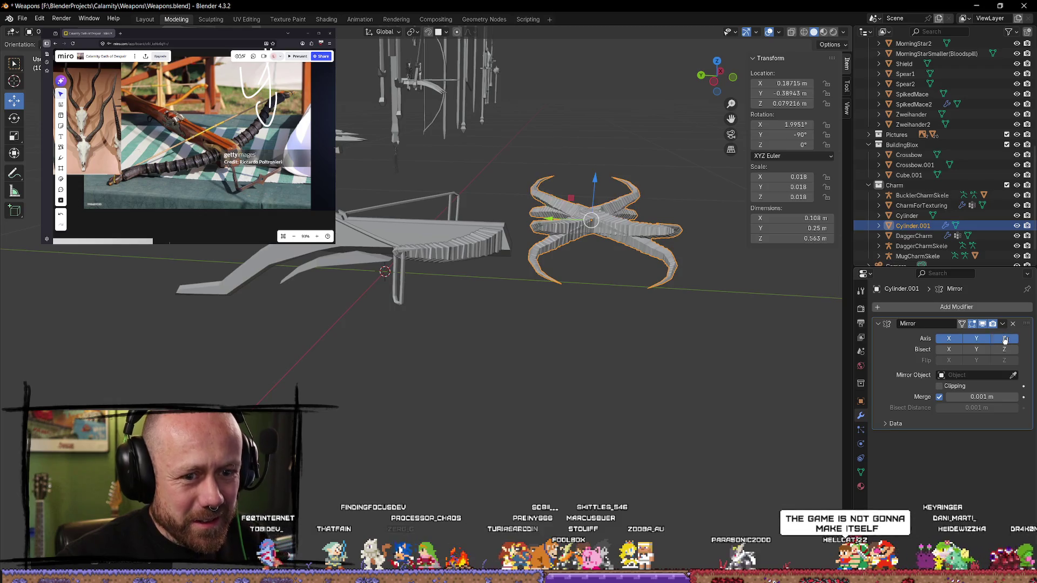
pyautogui.moveTo(702, 340)
pyautogui.mouseDown(button='middle')
pyautogui.moveTo(621, 343)
pyautogui.moveTo(507, 375)
pyautogui.moveTo(497, 398)
pyautogui.moveTo(432, 285)
pyautogui.moveTo(363, 227)
pyautogui.moveTo(392, 316)
pyautogui.moveTo(522, 435)
pyautogui.mouseUp(button='middle')
pyautogui.moveTo(541, 466); pyautogui.dragTo(550, 389, button='middle')
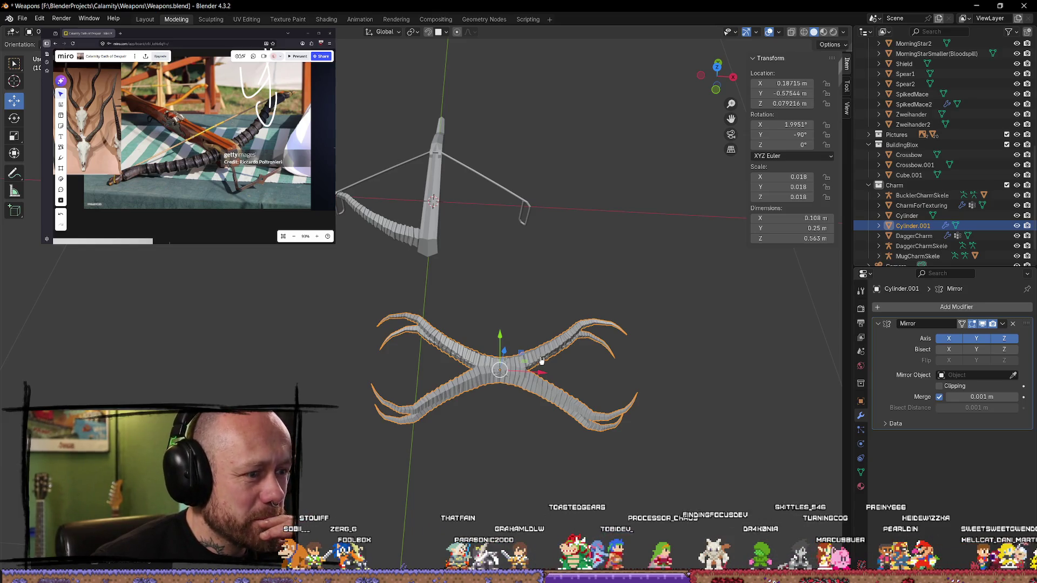
# Step: Try X bisect, then turn bisect off and disable the Y and X mirror axes
pyautogui.click(948, 349)
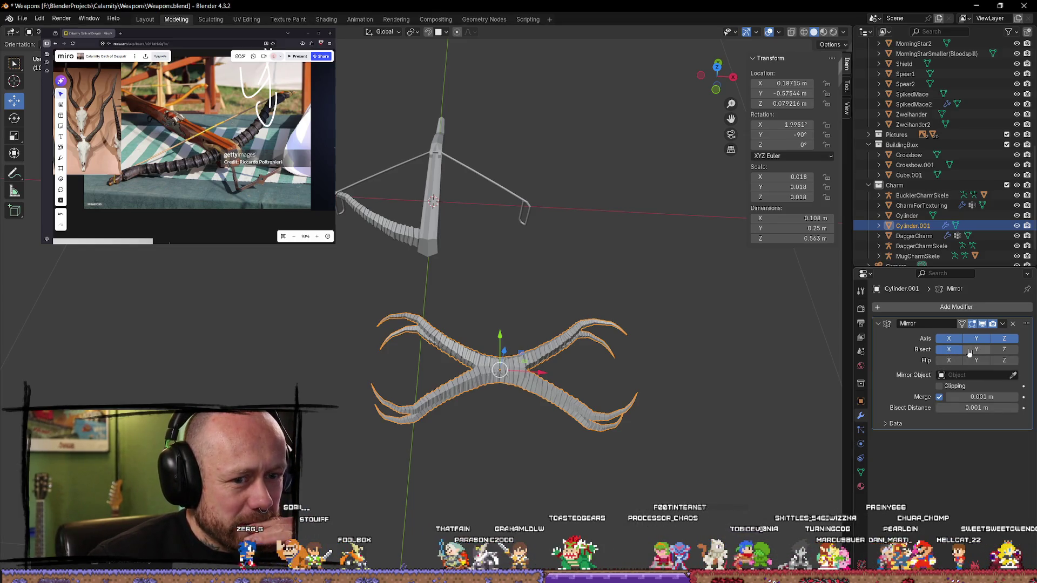
pyautogui.click(978, 351)
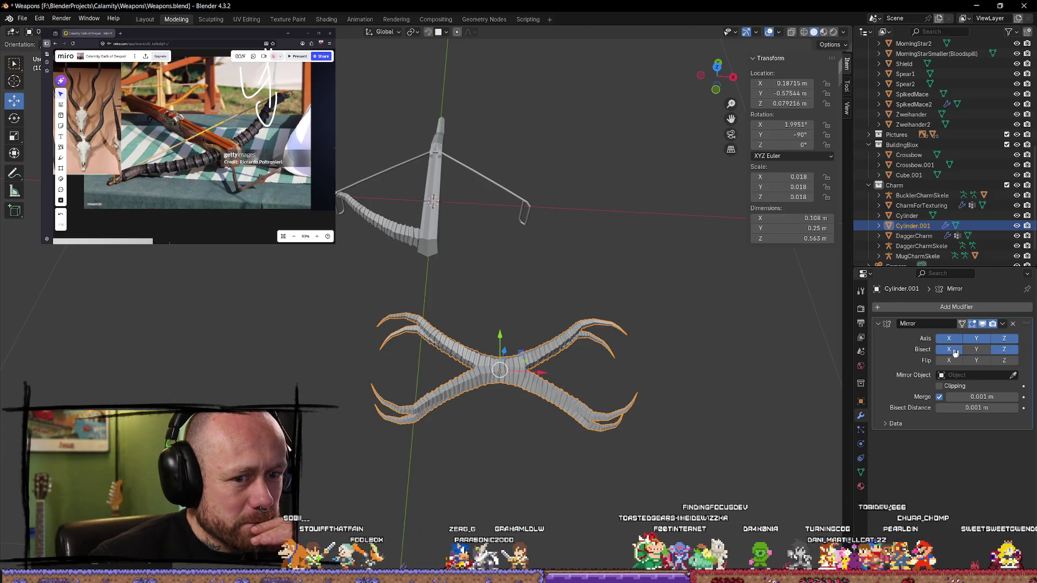
pyautogui.click(948, 349)
pyautogui.click(976, 340)
pyautogui.moveTo(689, 346)
pyautogui.mouseDown(button='middle')
pyautogui.moveTo(680, 317)
pyautogui.moveTo(793, 301)
pyautogui.moveTo(11, 306)
pyautogui.moveTo(762, 303)
pyautogui.moveTo(672, 303)
pyautogui.moveTo(669, 268)
pyautogui.moveTo(674, 342)
pyautogui.moveTo(713, 300)
pyautogui.moveTo(757, 301)
pyautogui.moveTo(669, 303)
pyautogui.moveTo(655, 283)
pyautogui.moveTo(553, 319)
pyautogui.moveTo(529, 387)
pyautogui.moveTo(393, 364)
pyautogui.moveTo(266, 313)
pyautogui.moveTo(228, 310)
pyautogui.moveTo(413, 344)
pyautogui.mouseUp(button='middle')
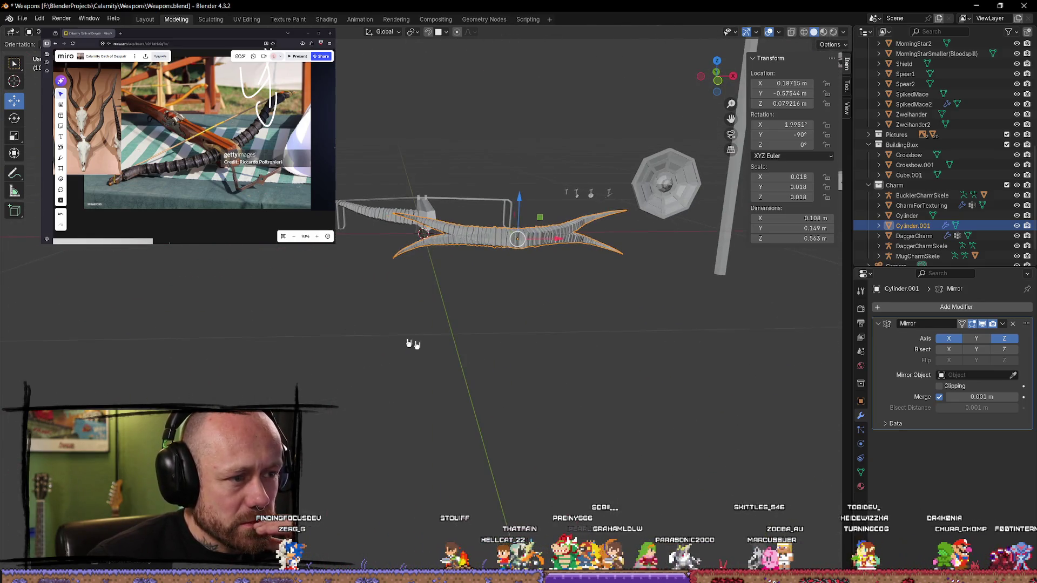
pyautogui.click(953, 342)
# Step: Delete Cylinder.001 and select the remaining limb Cylinder
pyautogui.moveTo(636, 340); pyautogui.dragTo(628, 387, button='middle')
pyautogui.click(628, 387)
pyautogui.click(532, 347)
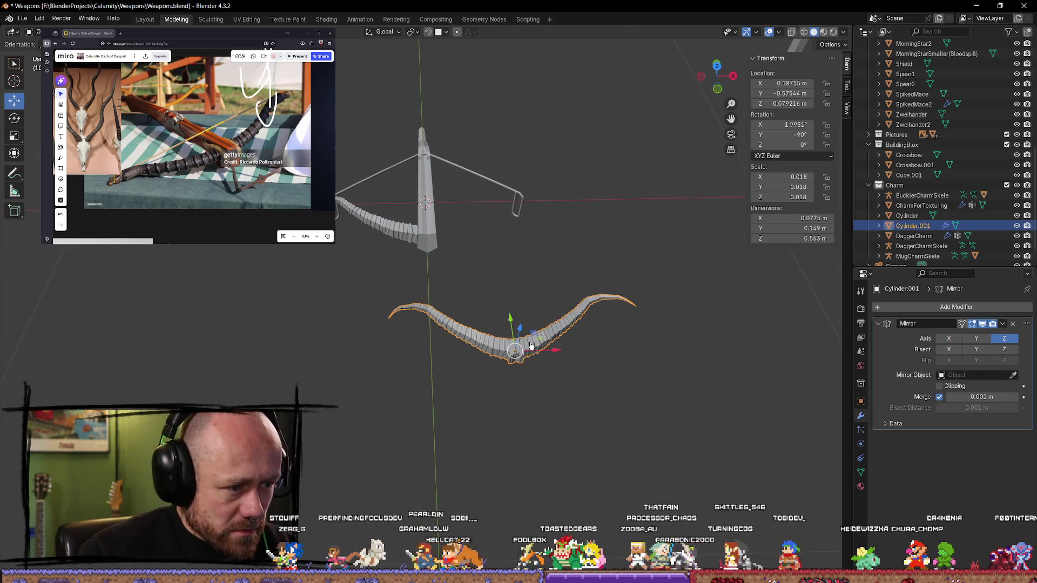
pyautogui.press('Delete')
pyautogui.click(408, 223)
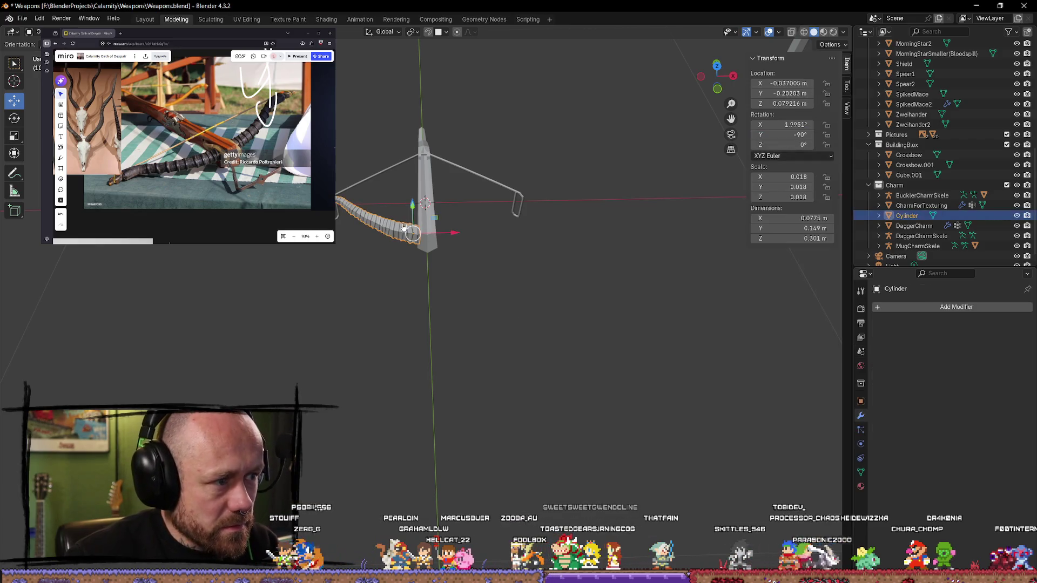
pyautogui.scroll(3, 525, 253)
pyautogui.moveTo(525, 252)
pyautogui.keyDown('shift'); pyautogui.mouseDown(button='middle')
pyautogui.moveTo(537, 155)
pyautogui.moveTo(580, 224)
pyautogui.mouseUp(button='middle'); pyautogui.keyUp('shift')
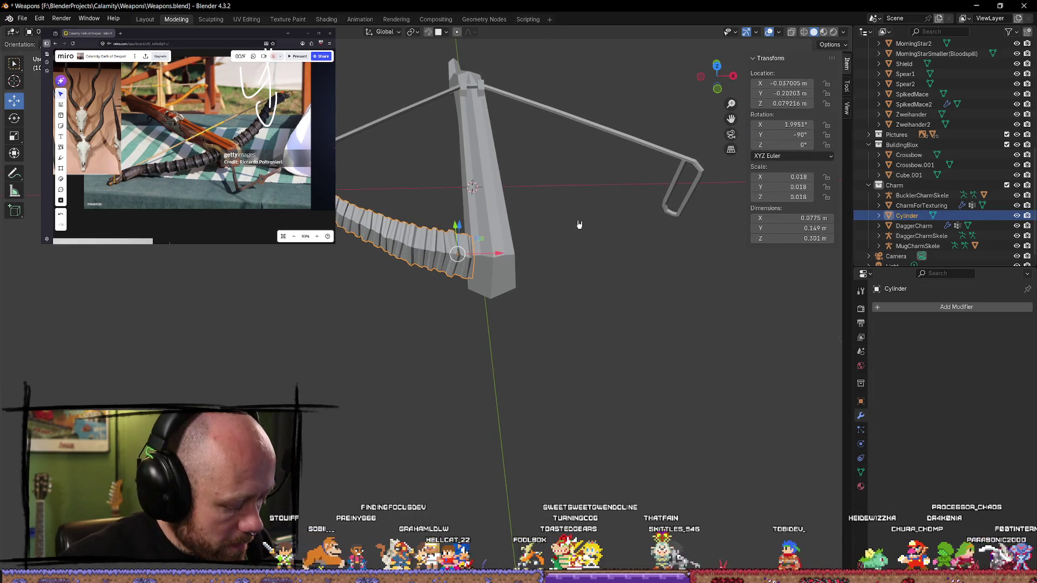
# Step: Duplicate the curved limb and slide the copy right along X
pyautogui.hotkey('shift', 'd')
pyautogui.press('Escape')
pyautogui.moveTo(496, 256); pyautogui.dragTo(611, 257)
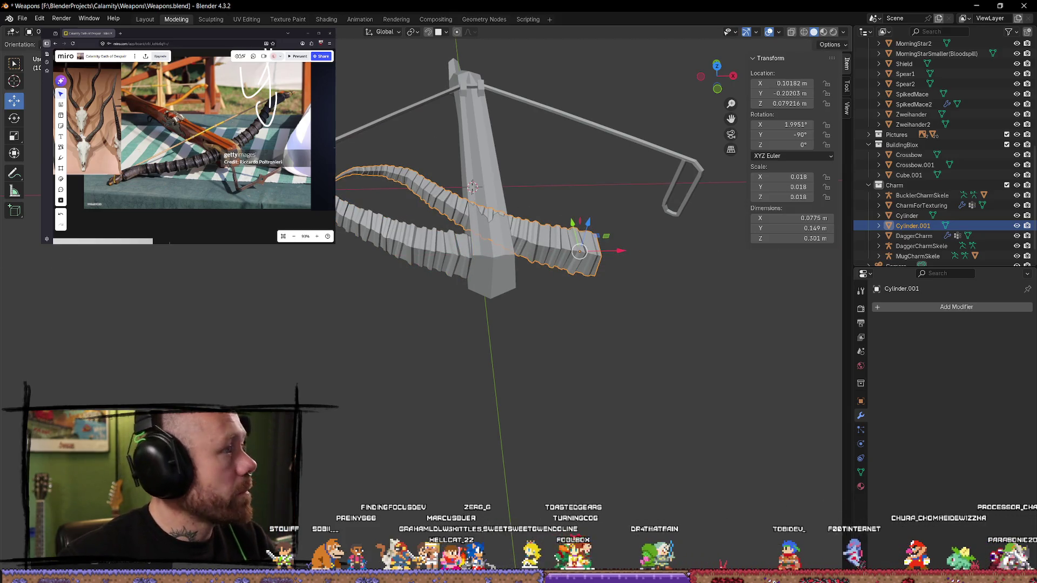
pyautogui.rightClick(195, 229)
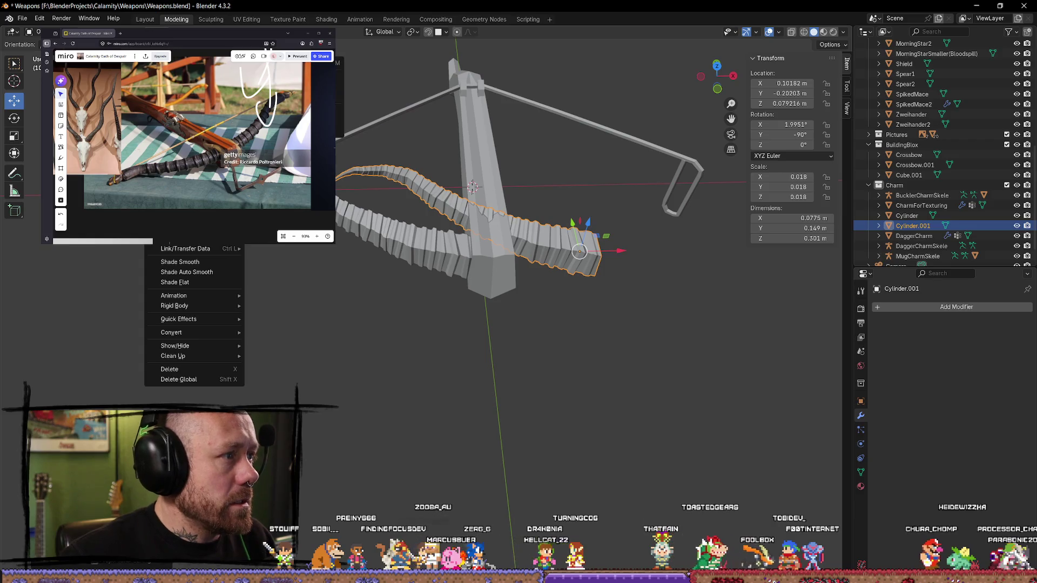
pyautogui.click(281, 216)
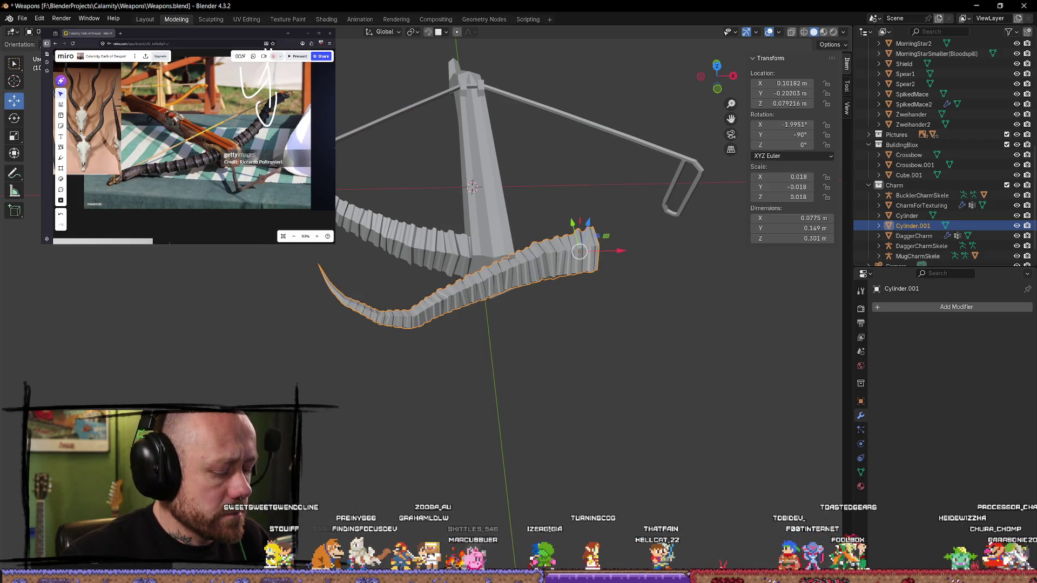
pyautogui.hotkey('ctrl', 'z')
# Step: Mirror the copy across global X and align it beside the stock in Front view
pyautogui.rightClick(194, 227)
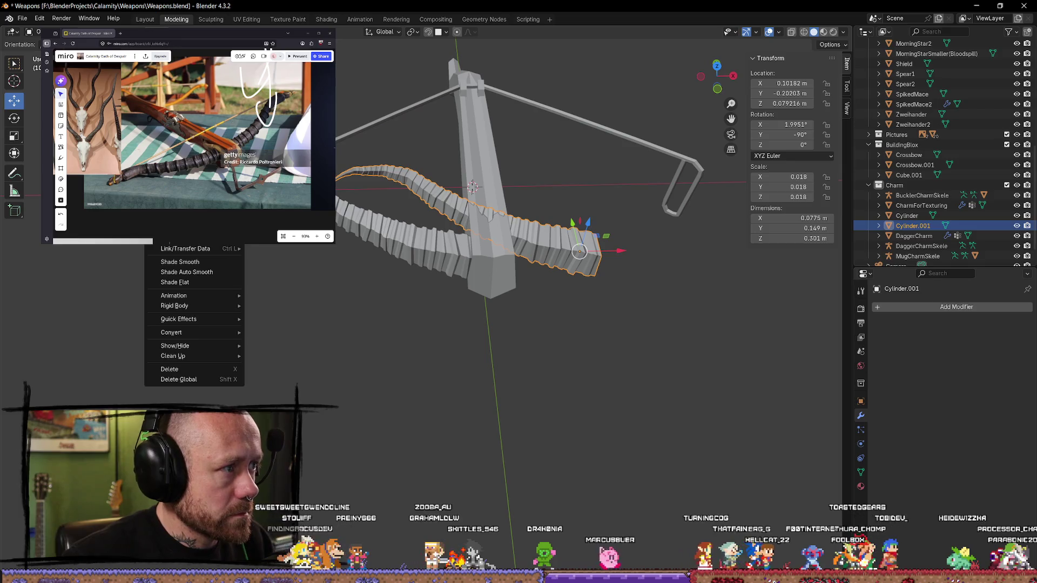
pyautogui.click(281, 216)
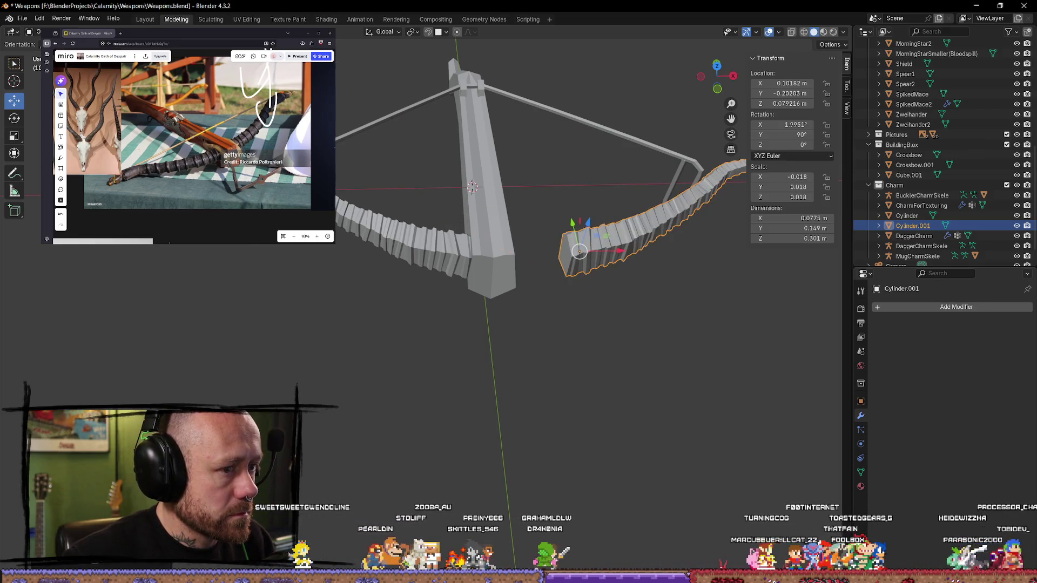
pyautogui.moveTo(615, 251); pyautogui.dragTo(557, 252)
pyautogui.click(719, 91)
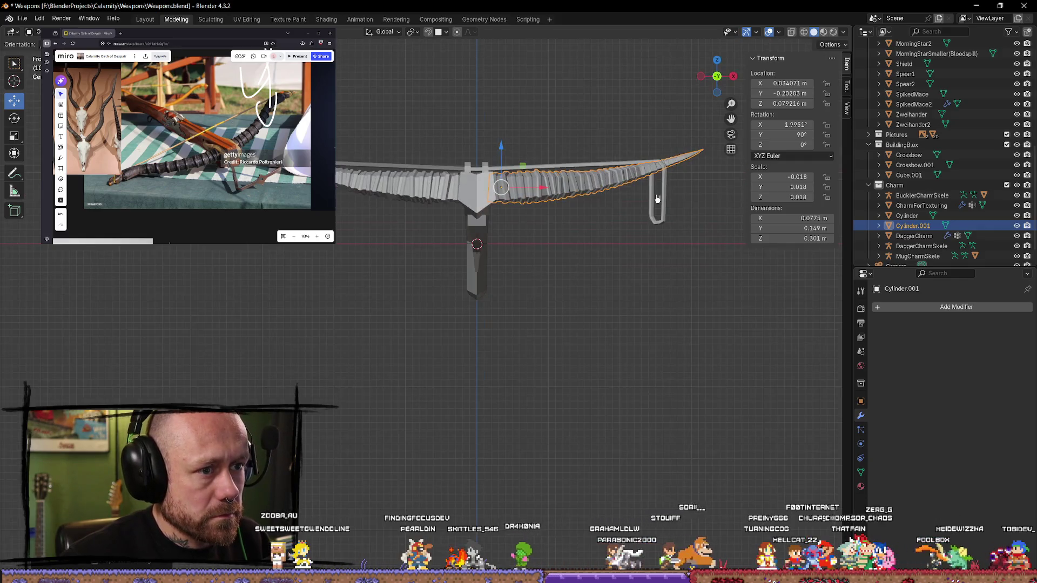
pyautogui.moveTo(536, 189)
pyautogui.mouseDown()
pyautogui.moveTo(551, 189)
pyautogui.moveTo(538, 189)
pyautogui.mouseUp()
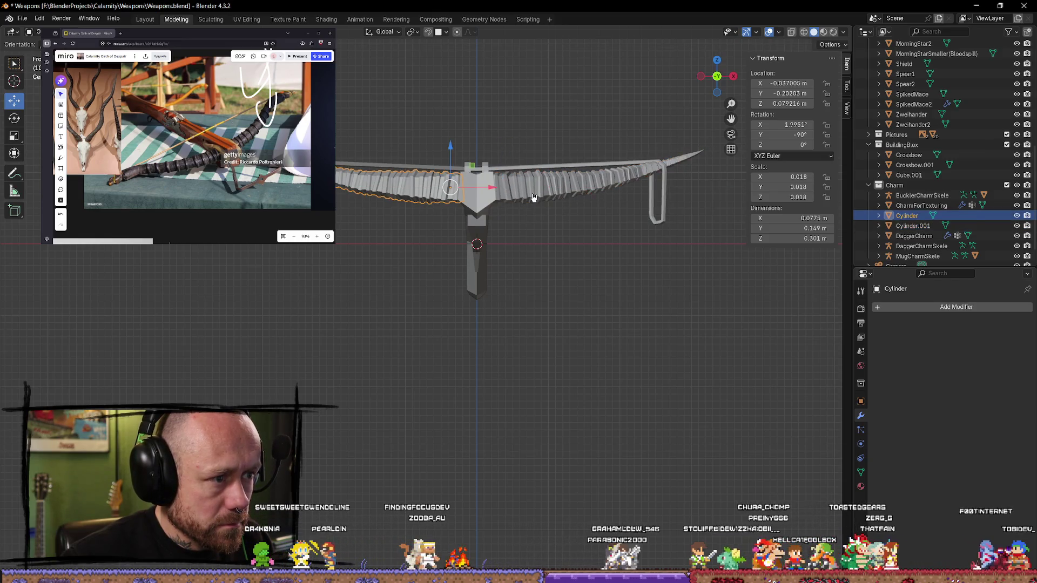
pyautogui.click(566, 242)
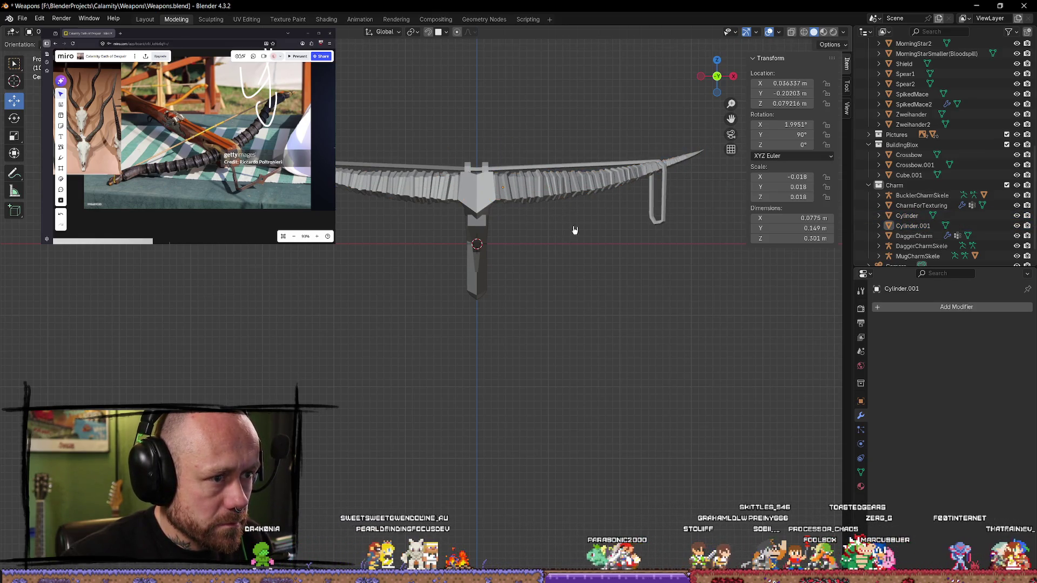
pyautogui.moveTo(556, 282)
pyautogui.mouseDown(button='middle')
pyautogui.moveTo(503, 326)
pyautogui.moveTo(115, 266)
pyautogui.moveTo(157, 308)
pyautogui.moveTo(359, 362)
pyautogui.moveTo(194, 381)
pyautogui.moveTo(391, 296)
pyautogui.moveTo(351, 363)
pyautogui.moveTo(442, 325)
pyautogui.mouseUp(button='middle')
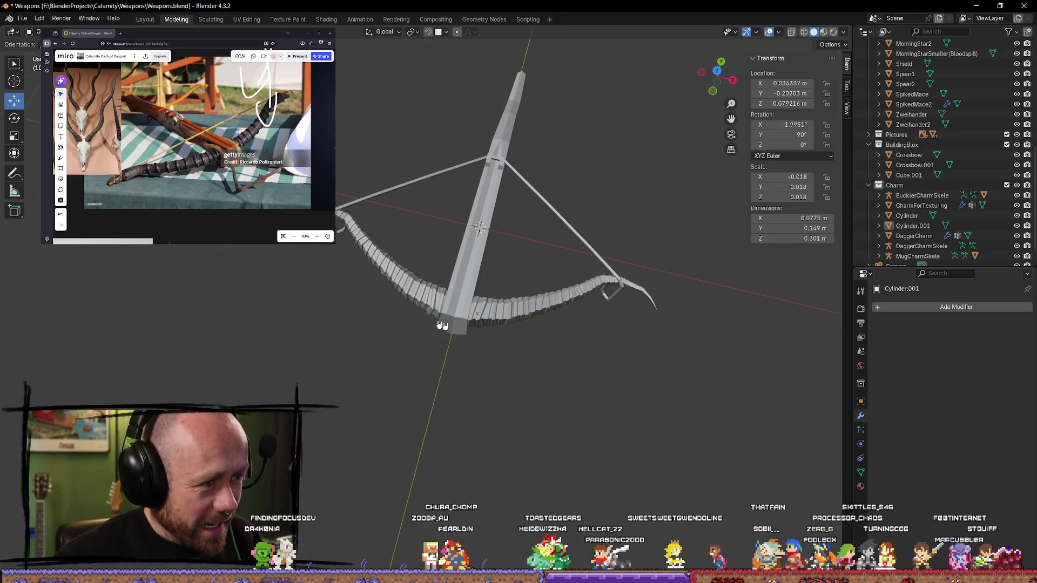
# Step: Enter Edit Mode on Crossbow.001 and move its bottom vertex along Z
pyautogui.moveTo(521, 348)
pyautogui.mouseDown(button='middle')
pyautogui.moveTo(614, 319)
pyautogui.moveTo(630, 297)
pyautogui.moveTo(586, 265)
pyautogui.moveTo(542, 275)
pyautogui.moveTo(527, 319)
pyautogui.moveTo(548, 307)
pyautogui.mouseUp(button='middle')
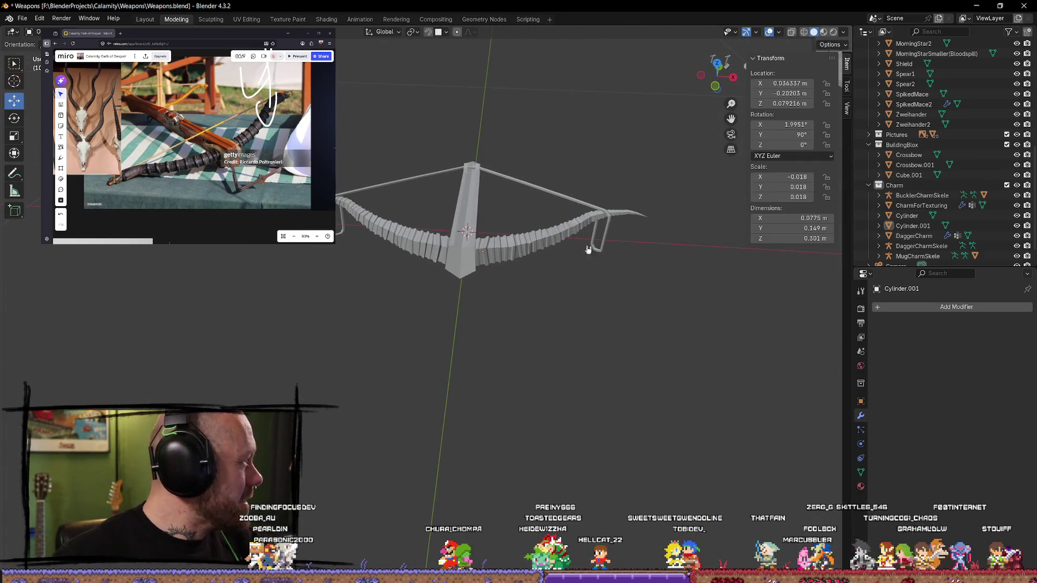
pyautogui.moveTo(488, 260)
pyautogui.mouseDown(button='middle')
pyautogui.moveTo(613, 180)
pyautogui.moveTo(578, 244)
pyautogui.moveTo(493, 234)
pyautogui.mouseUp(button='middle')
pyautogui.click(567, 209)
pyautogui.moveTo(567, 208)
pyautogui.mouseDown(button='middle')
pyautogui.moveTo(493, 232)
pyautogui.moveTo(503, 103)
pyautogui.mouseUp(button='middle')
pyautogui.press('Tab')
pyautogui.click(497, 205)
pyautogui.moveTo(496, 107); pyautogui.dragTo(495, 111)
pyautogui.click(496, 98)
# Step: Lower another vertex at the bottom of the block along Z
pyautogui.moveTo(496, 98)
pyautogui.mouseDown(button='middle')
pyautogui.moveTo(542, 205)
pyautogui.moveTo(422, 244)
pyautogui.mouseUp(button='middle')
pyautogui.click(444, 241)
pyautogui.moveTo(443, 211); pyautogui.dragTo(444, 216)
pyautogui.click(548, 277)
pyautogui.moveTo(548, 278); pyautogui.dragTo(514, 244, button='middle')
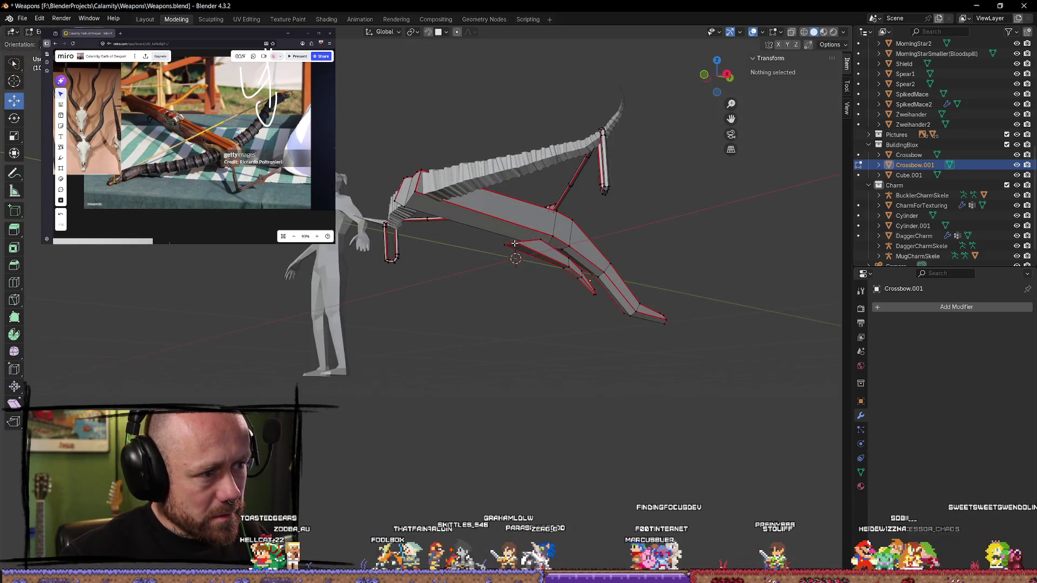
pyautogui.moveTo(402, 202); pyautogui.dragTo(477, 241, button='middle')
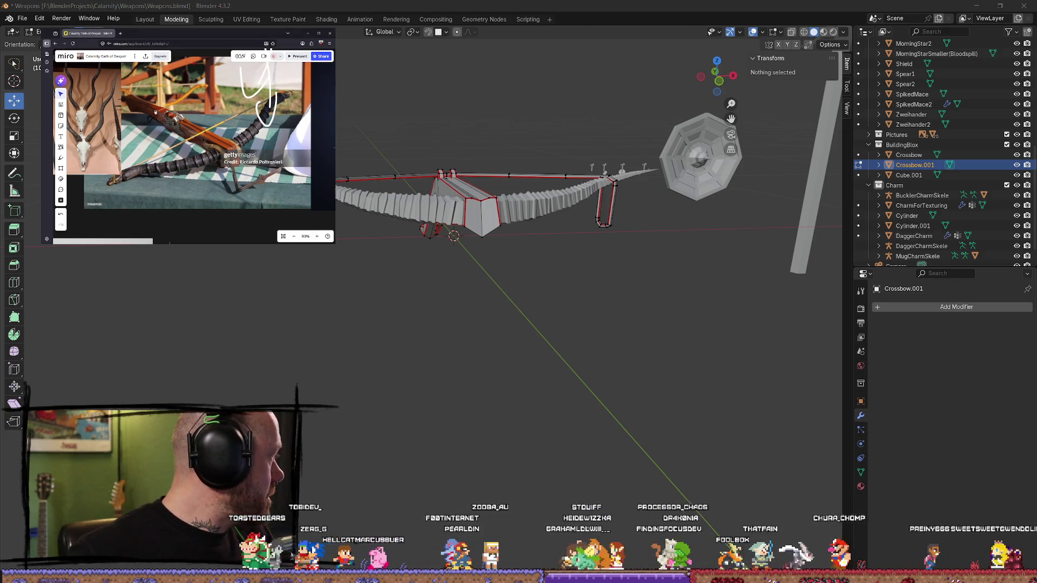
# Step: Zoom around the Miro board to centre the crossbow-on-striped-cloth reference photo
pyautogui.scroll(4, 227, 153)
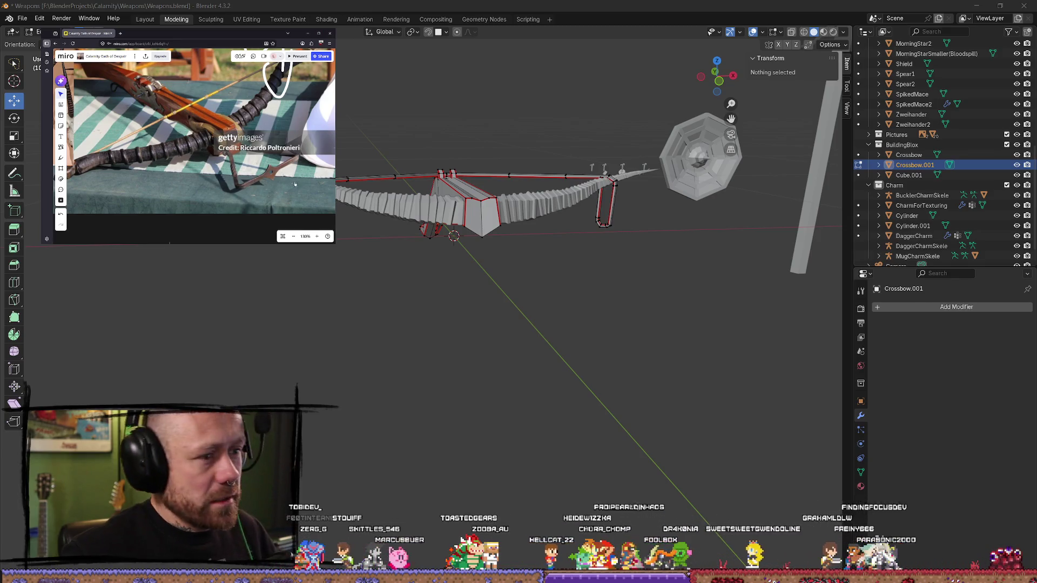
pyautogui.scroll(-8, 273, 175)
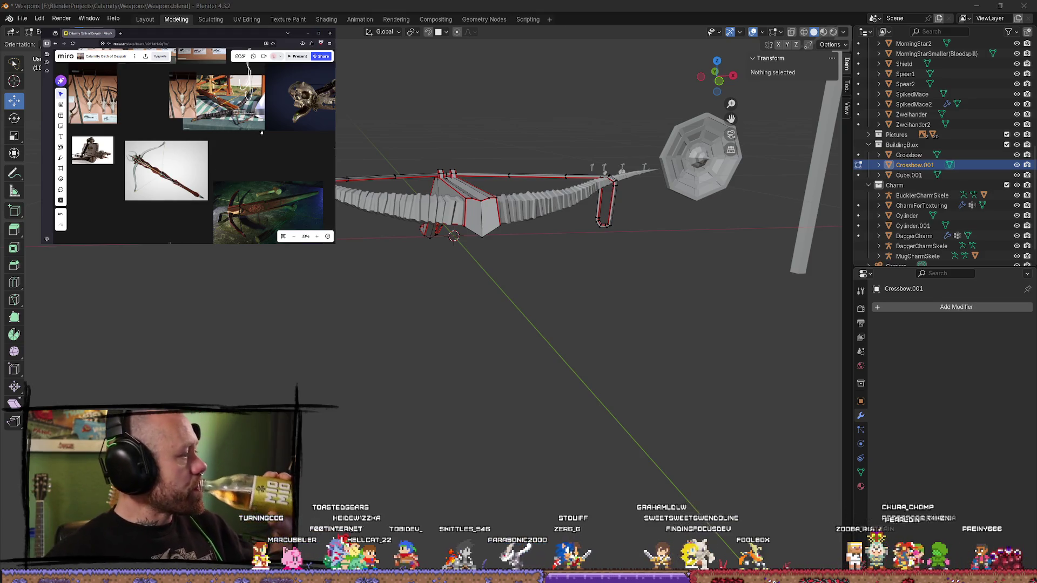
pyautogui.scroll(3, 248, 122)
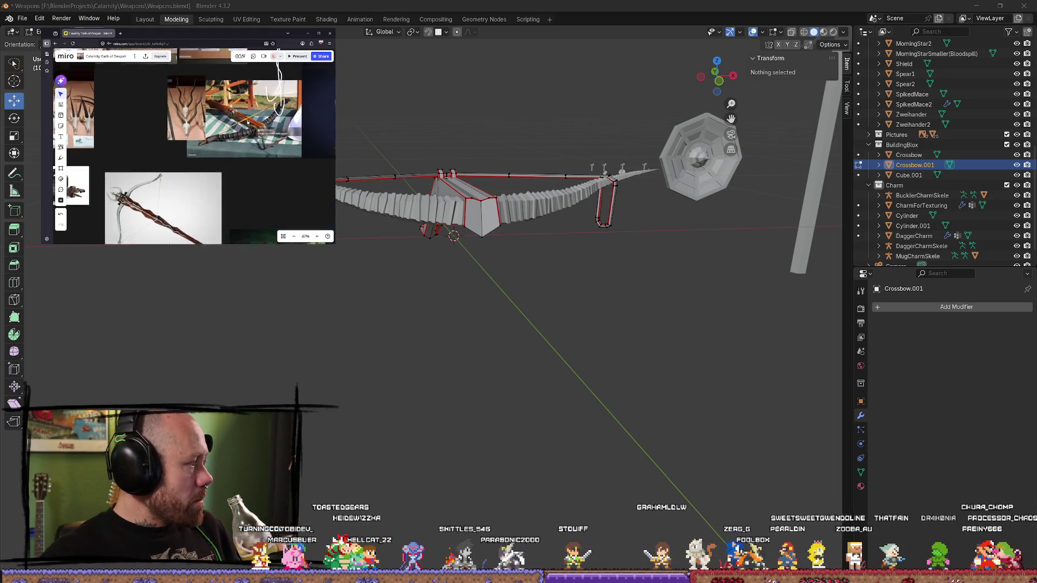
pyautogui.scroll(3, 248, 122)
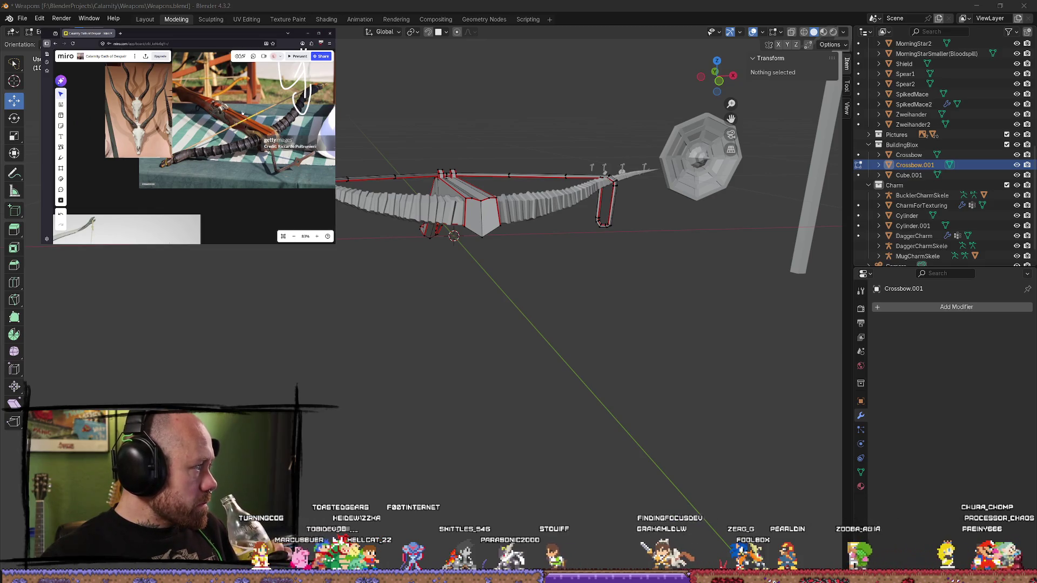
pyautogui.moveTo(284, 129); pyautogui.dragTo(263, 113, button='right')
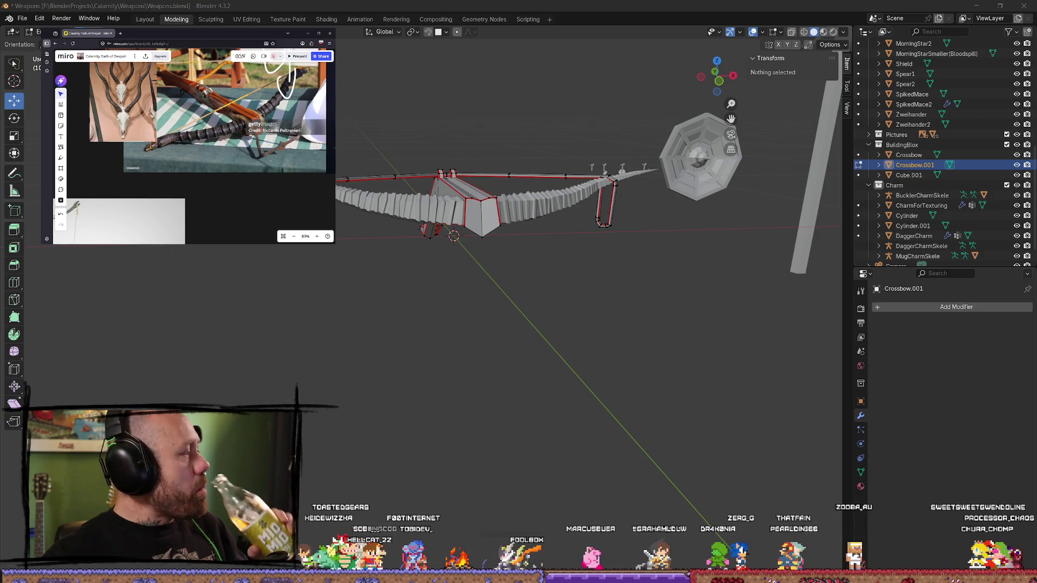
pyautogui.scroll(5, 198, 101)
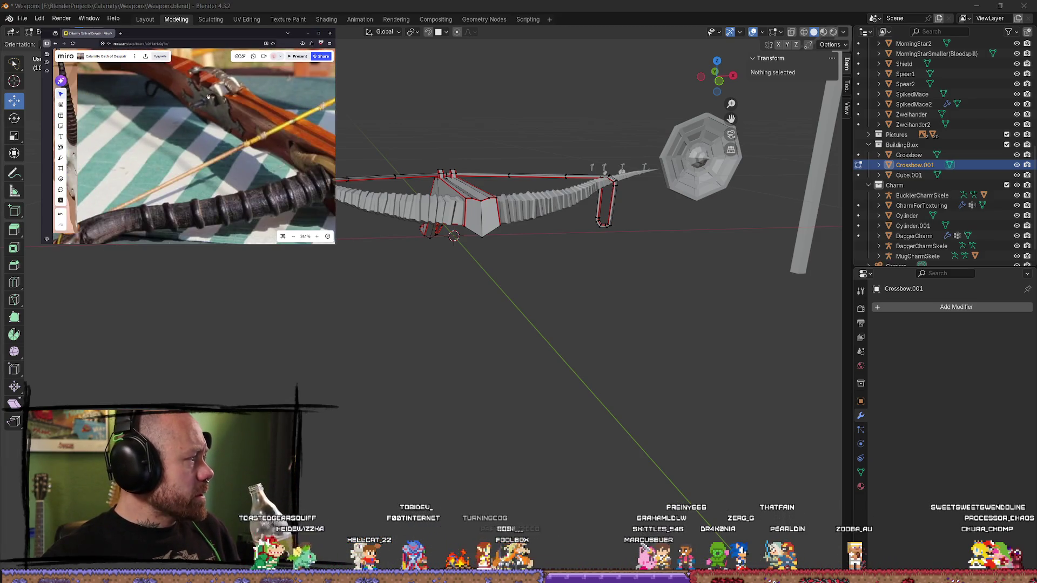
pyautogui.scroll(-3, 208, 97)
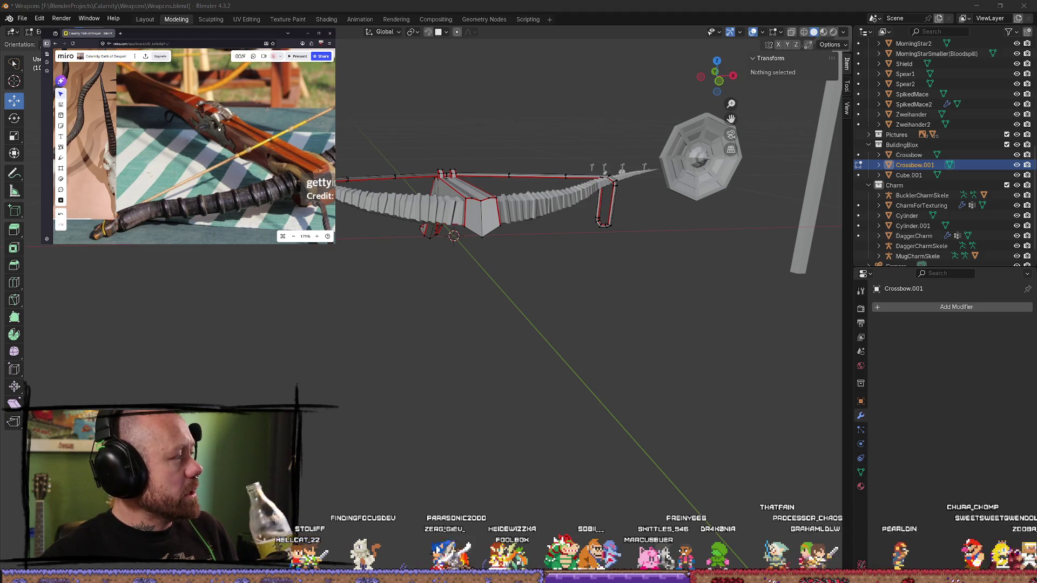
pyautogui.scroll(-5, 218, 128)
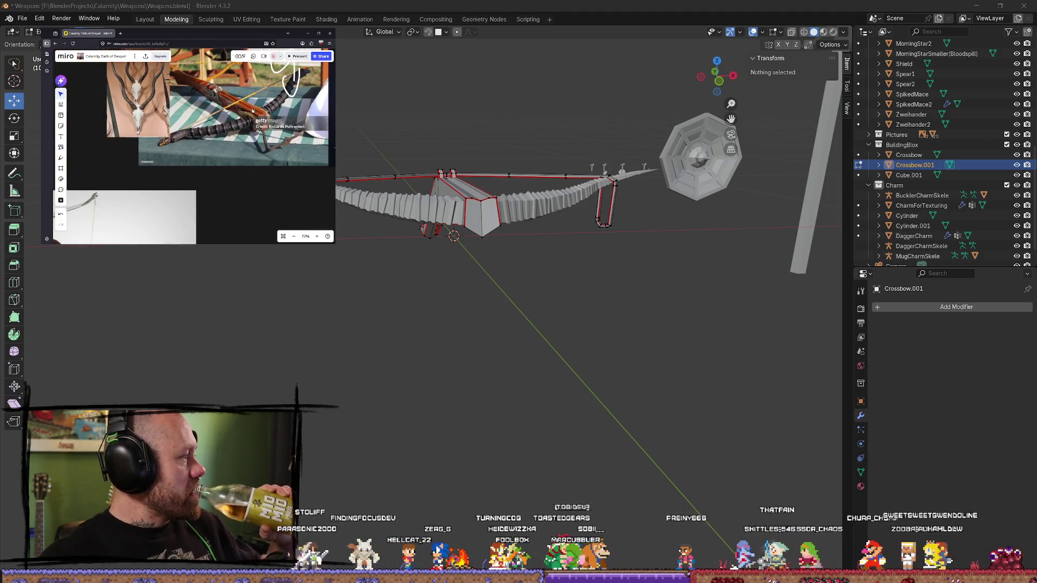
pyautogui.hscroll(1, 249, 110)
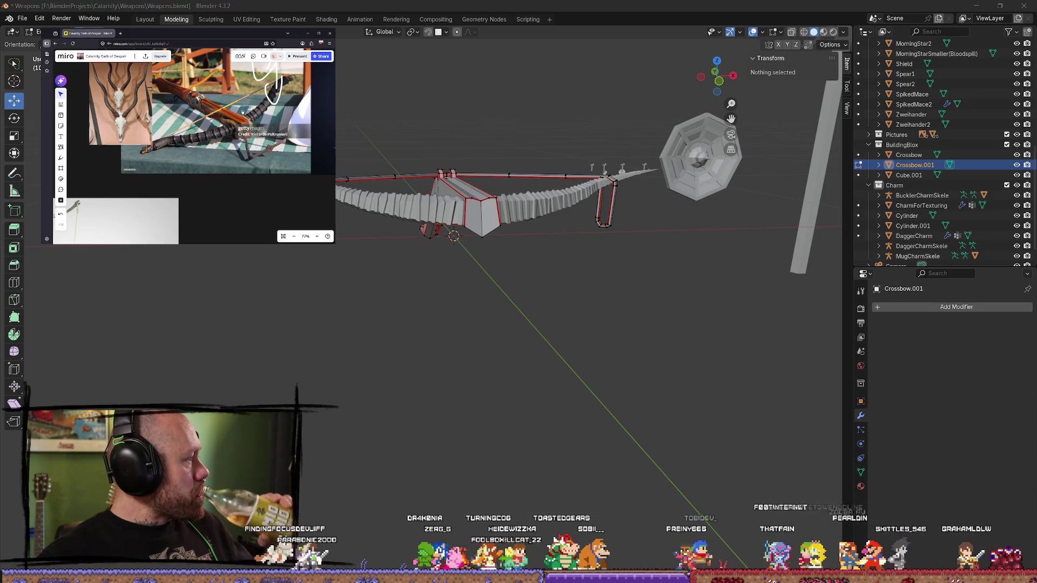
pyautogui.scroll(8, 242, 112)
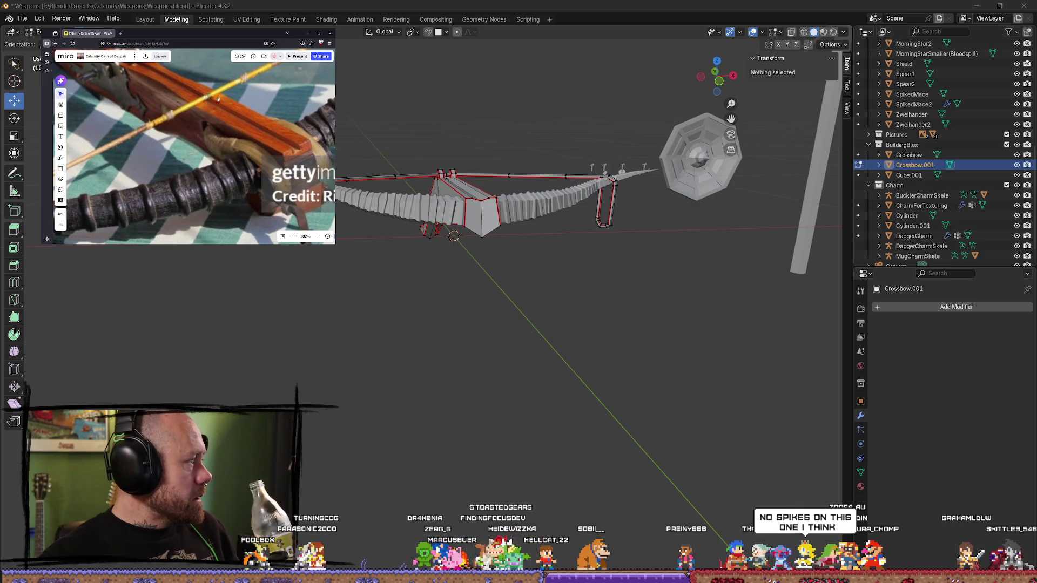
pyautogui.scroll(-4, 215, 114)
pyautogui.scroll(-2, 215, 113)
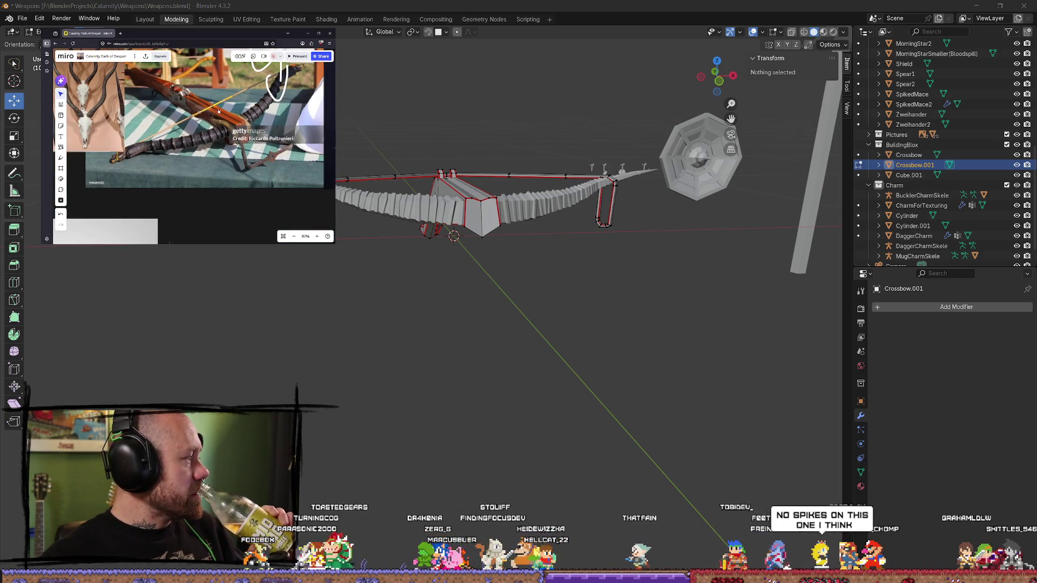
pyautogui.scroll(-2, 222, 112)
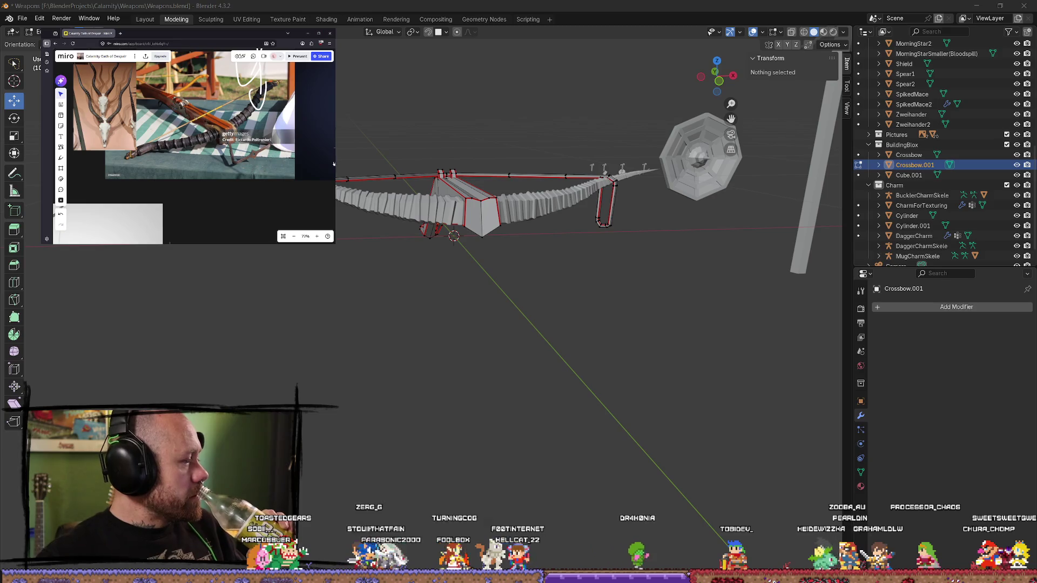
pyautogui.scroll(-5, 206, 137)
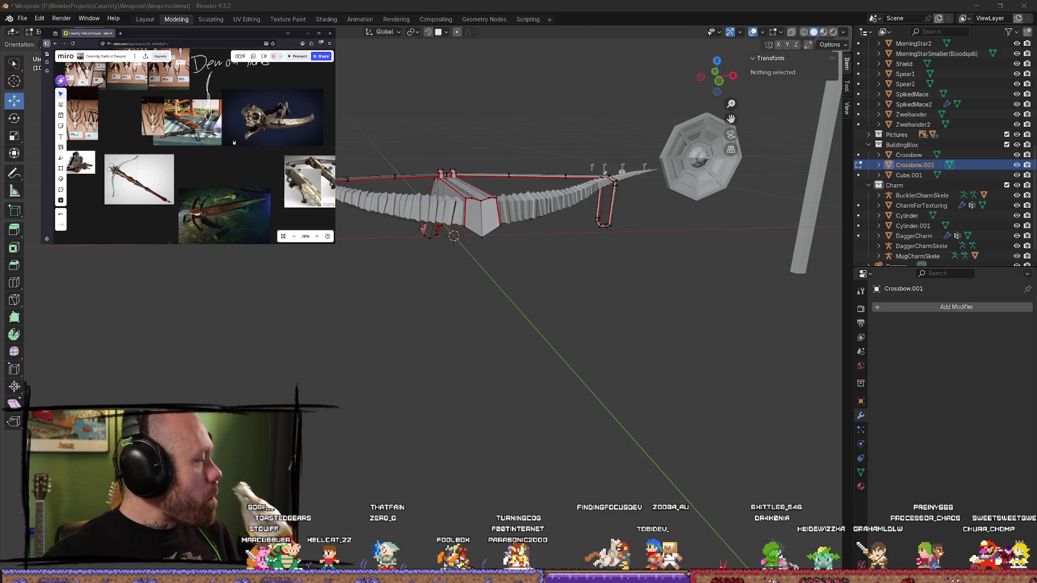
pyautogui.scroll(-2, 239, 147)
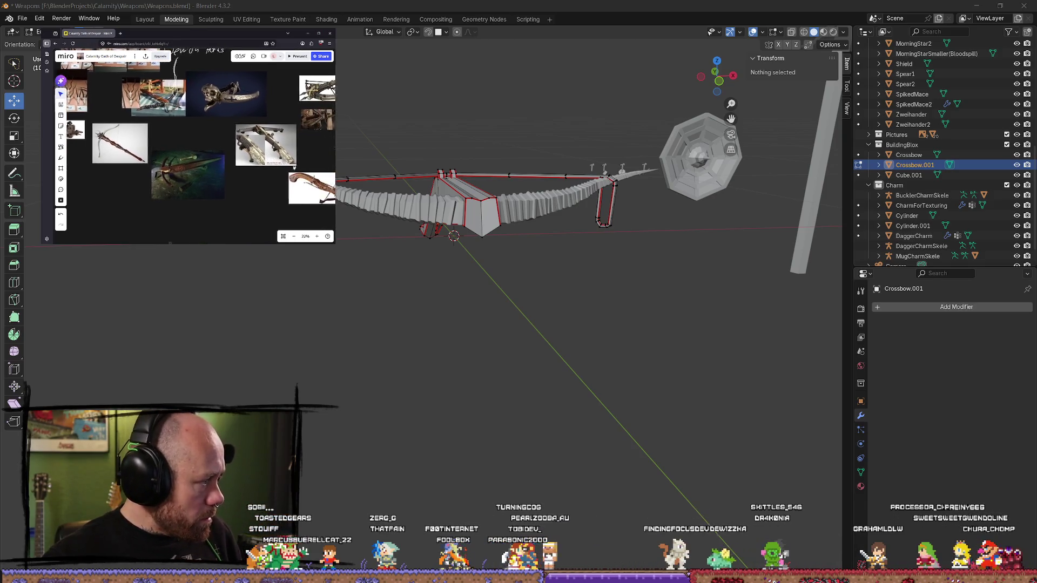
pyautogui.scroll(8, 281, 160)
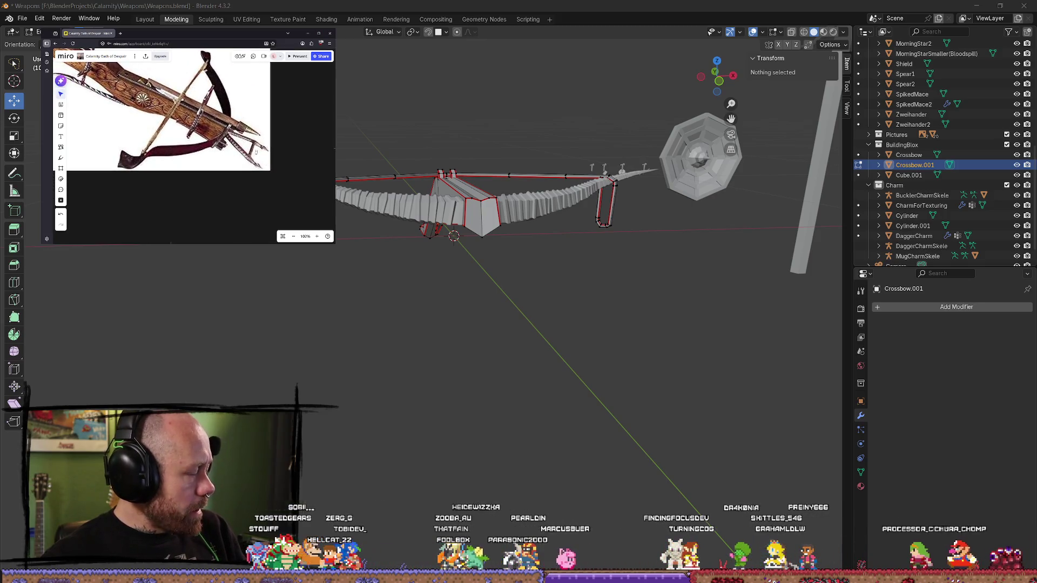
pyautogui.scroll(-1, 210, 144)
pyautogui.scroll(-2, 227, 152)
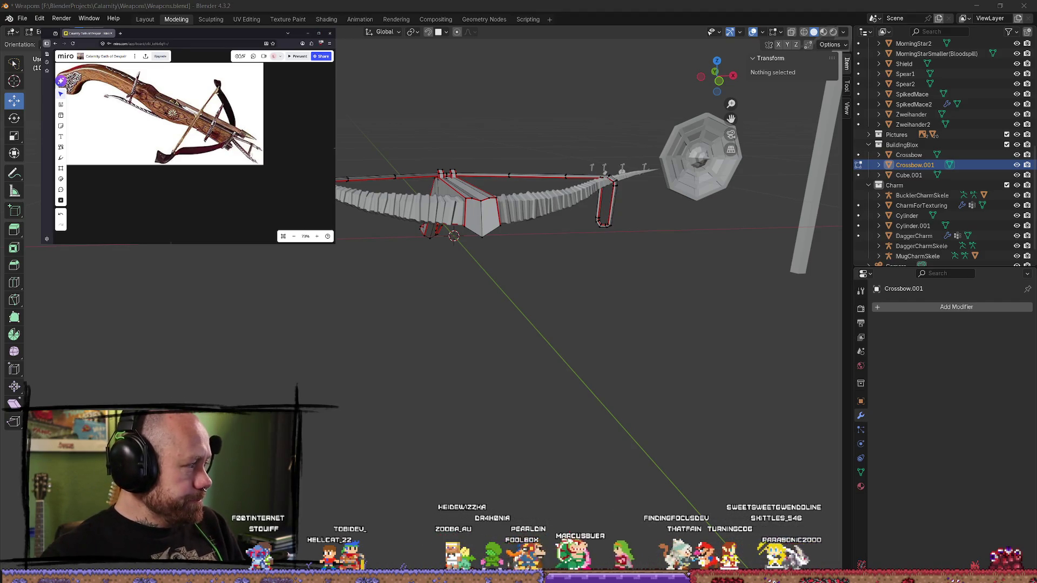
pyautogui.scroll(-10, 167, 125)
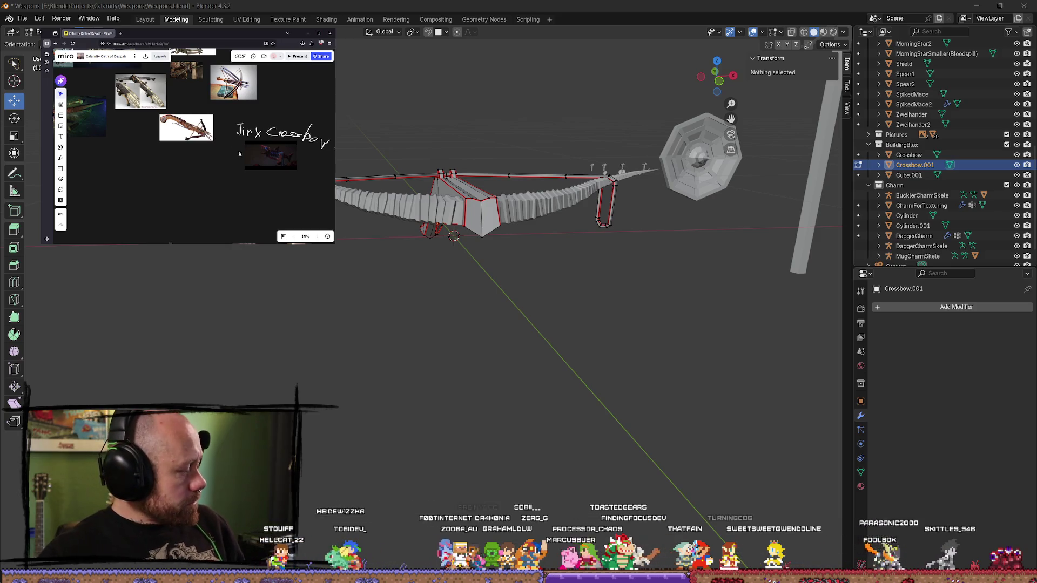
pyautogui.scroll(7, 228, 144)
pyautogui.scroll(3, 228, 146)
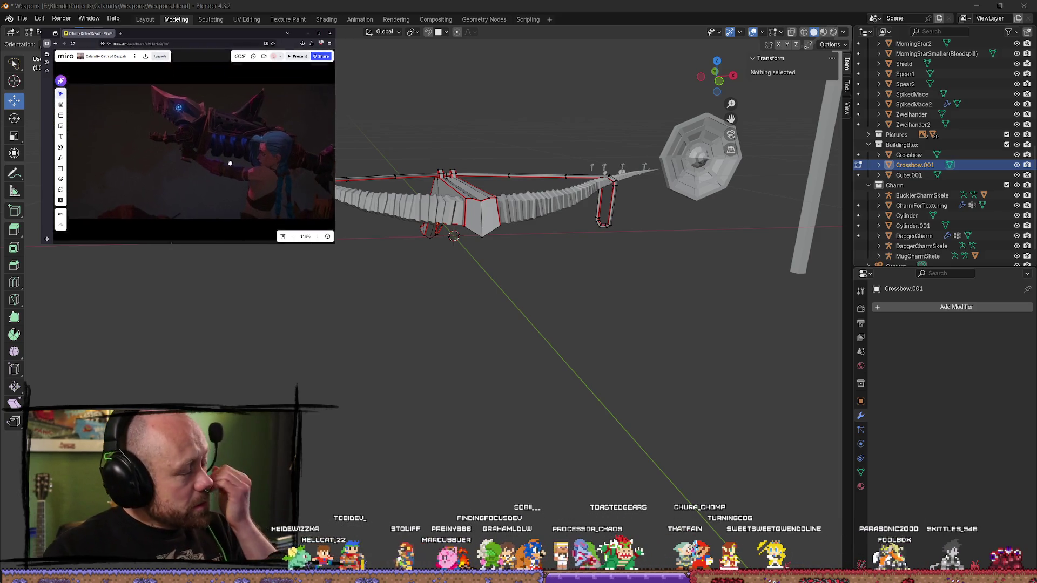
pyautogui.scroll(-8, 203, 144)
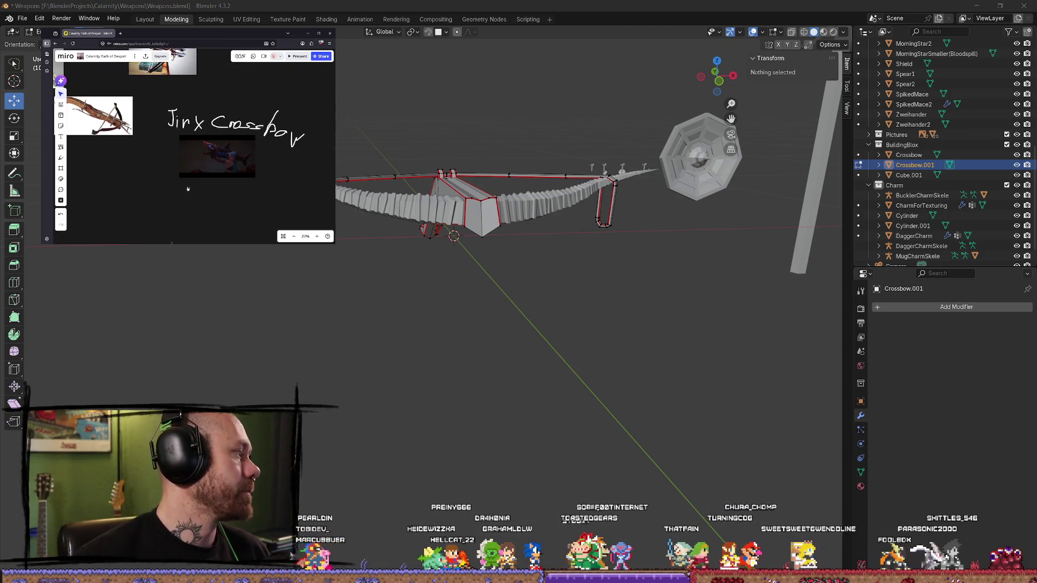
pyautogui.scroll(5, 217, 145)
# Step: Pan to show the handwritten 'Jinx Cross…' title above the Jinx crossbow screenshot
pyautogui.moveTo(242, 127); pyautogui.dragTo(198, 156, button='right')
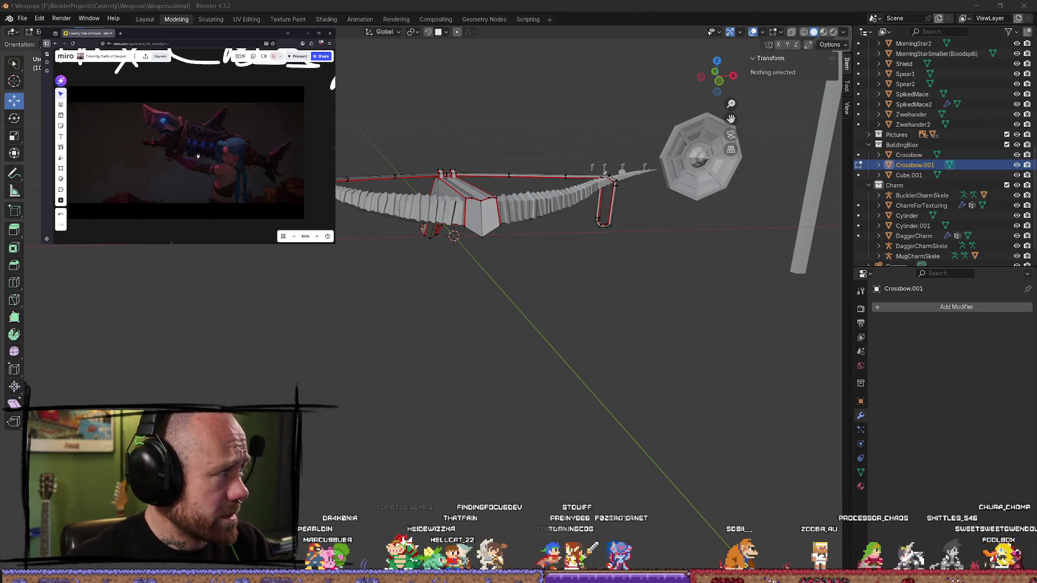
pyautogui.scroll(2, 228, 130)
pyautogui.scroll(-2, 226, 130)
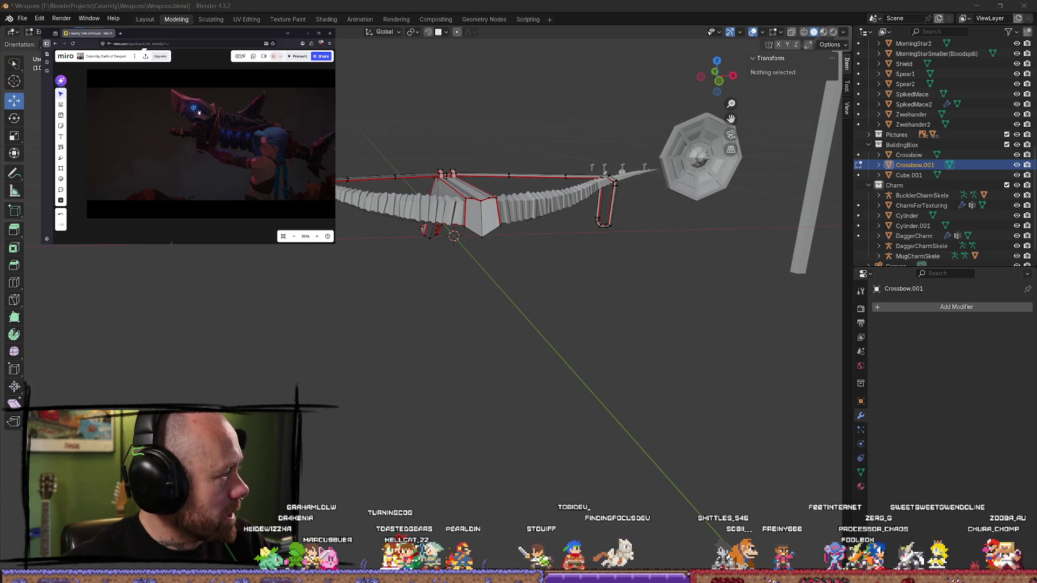
pyautogui.scroll(-3, 224, 113)
pyautogui.scroll(4, 200, 154)
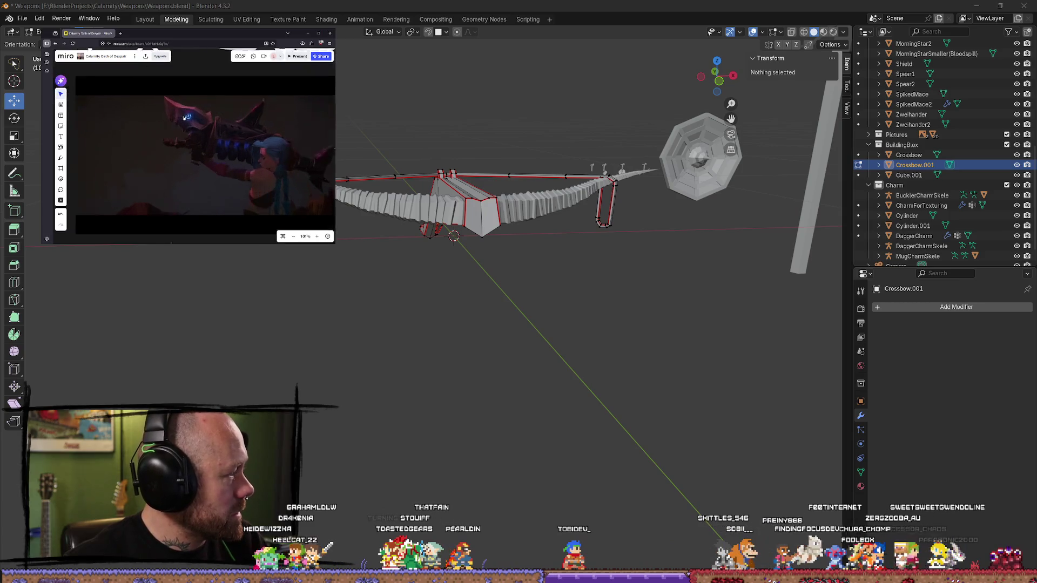
pyautogui.scroll(-5, 214, 157)
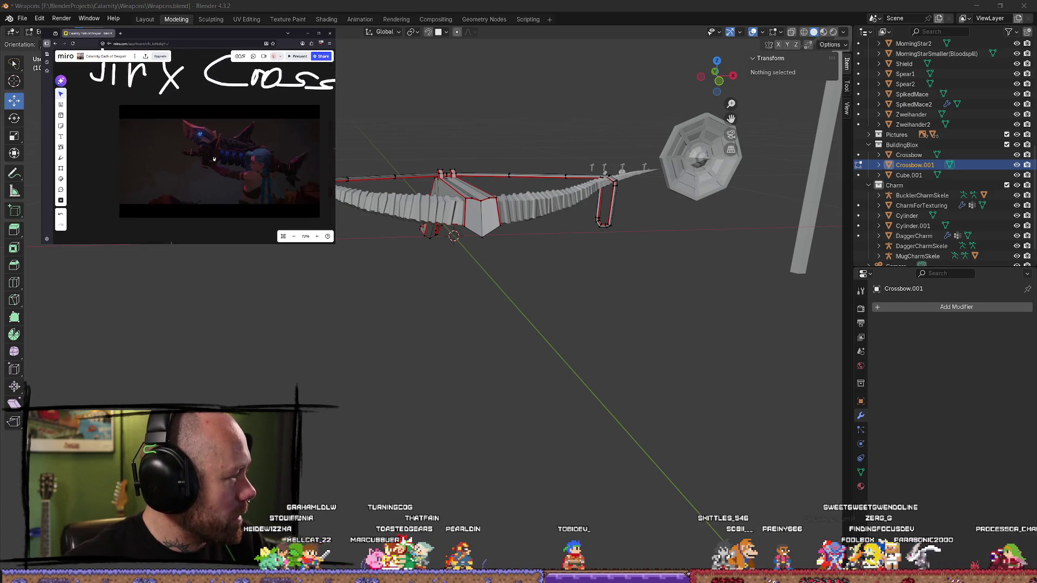
pyautogui.hscroll(-3, 238, 169)
pyautogui.scroll(2, 189, 140)
pyautogui.scroll(3, 182, 113)
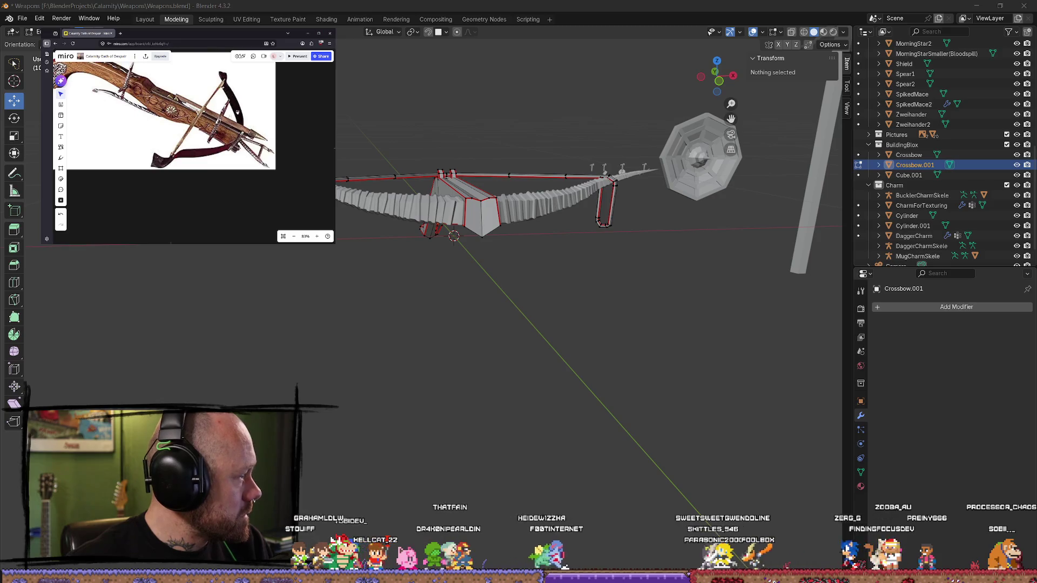
# Step: Zoom and pan the Miro board until the horn-limbed crossbow photo on striped cloth fills the view
pyautogui.scroll(-7, 208, 126)
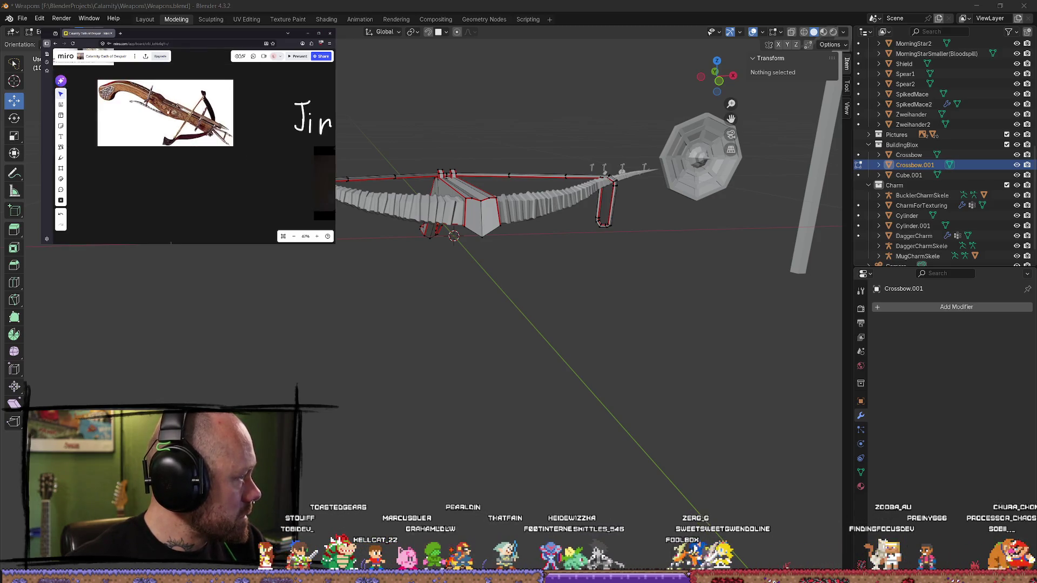
pyautogui.scroll(14, 191, 129)
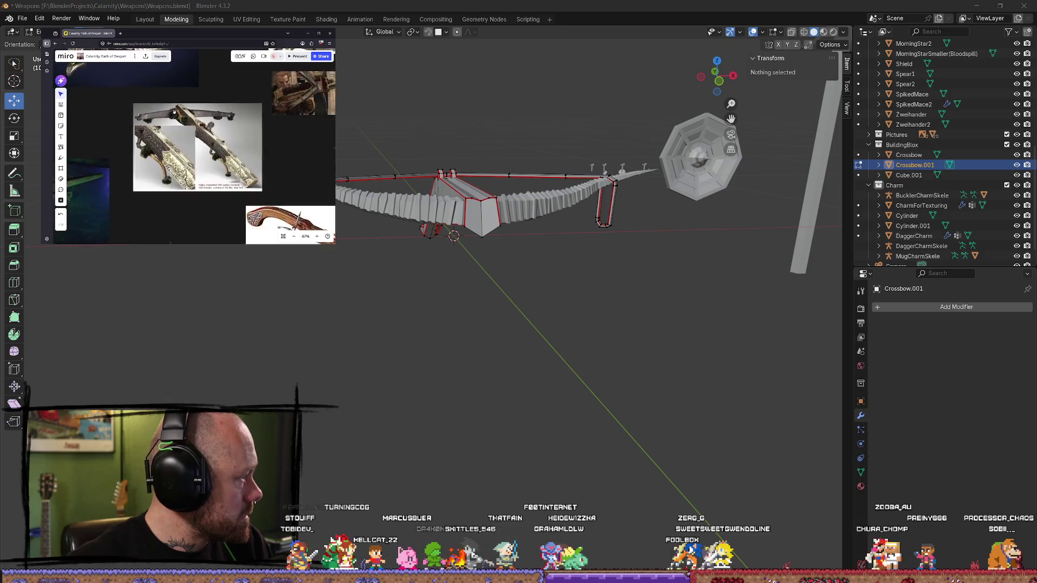
pyautogui.scroll(-7, 175, 141)
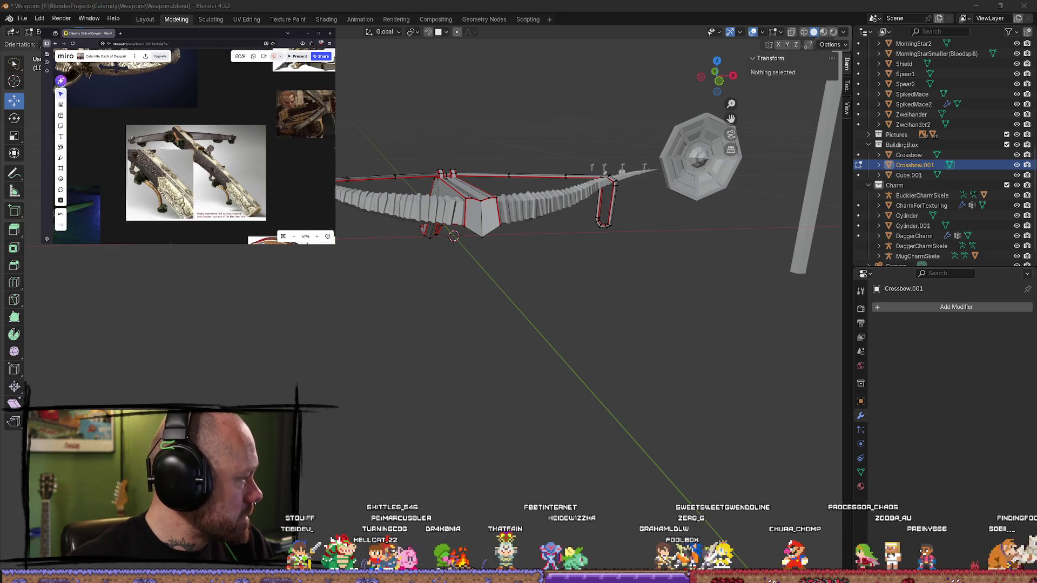
pyautogui.scroll(4, 147, 168)
pyautogui.scroll(-5, 173, 170)
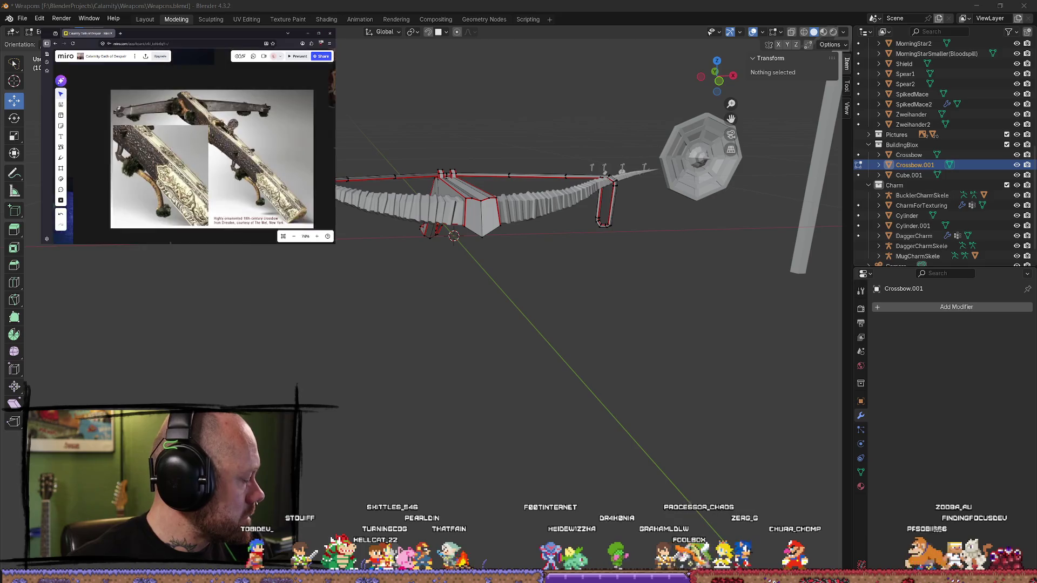
pyautogui.scroll(5, 178, 183)
pyautogui.scroll(-2, 153, 141)
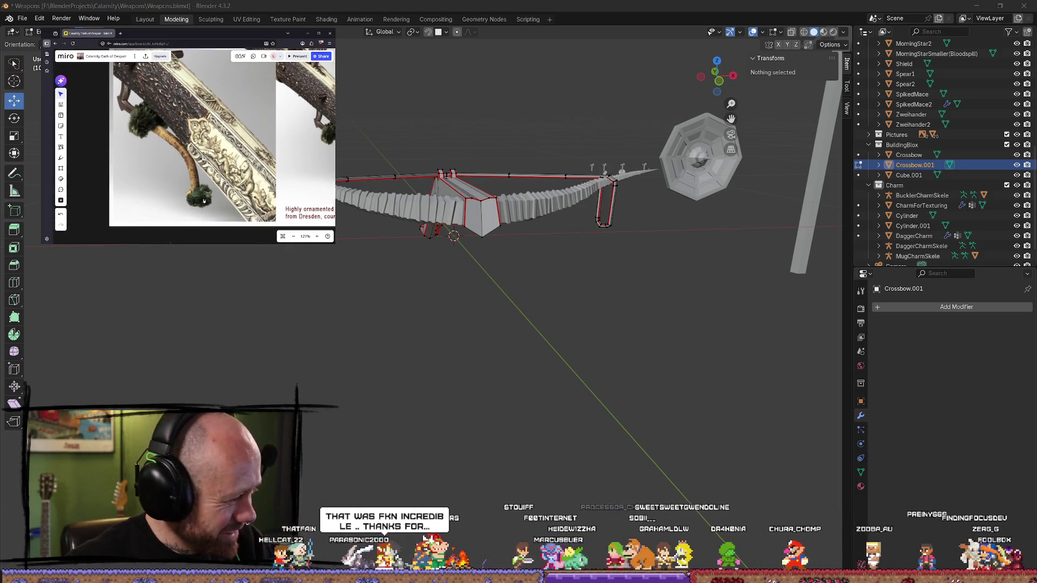
pyautogui.scroll(-5, 217, 173)
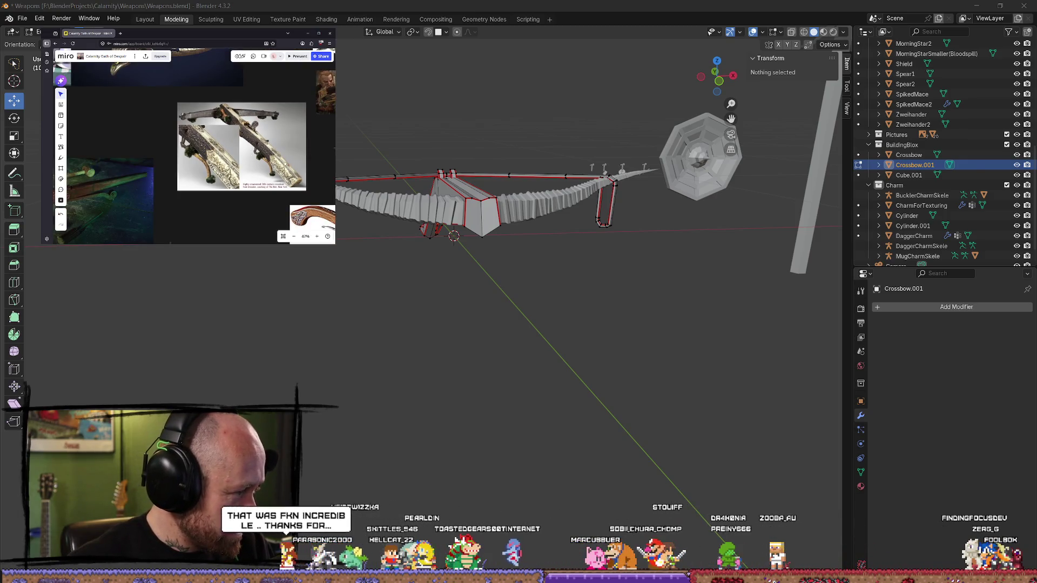
pyautogui.moveTo(112, 153)
pyautogui.mouseDown()
pyautogui.moveTo(162, 162)
pyautogui.moveTo(184, 138)
pyautogui.moveTo(227, 134)
pyautogui.mouseUp()
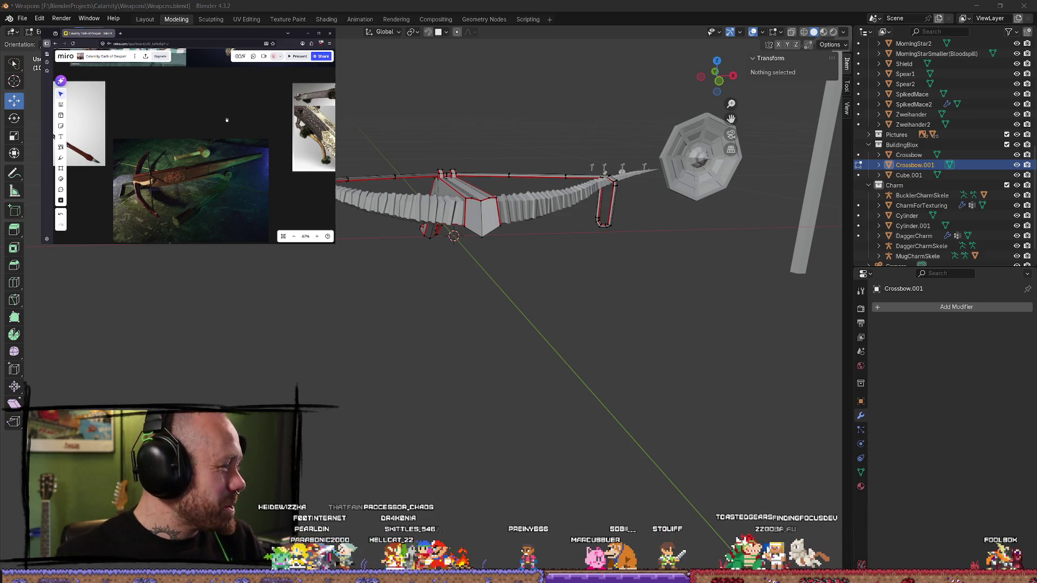
pyautogui.scroll(-5, 194, 98)
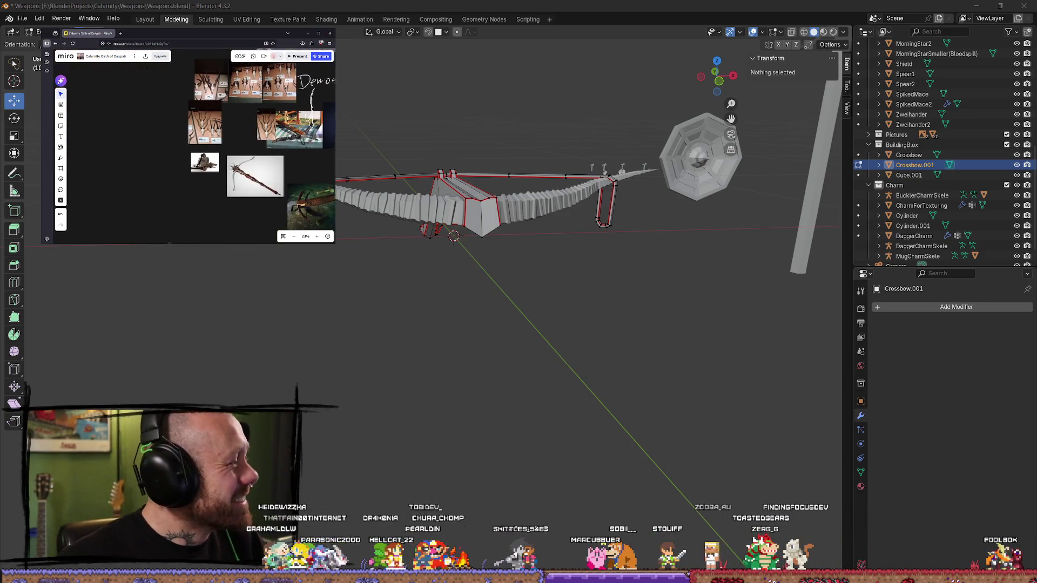
pyautogui.scroll(8, 217, 139)
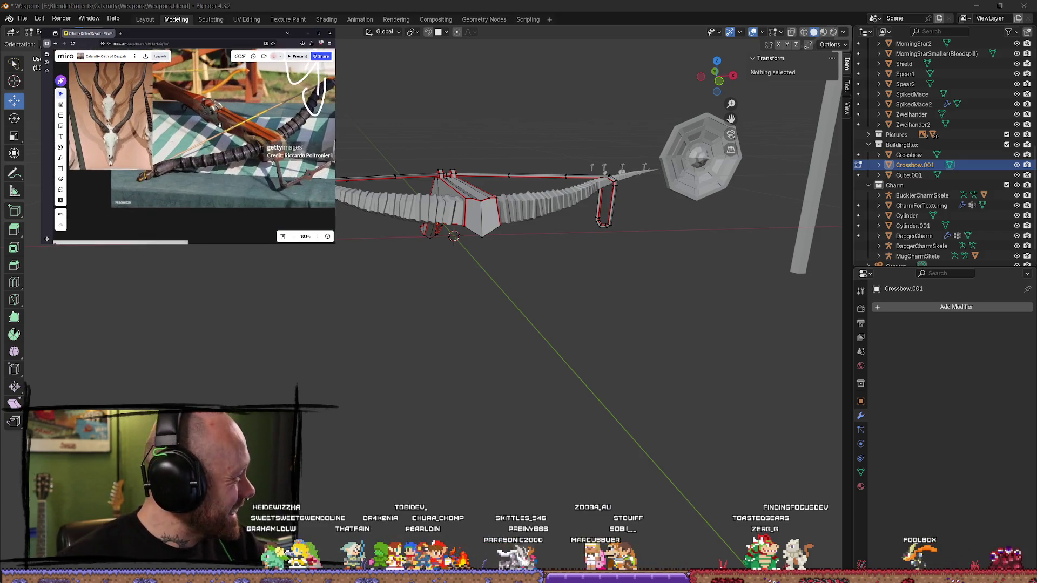
pyautogui.moveTo(252, 123); pyautogui.dragTo(204, 135)
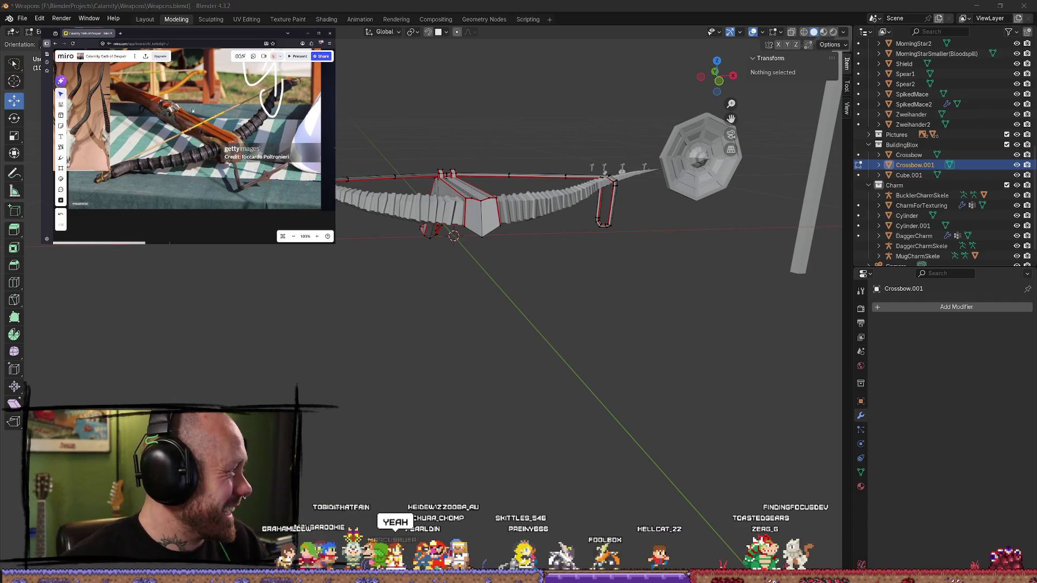
pyautogui.moveTo(189, 115); pyautogui.dragTo(283, 143)
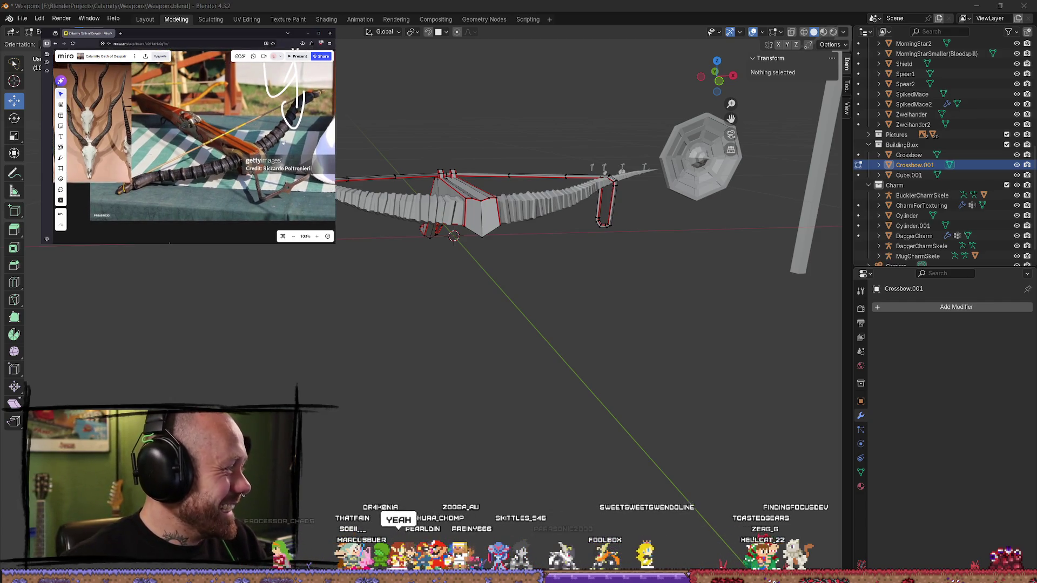
pyautogui.moveTo(525, 268)
pyautogui.mouseDown(button='middle')
pyautogui.moveTo(481, 286)
pyautogui.moveTo(335, 301)
pyautogui.moveTo(143, 267)
pyautogui.moveTo(594, 254)
pyautogui.moveTo(484, 188)
pyautogui.moveTo(542, 262)
pyautogui.moveTo(609, 204)
pyautogui.moveTo(466, 242)
pyautogui.moveTo(479, 250)
pyautogui.mouseUp(button='middle')
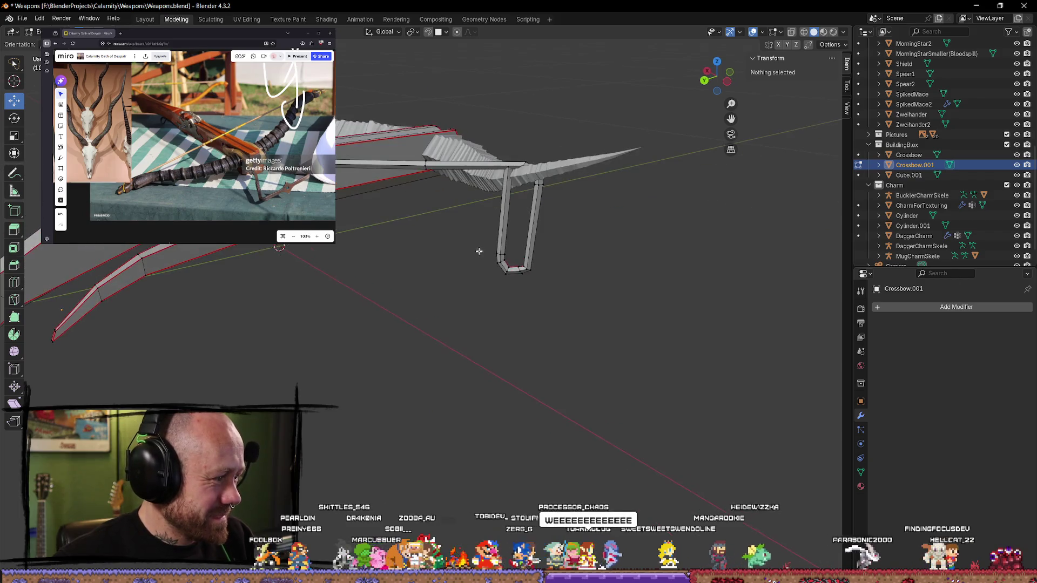
# Step: In Wireframe side view, raise the string's bottom loop about 0.05 m, then restore Solid shading
pyautogui.moveTo(606, 234); pyautogui.dragTo(571, 236, button='middle')
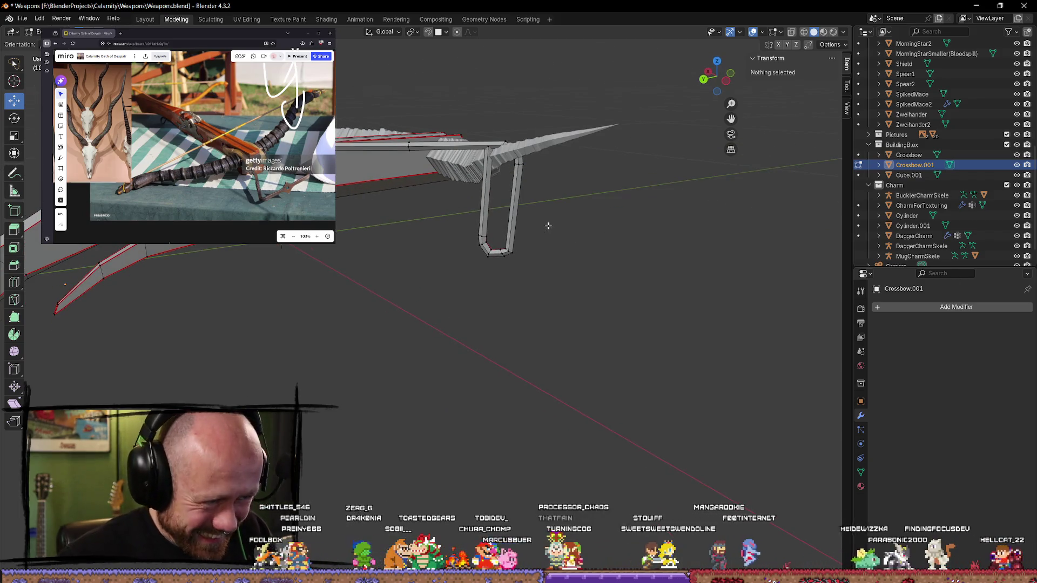
pyautogui.press('z')
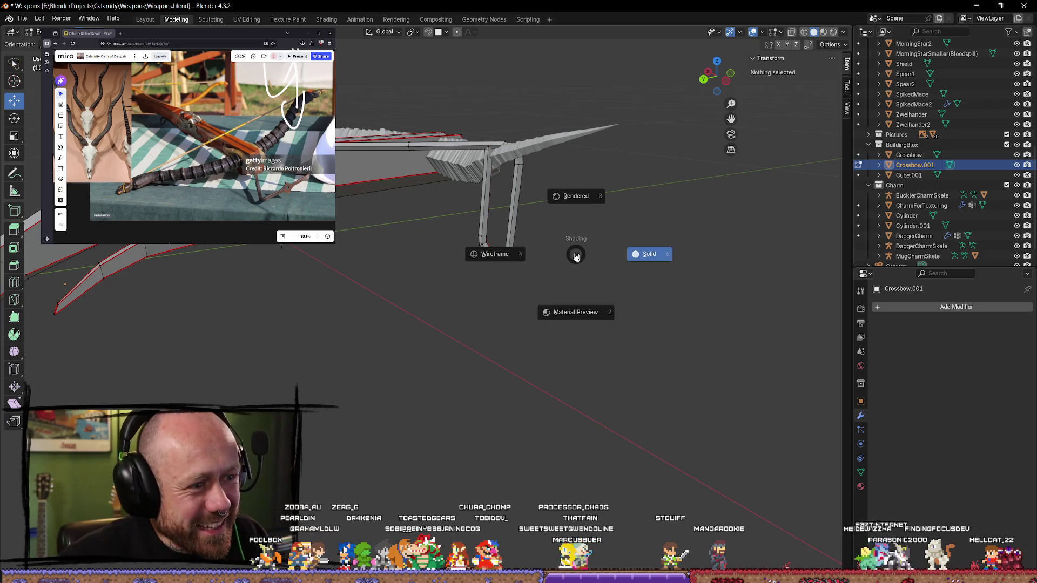
pyautogui.click(494, 254)
pyautogui.keyDown('ctrl'); pyautogui.moveTo(555, 225); pyautogui.dragTo(547, 293, button='right'); pyautogui.keyUp('ctrl')
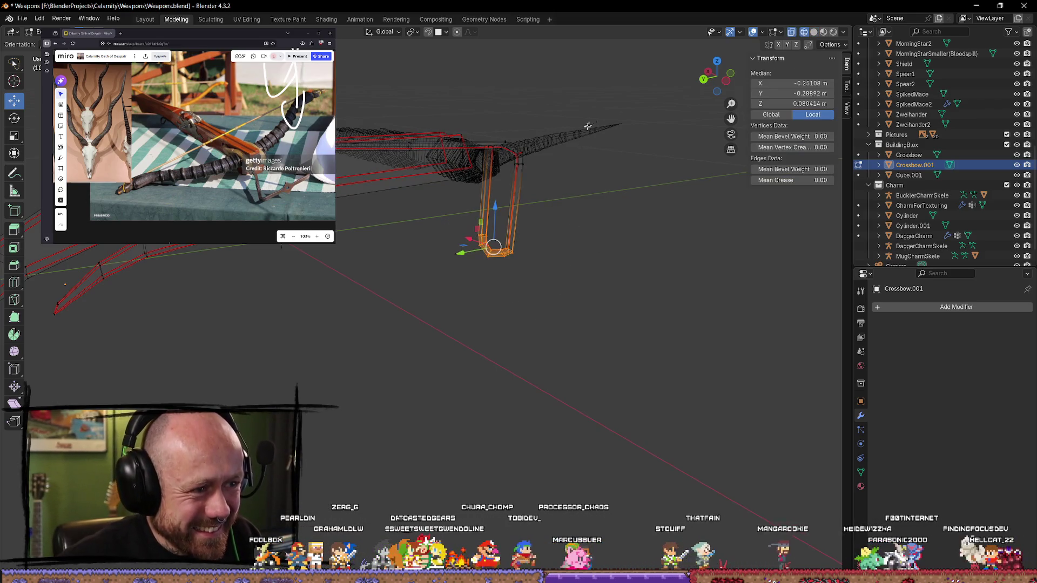
pyautogui.press('ctrl+KP_3')
pyautogui.scroll(4, 390, 142)
pyautogui.keyDown('shift'); pyautogui.moveTo(390, 142); pyautogui.dragTo(408, 219, button='middle'); pyautogui.keyUp('shift')
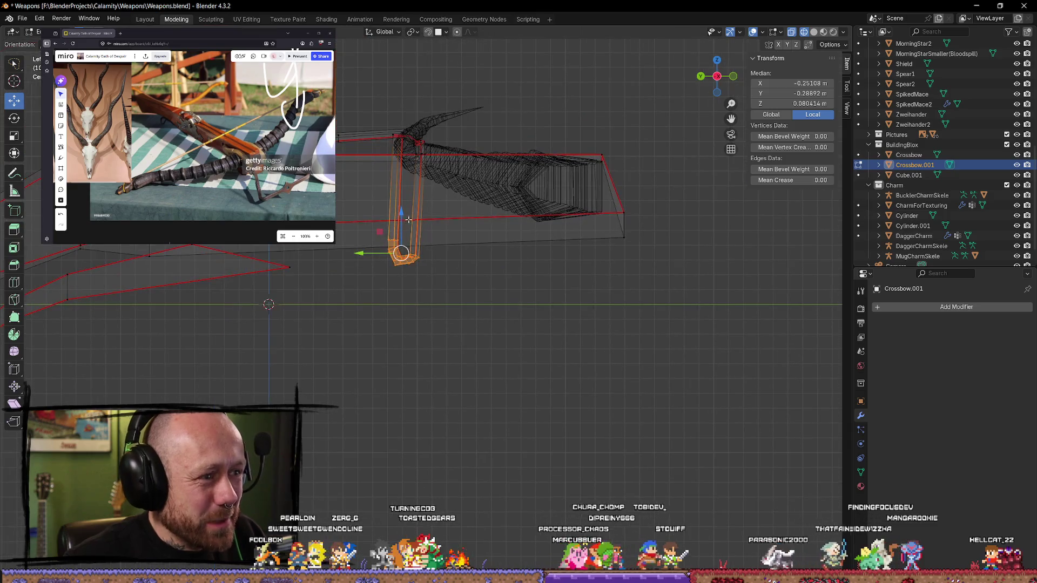
pyautogui.moveTo(402, 212); pyautogui.dragTo(411, 119)
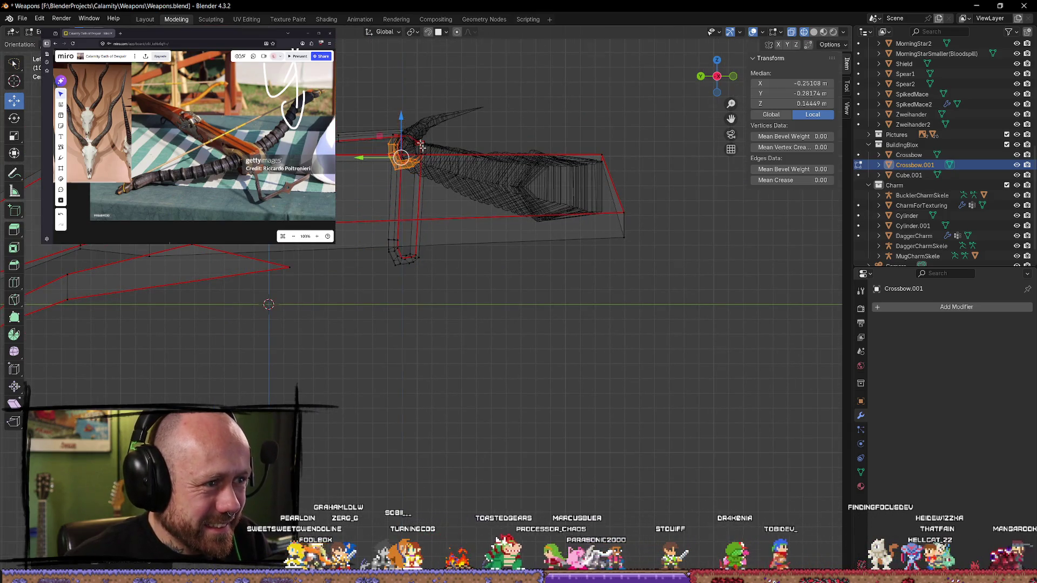
pyautogui.press('Tab')
pyautogui.click(568, 337)
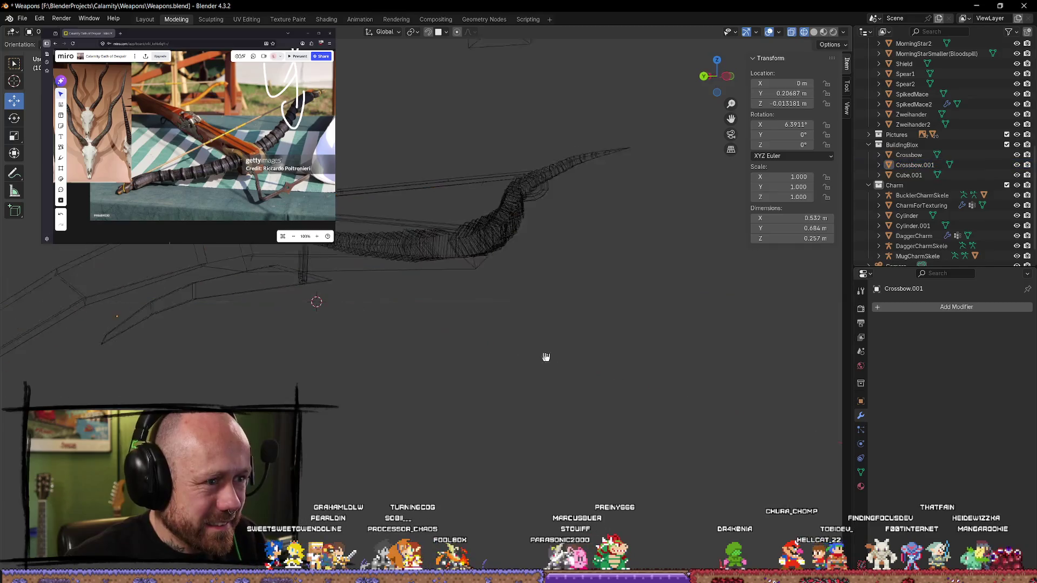
pyautogui.click(814, 33)
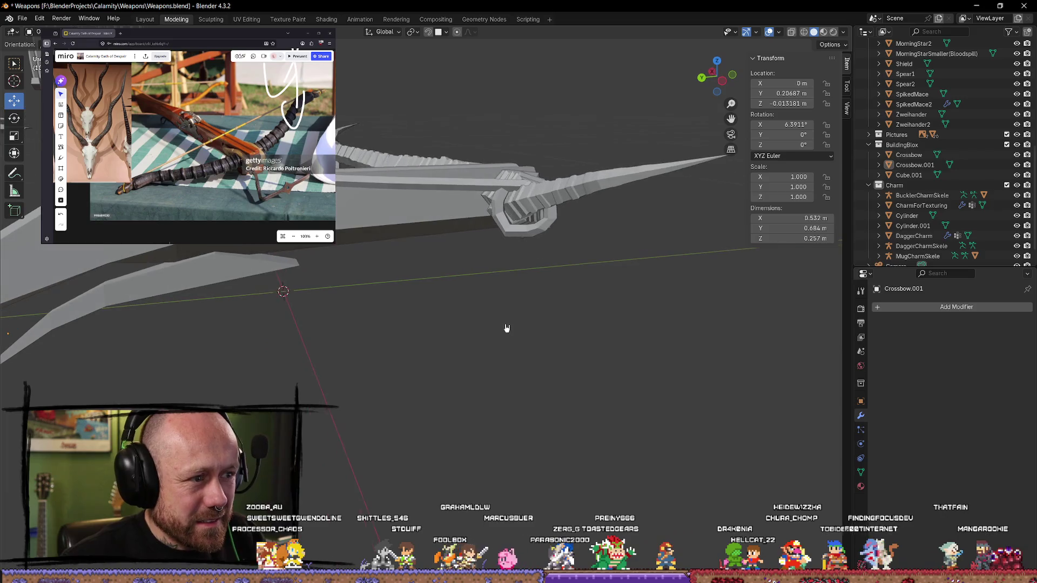